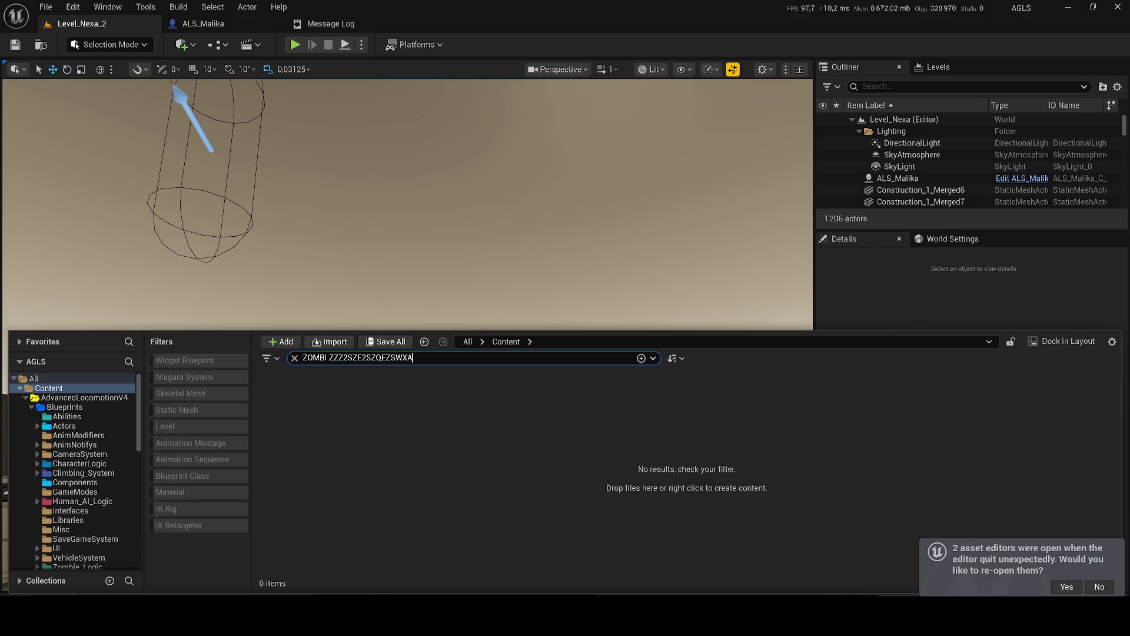
Step: Search the Content Drawer for 'zombi' and narrow the results to levels only
key("ctrl+a")
type("zombi")
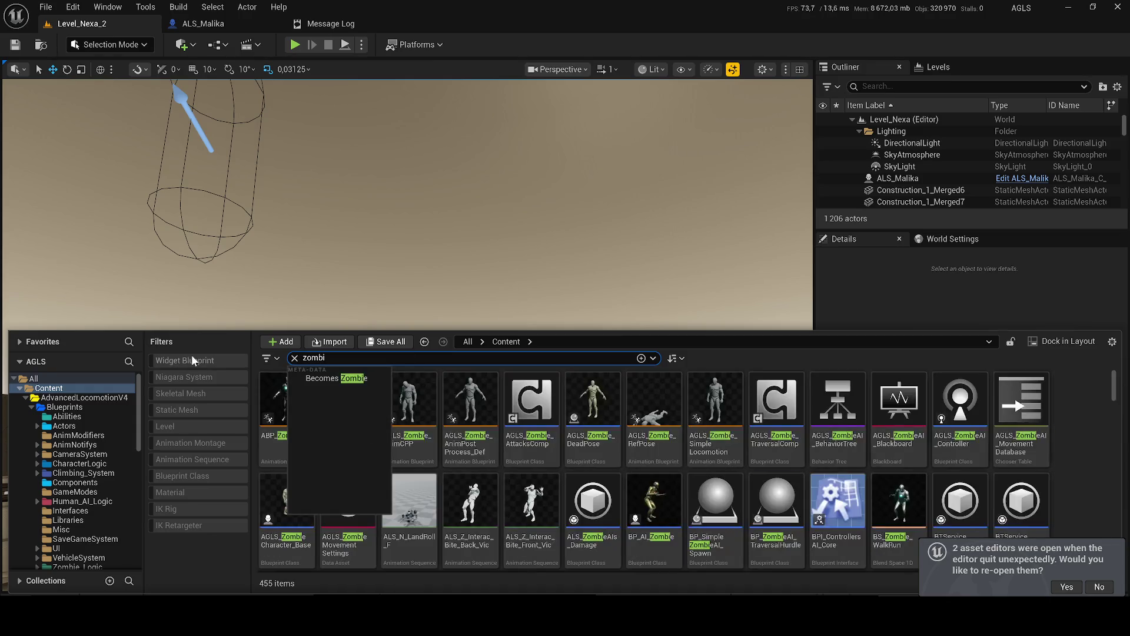
left_click(164, 425)
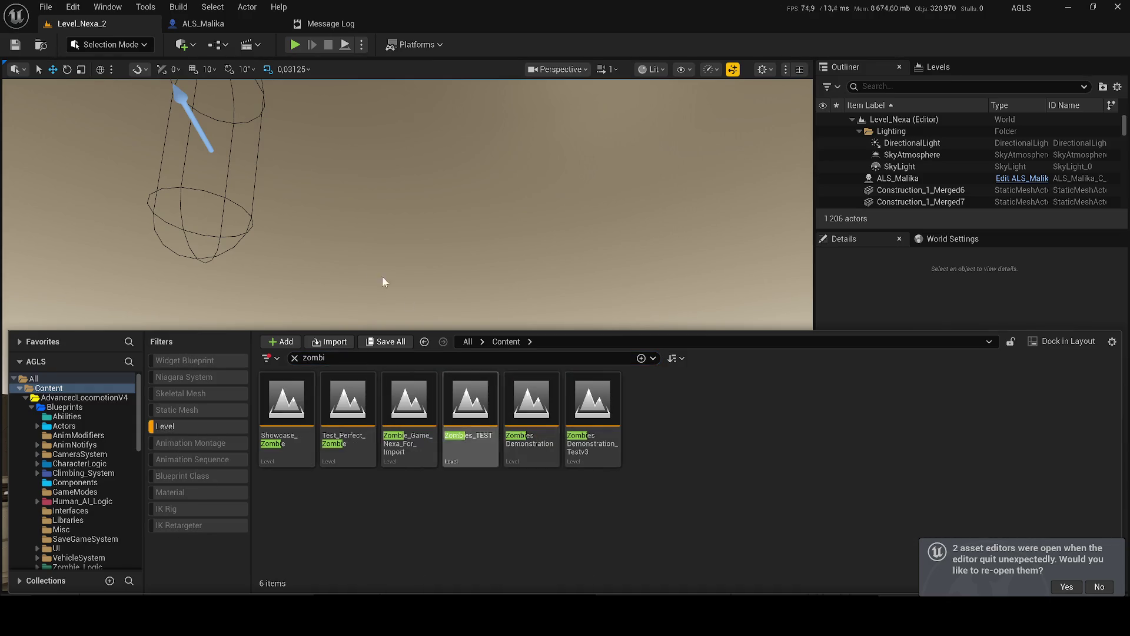
left_click(387, 282)
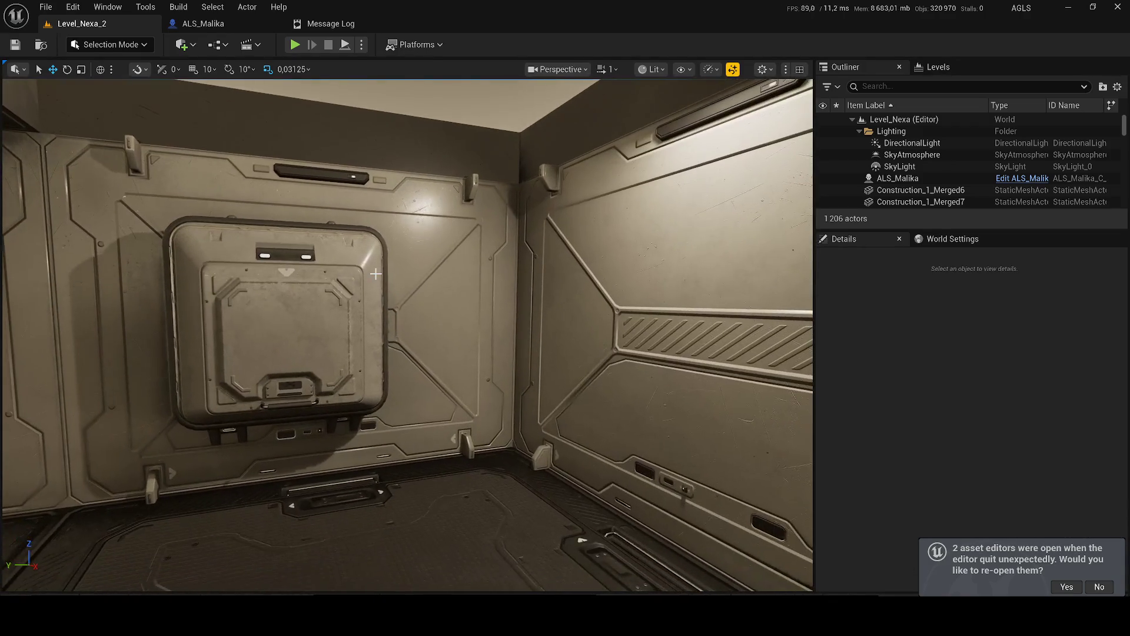
Step: Show Test_Perfect_Zombie in its Levels/Test folder and open the level
key("ctrl+space")
left_click(421, 427)
right_click(421, 427)
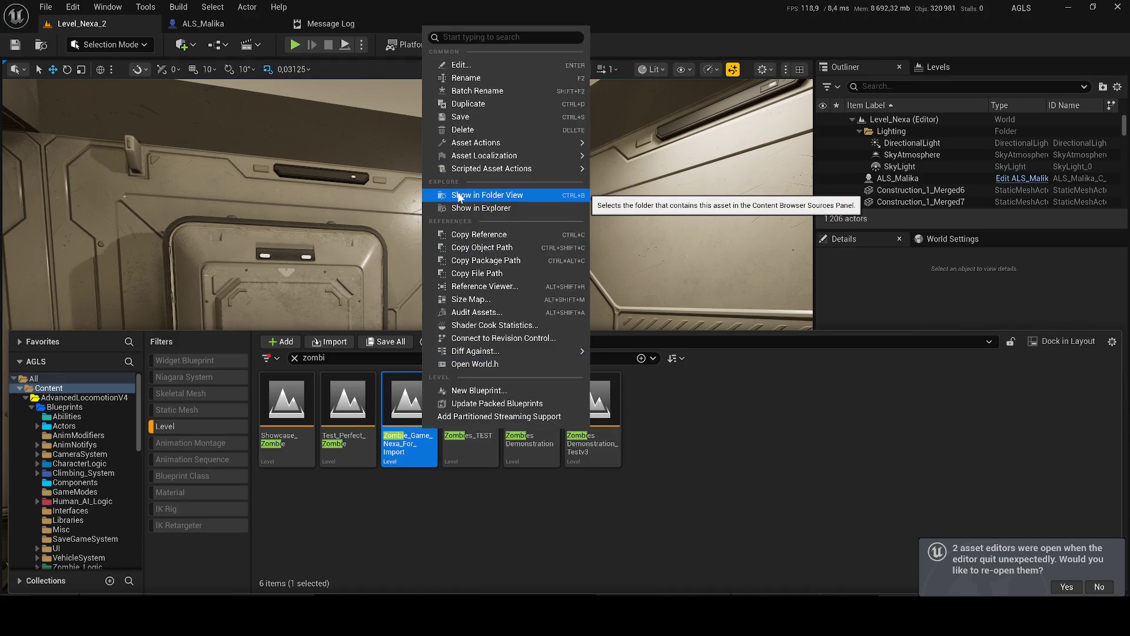
right_click(344, 406)
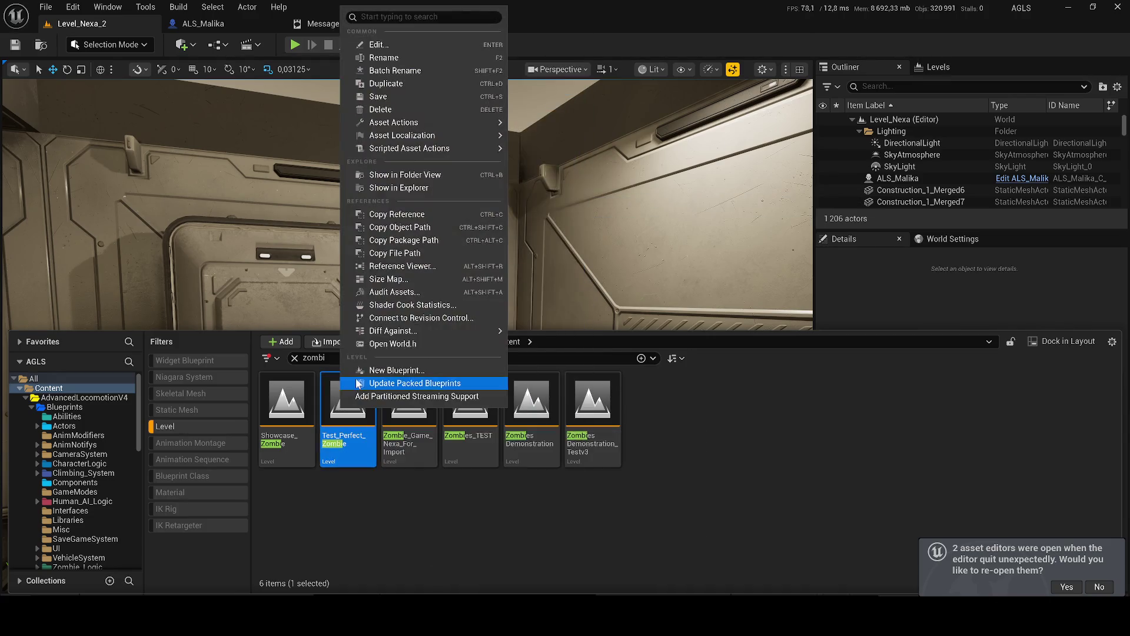
left_click(379, 174)
double_click(465, 393)
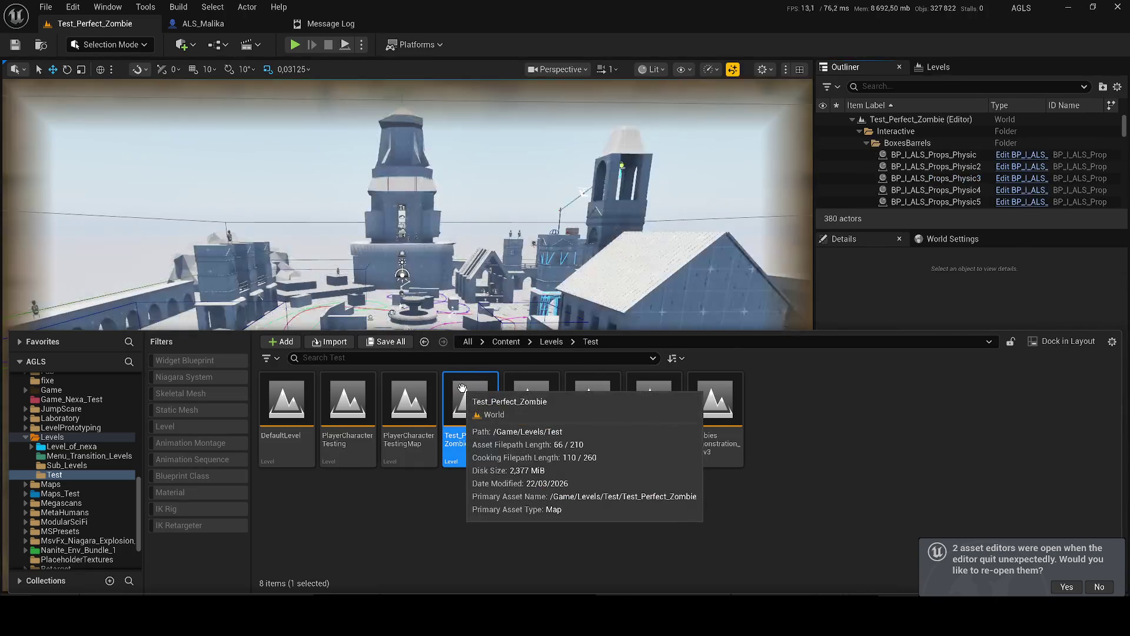
Step: Attempt to play twice, cancelling on ALS_Malika compile errors and checking the Message Log
left_click(292, 46)
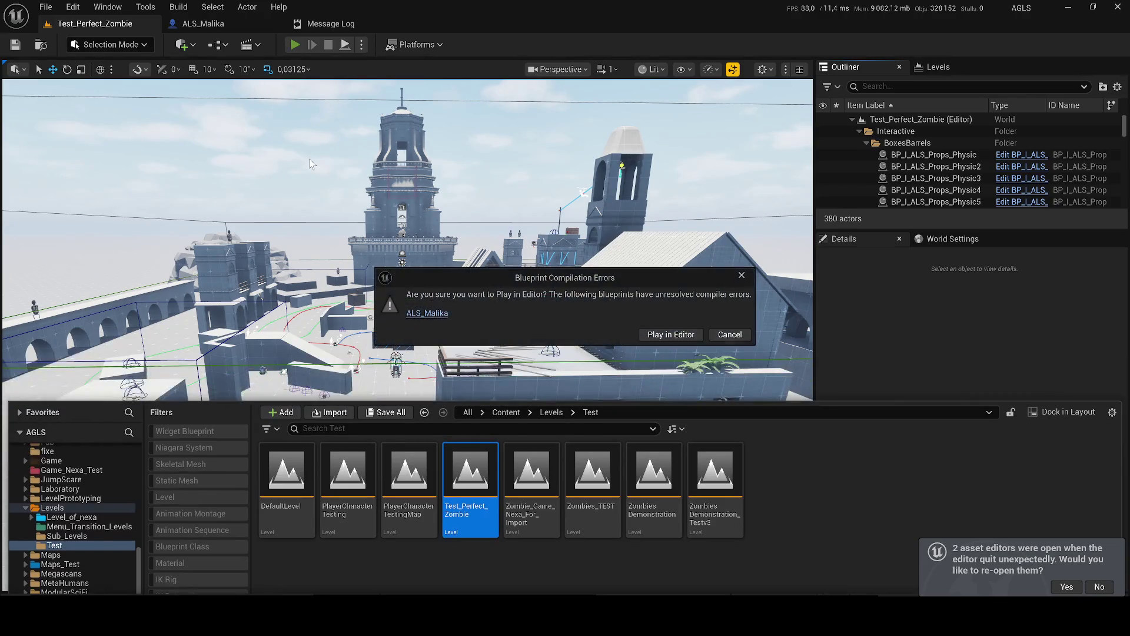
left_click(727, 334)
left_click(94, 24)
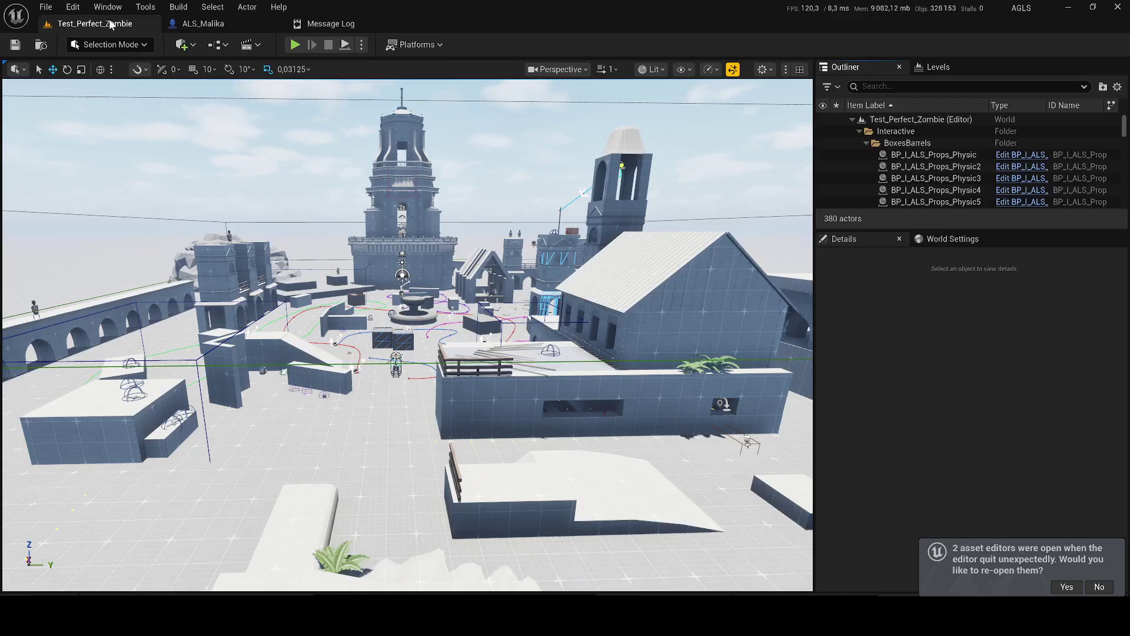
scroll(406, 335, "up", 3)
scroll(363, 551, "up", 10)
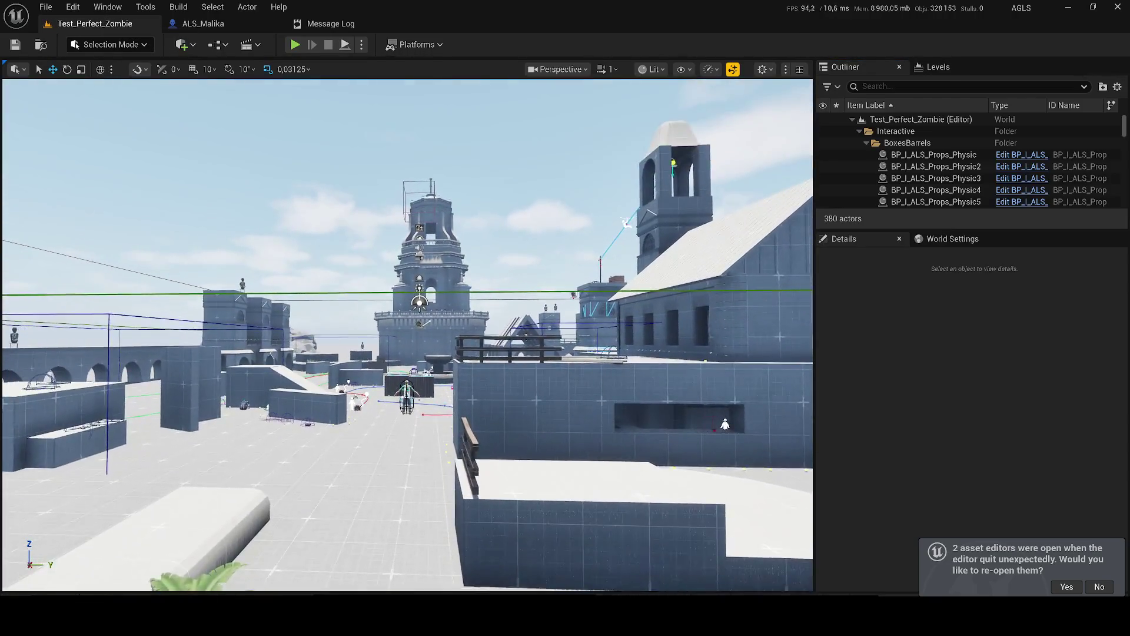
scroll(406, 335, "up", 2)
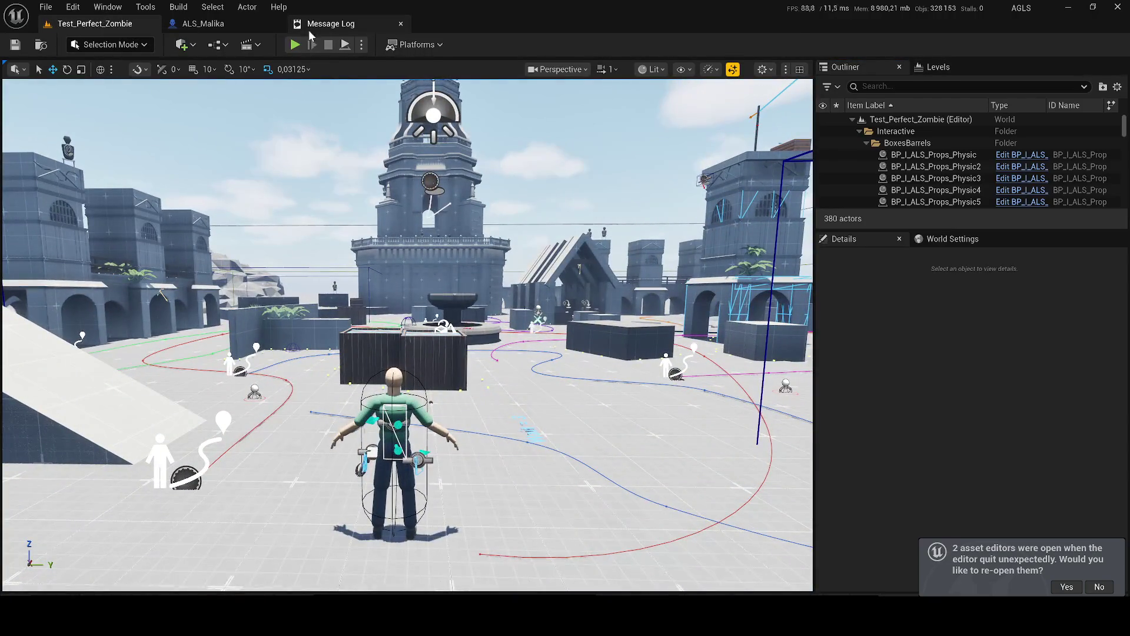
left_click(294, 45)
left_click(428, 313)
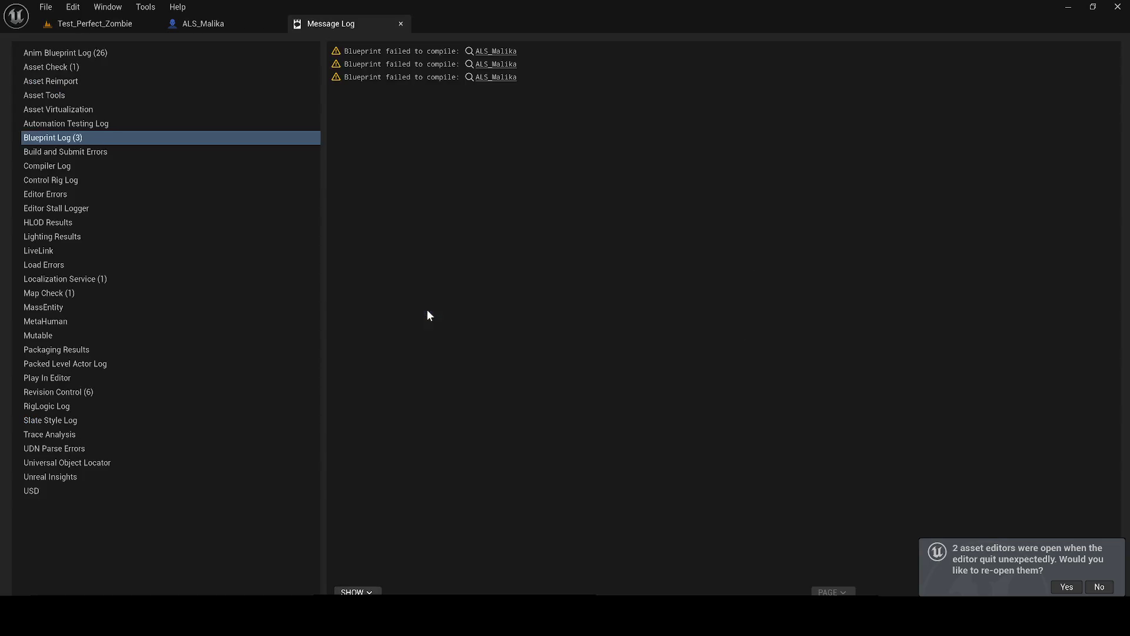
left_click(83, 24)
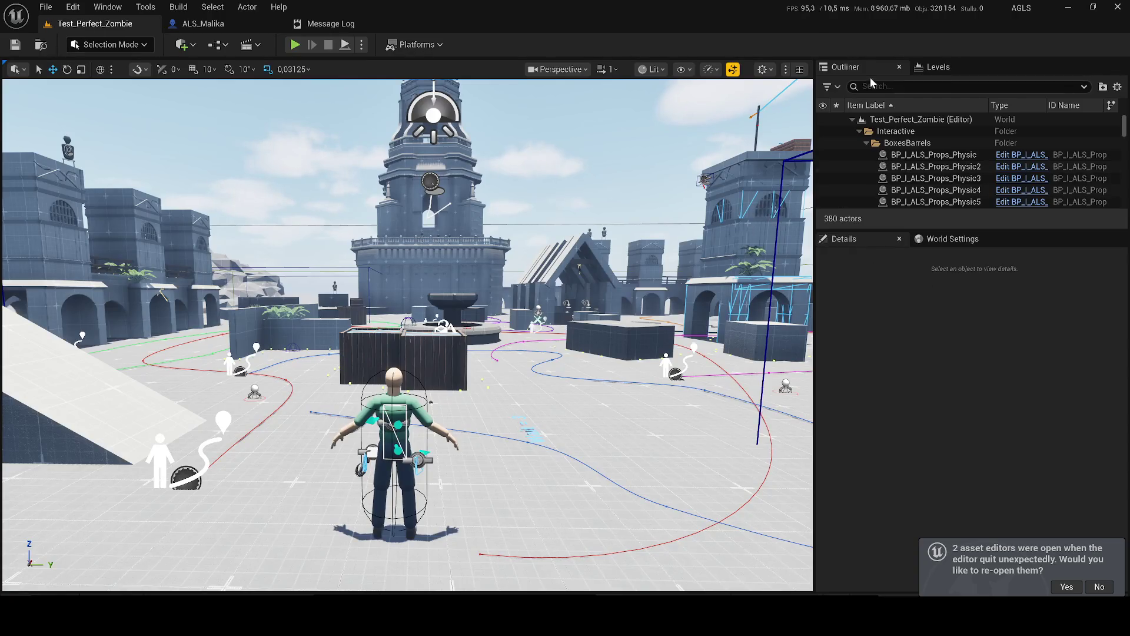
Step: Filter the Outliner by 'mali', select the character, and search its Details for 'play'
type("mali")
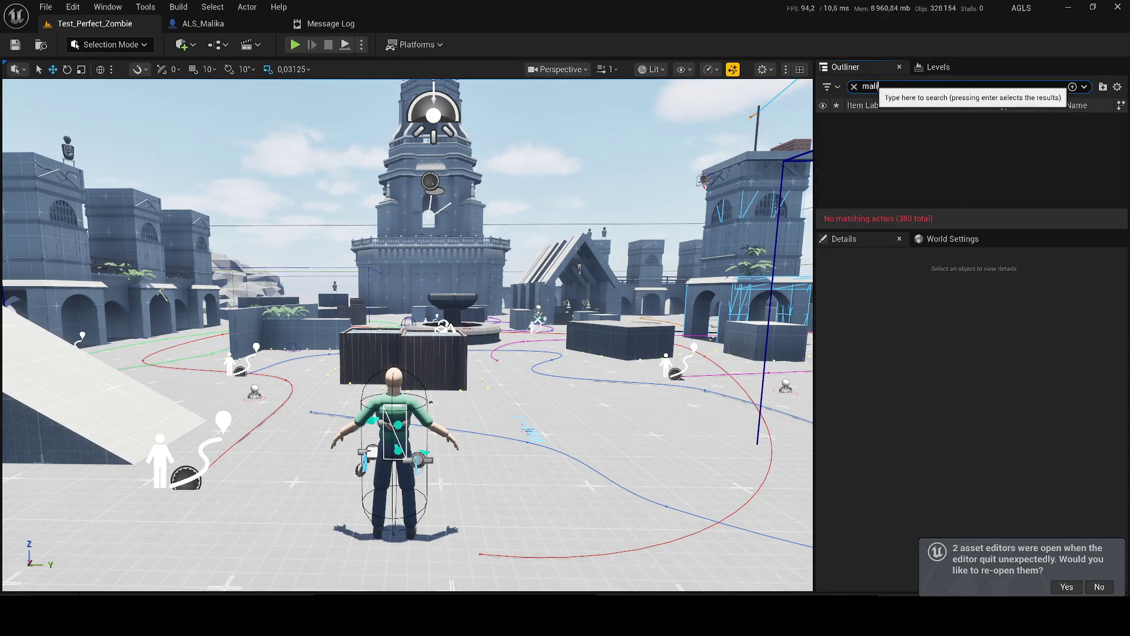
left_click(295, 46)
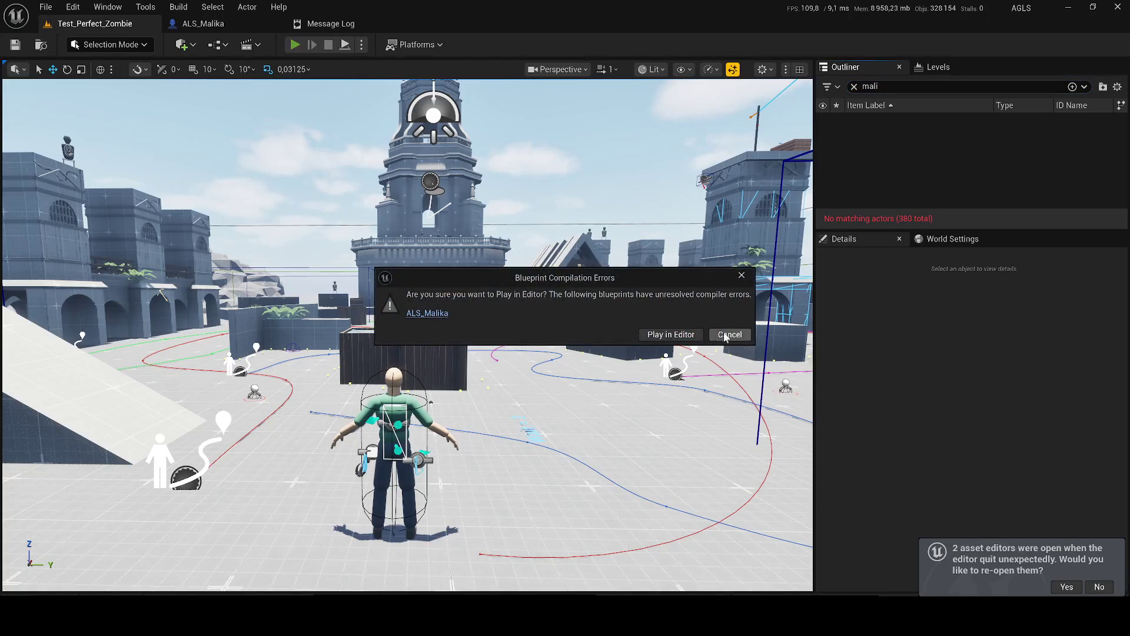
left_click(439, 313)
left_click(102, 21)
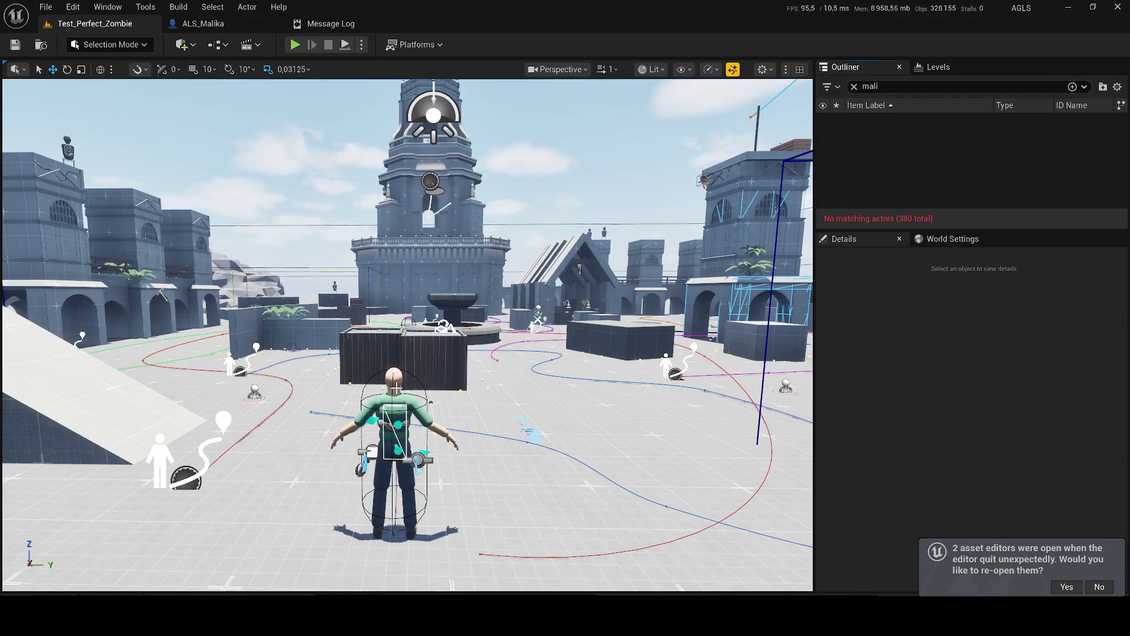
left_click(859, 331)
type("play")
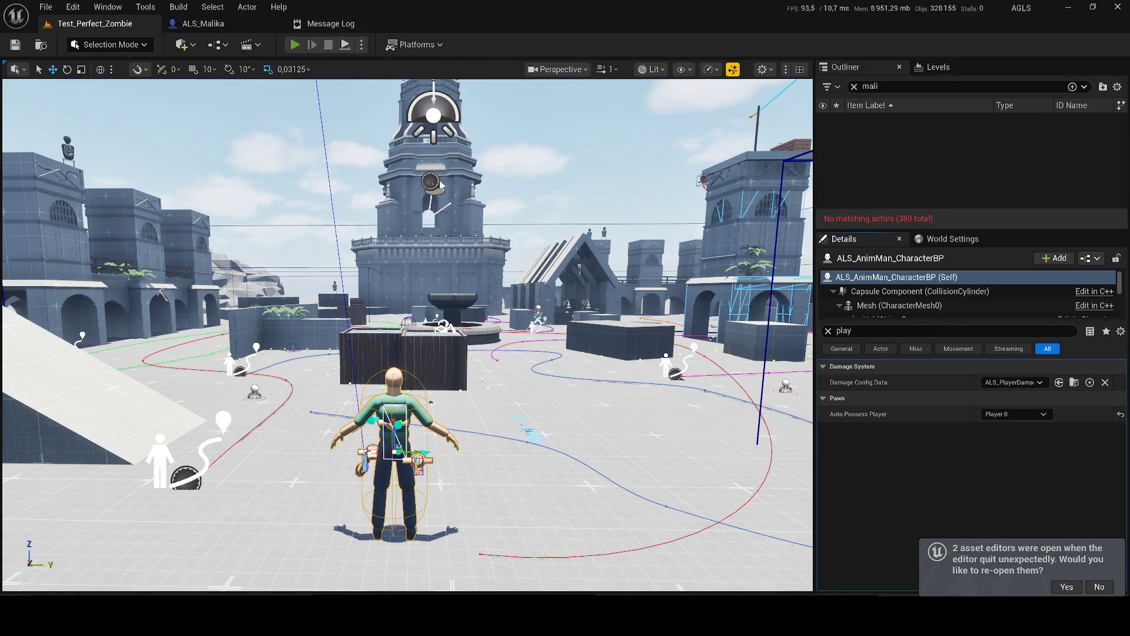
Step: Play the level: run forward, climb the wall, aim and shoot the zombies, then stop
key("alt+p")
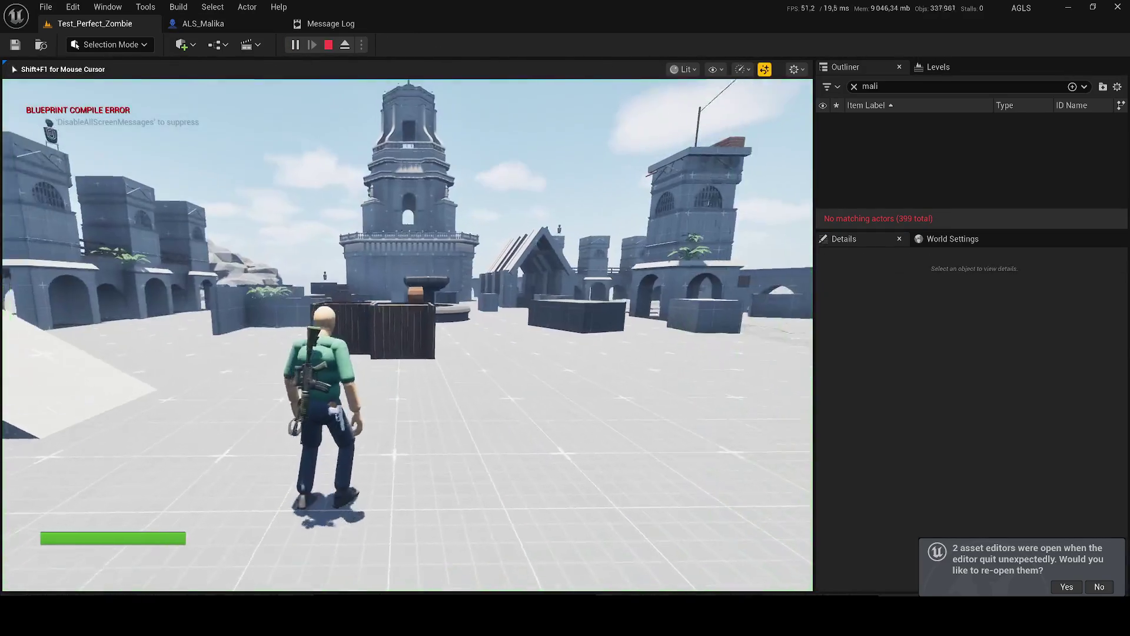
key("XF86AudioLowerVolume")
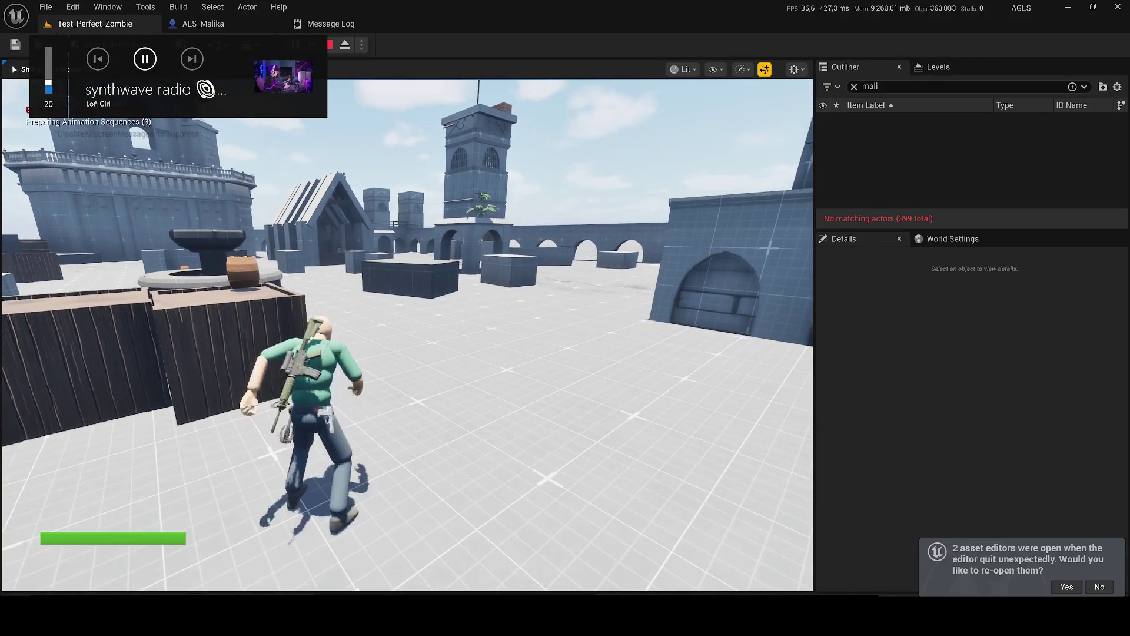
key("w")
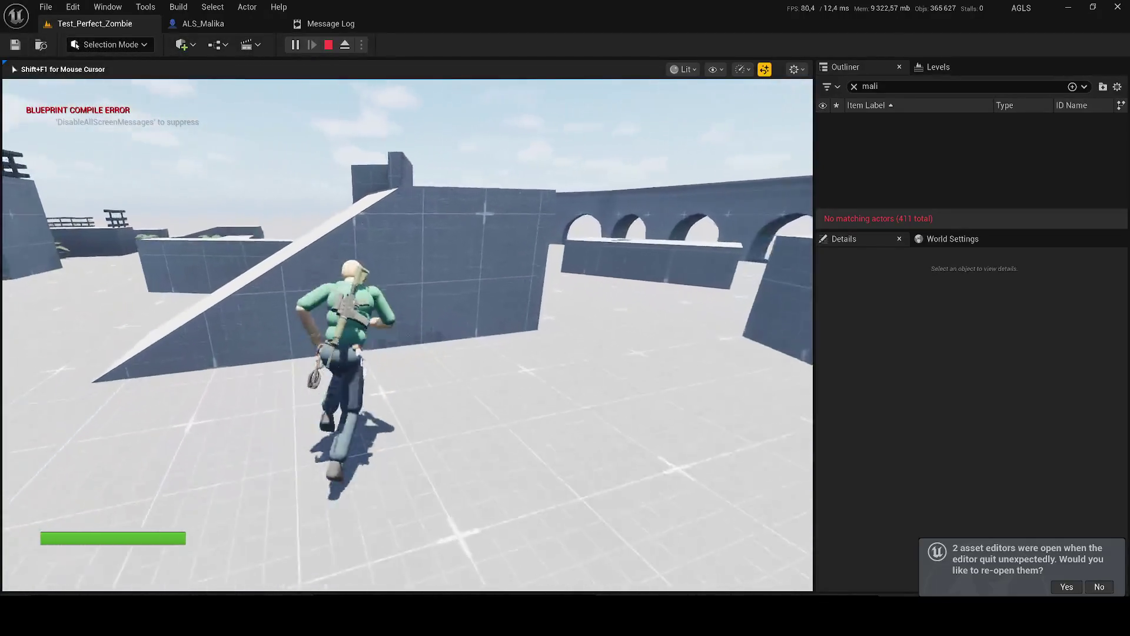
key("space")
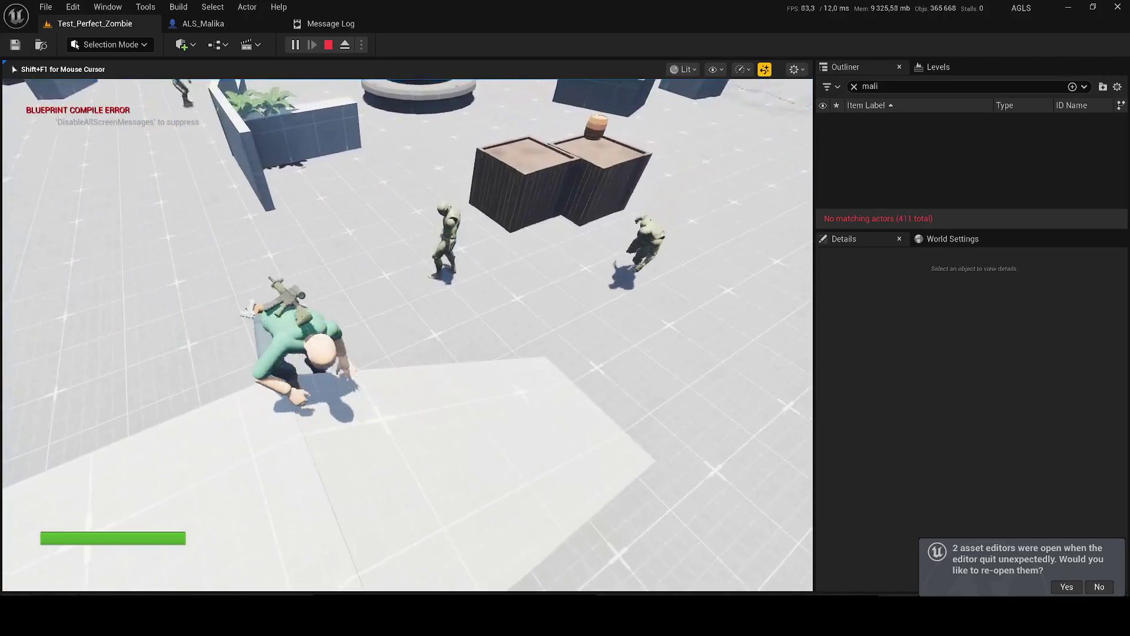
right_click(407, 334)
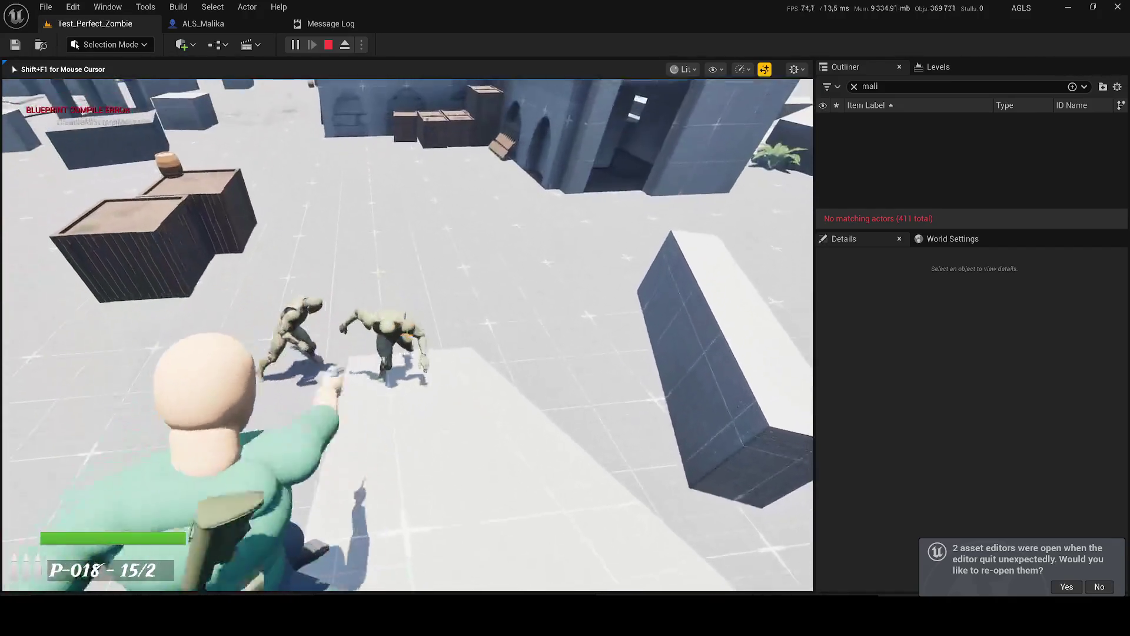
left_click(408, 334)
left_click(407, 334)
left_click_drag(407, 334, 407, 334)
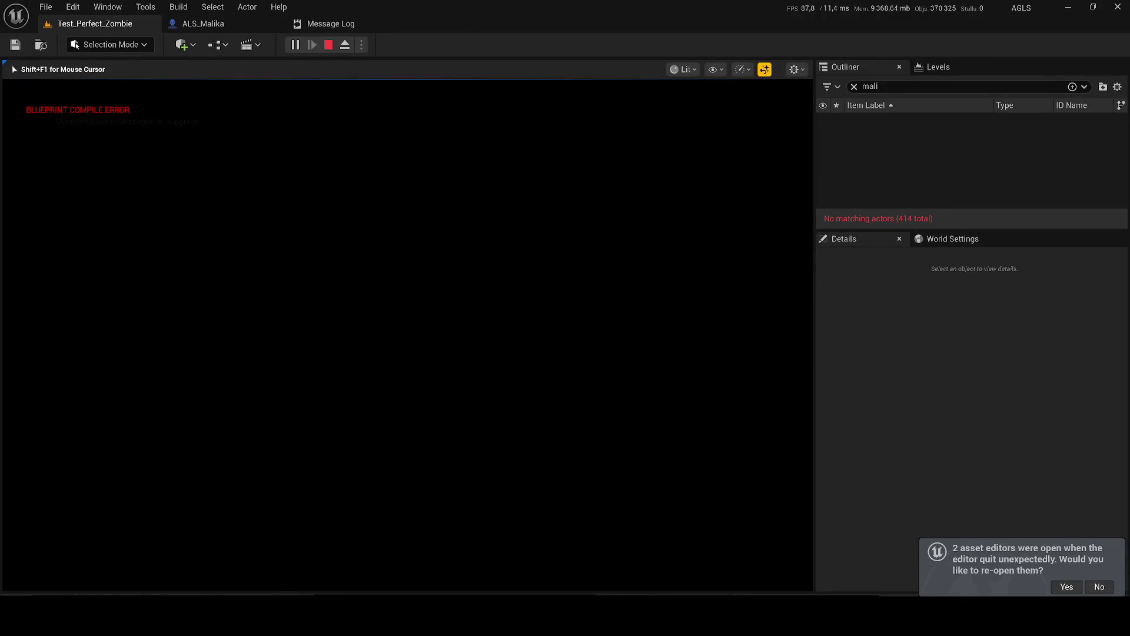
key("Escape")
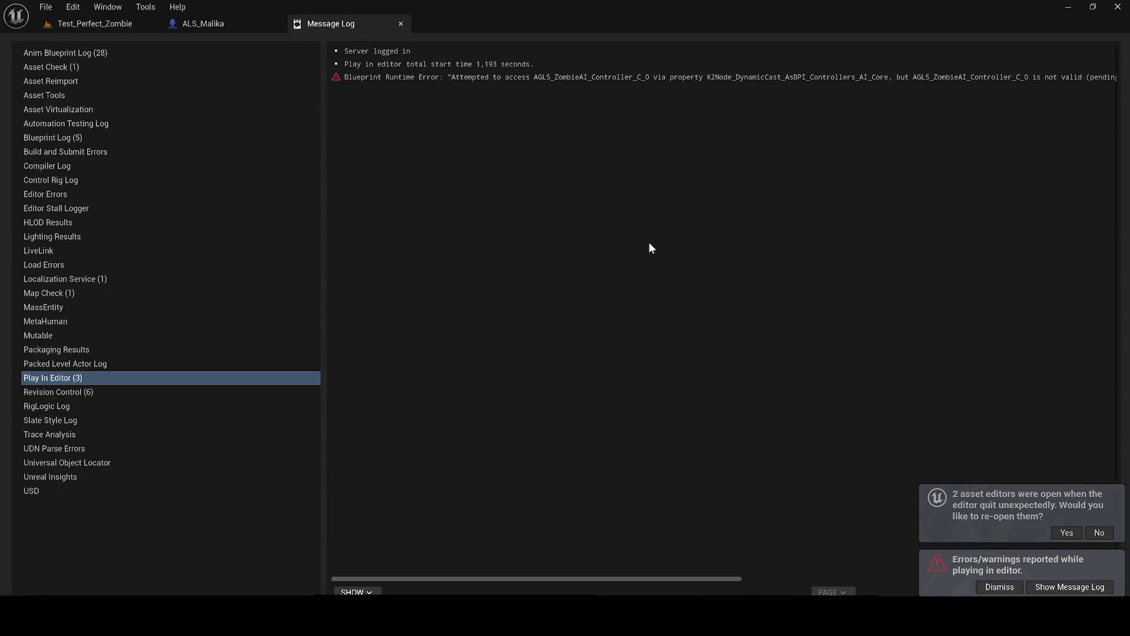
Step: Inspect the runtime error, then compile and save ALS_Malika and close the compiler results
left_click(867, 77)
left_click(223, 23)
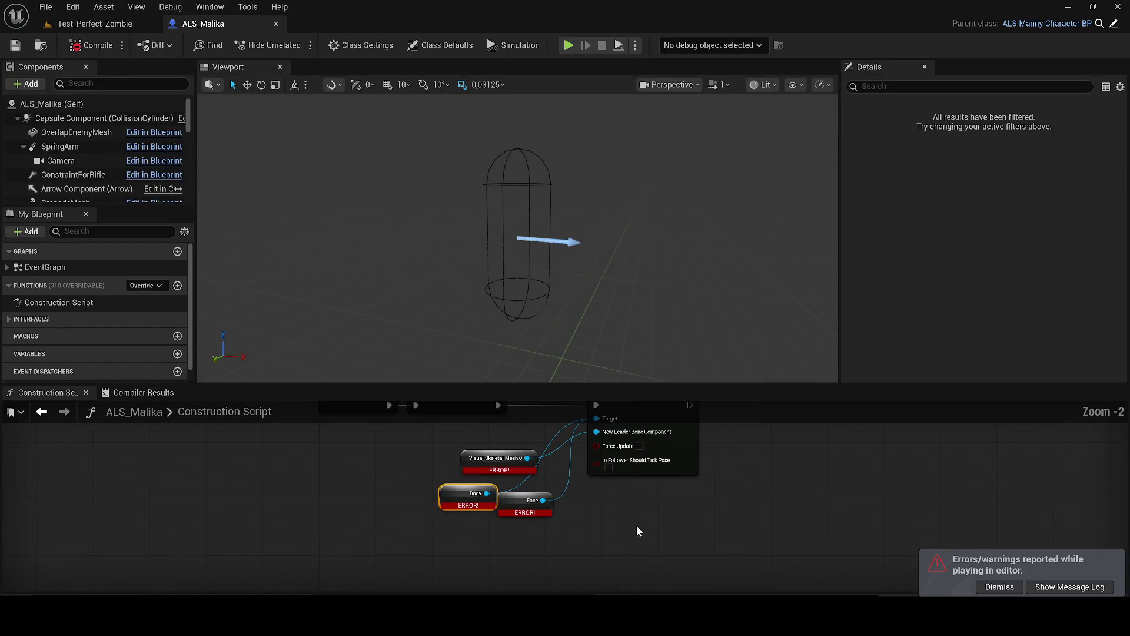
scroll(627, 504, "down", 7)
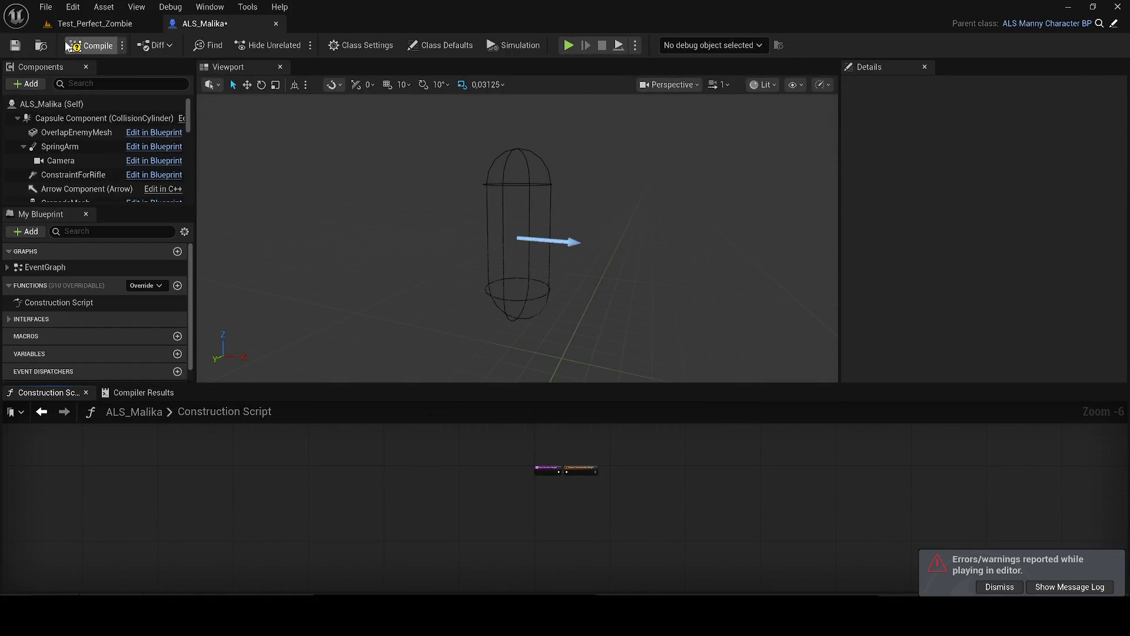
left_click(10, 46)
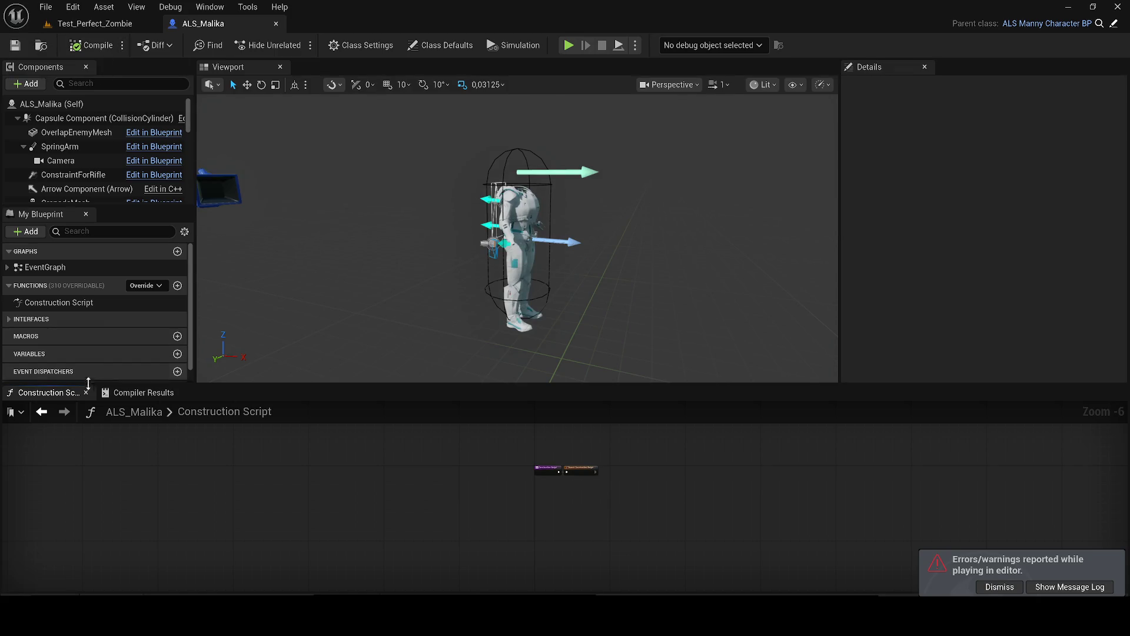
left_click(181, 394)
mouse_move(63, 385)
left_mouse_down()
mouse_move(63, 113)
mouse_move(56, 428)
mouse_move(136, 437)
mouse_move(433, 78)
mouse_move(399, 75)
left_mouse_up()
Step: Review ALS_Malika's Mesh (CharacterMesh0) component in the Viewport preview, then return to the level
left_click(226, 66)
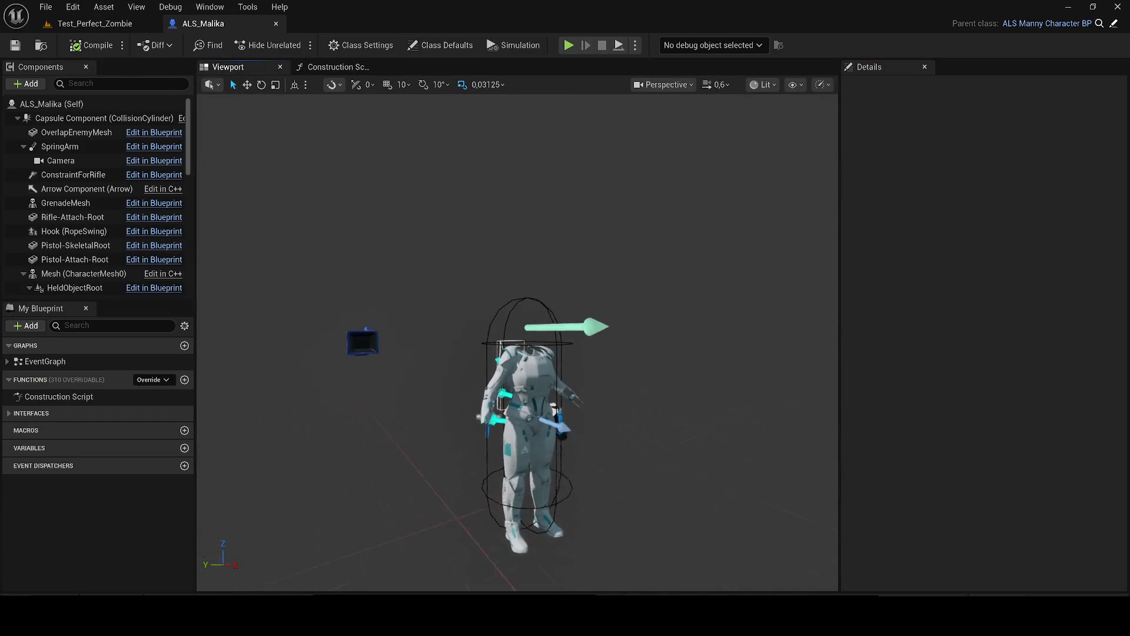
scroll(77, 176, "down", 4)
left_click(66, 157)
scroll(66, 153, "down", 2)
scroll(313, 232, "down", 3)
scroll(313, 232, "up", 5)
scroll(430, 286, "down", 4)
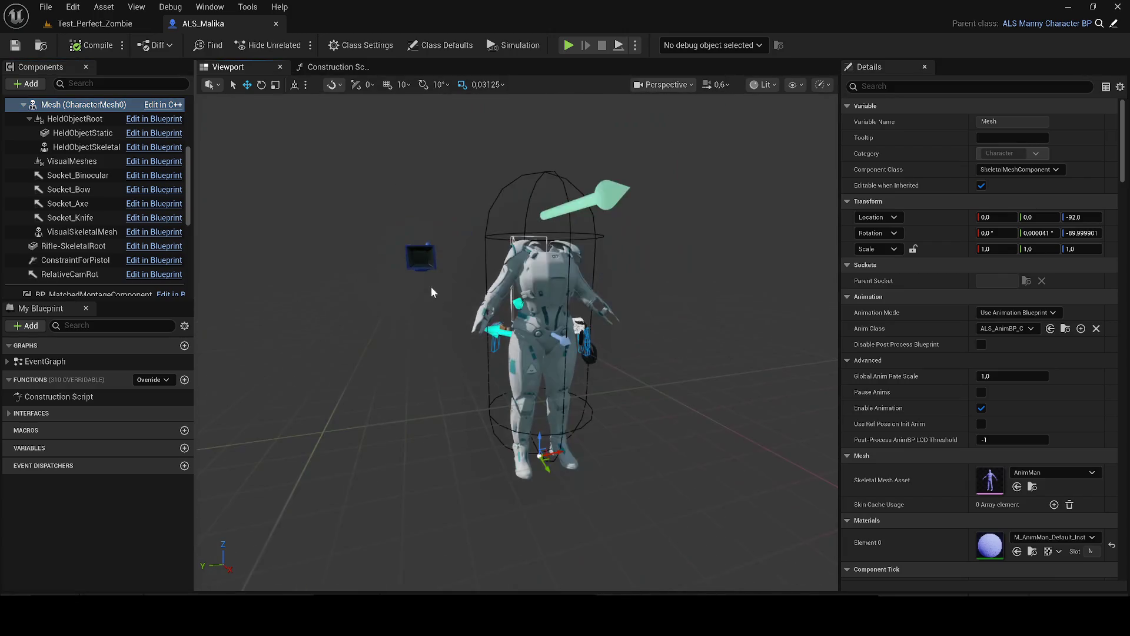
key("ctrl+space")
left_click(95, 23)
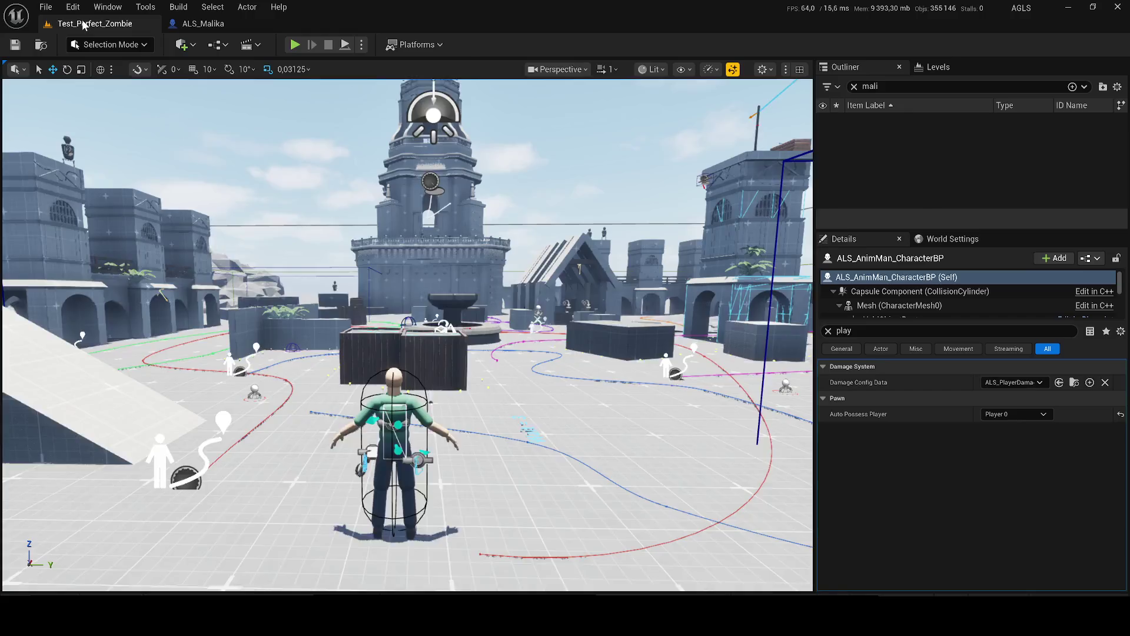
Step: Play the level, mantling the crate and wall, running through the arches, and climbing the rocky mound
left_click(295, 44)
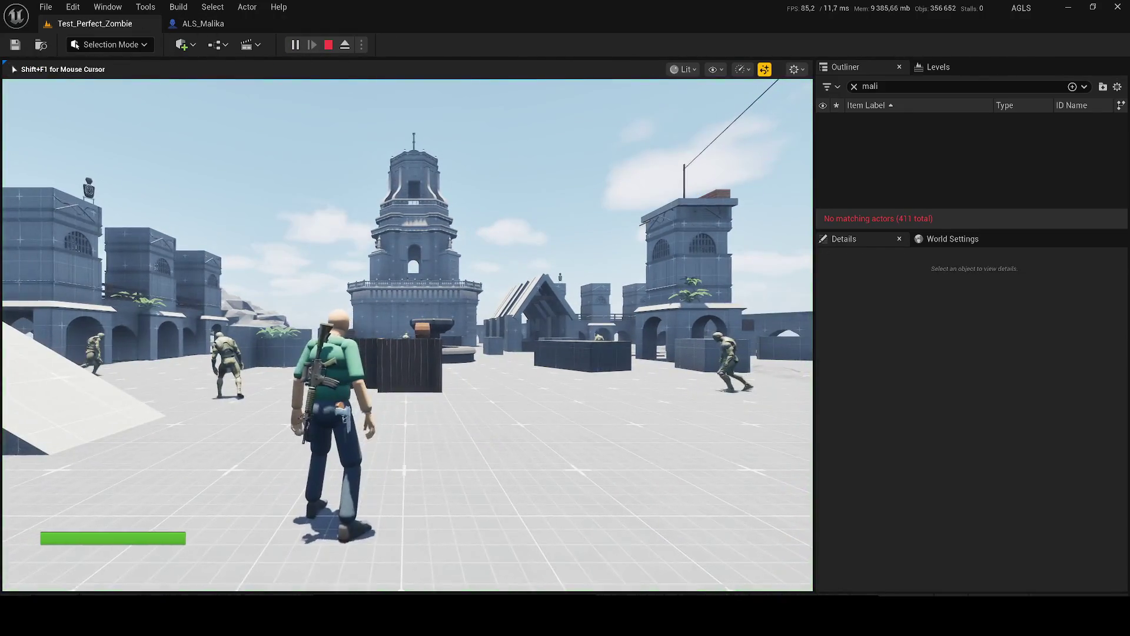
key("w")
key("space")
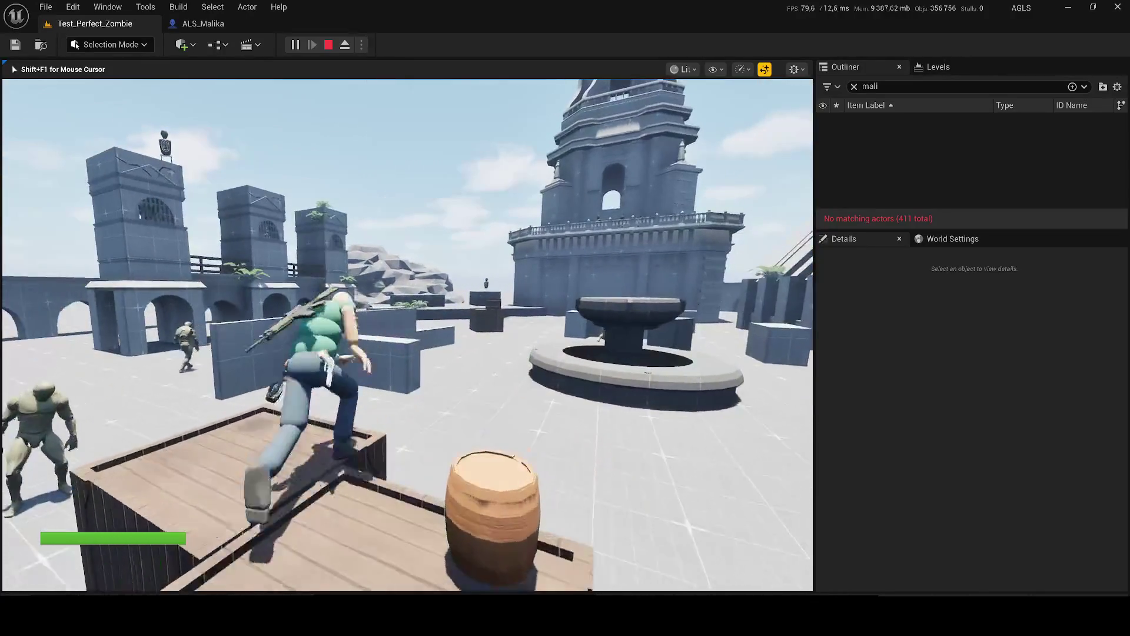
key("space")
key("space")
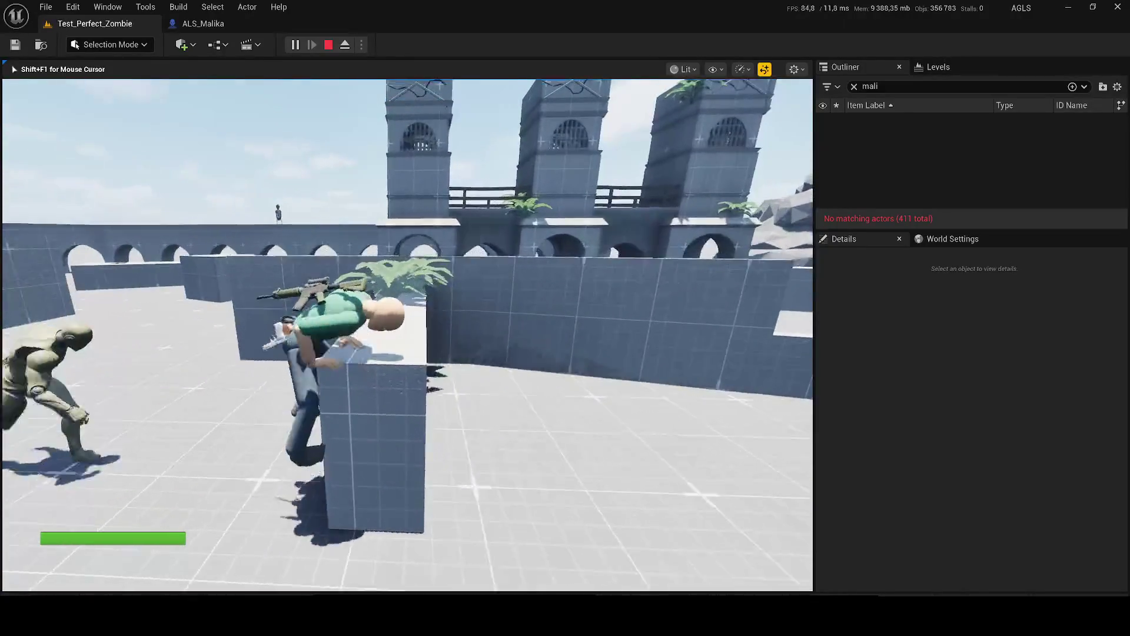
key("space")
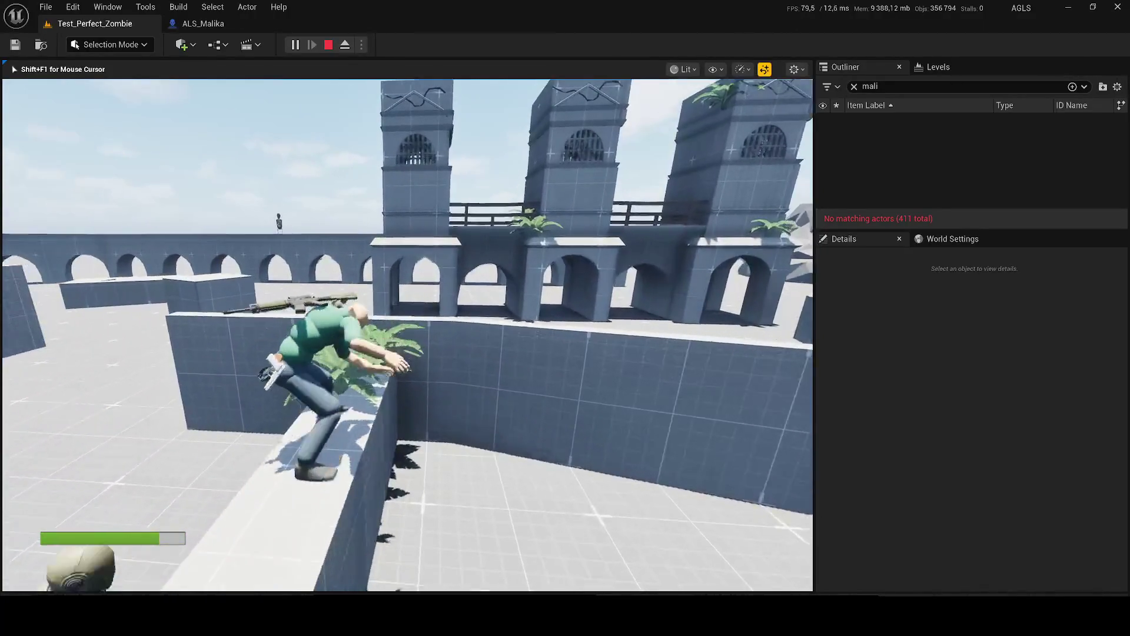
key("w")
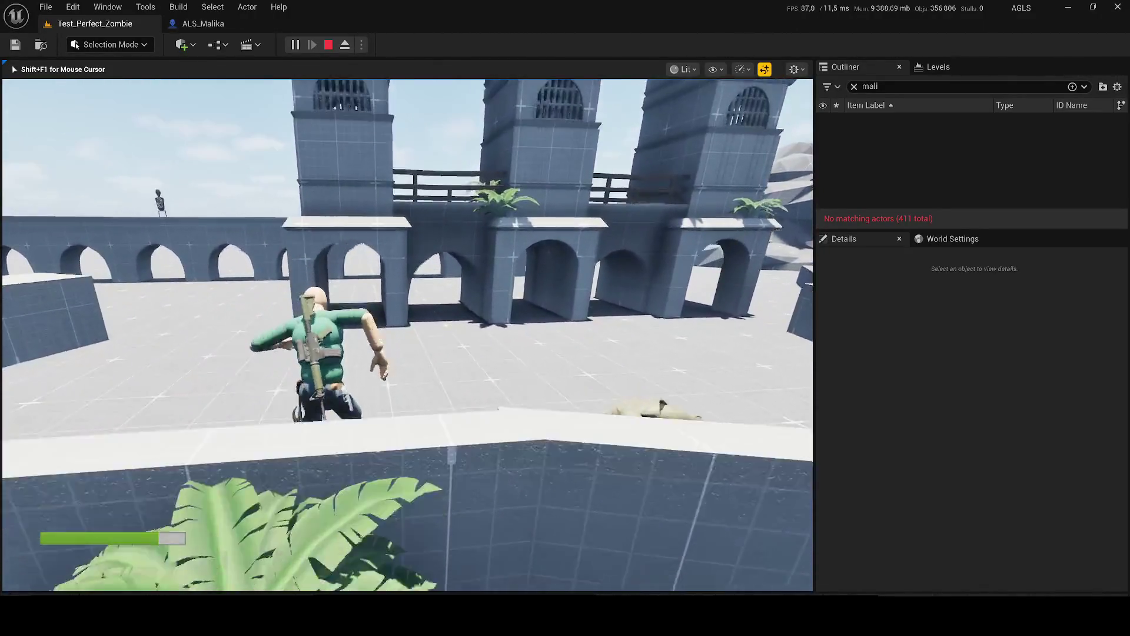
key("w")
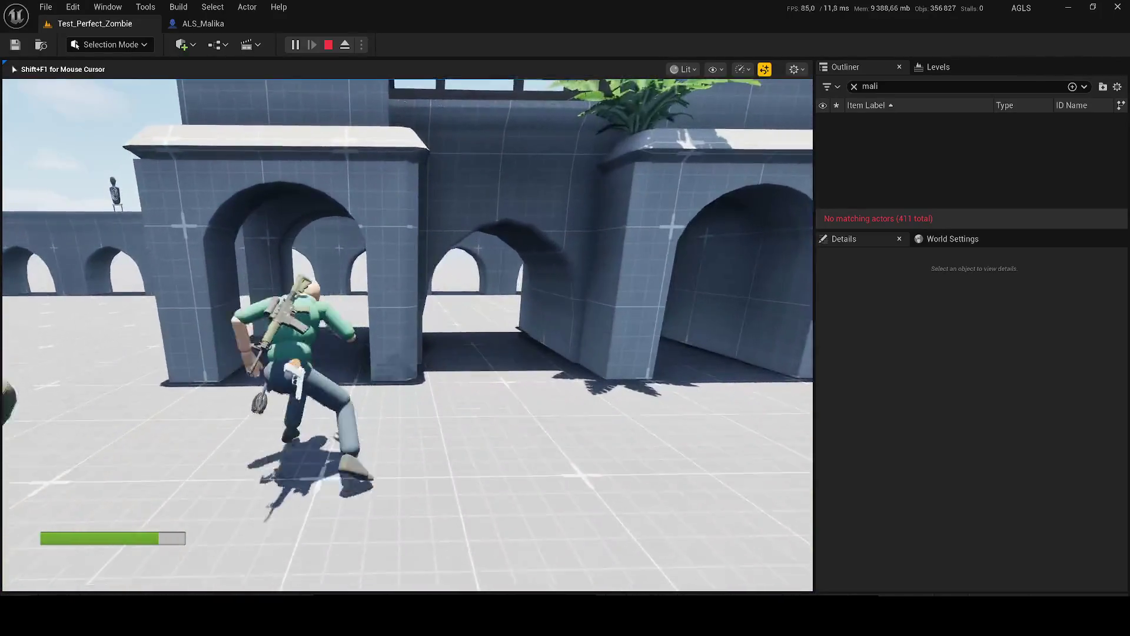
key("w")
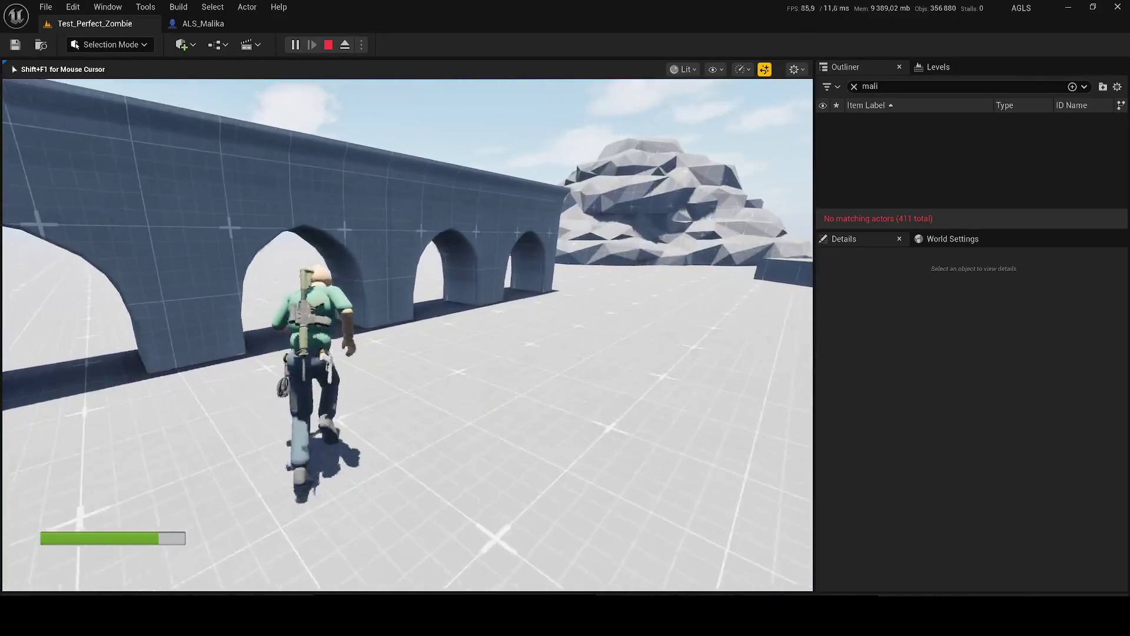
key("w")
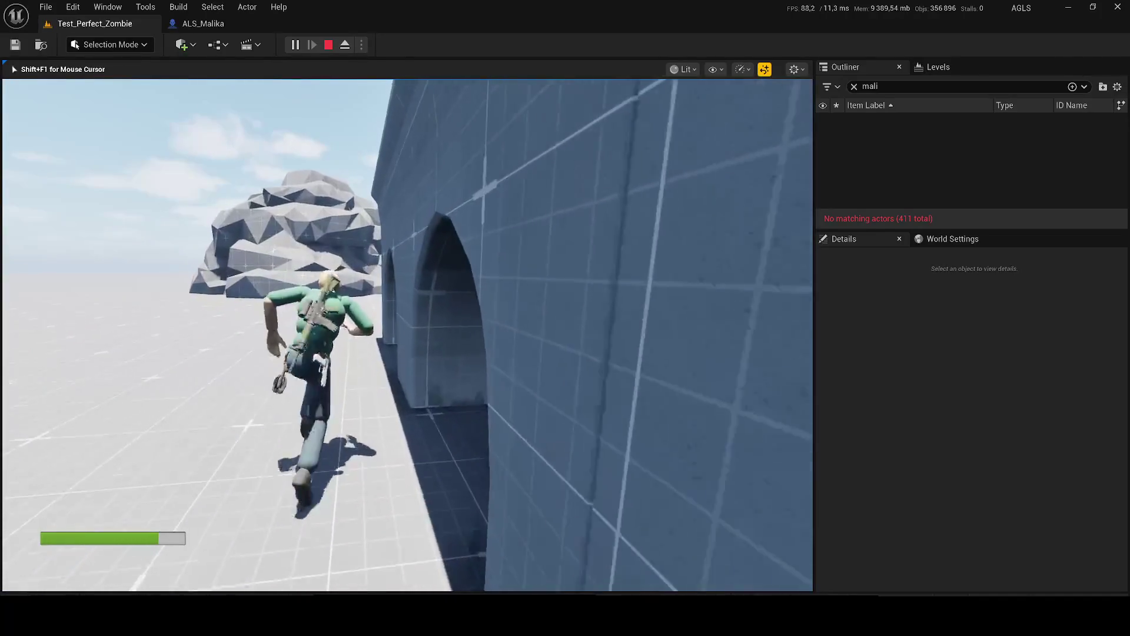
key("w")
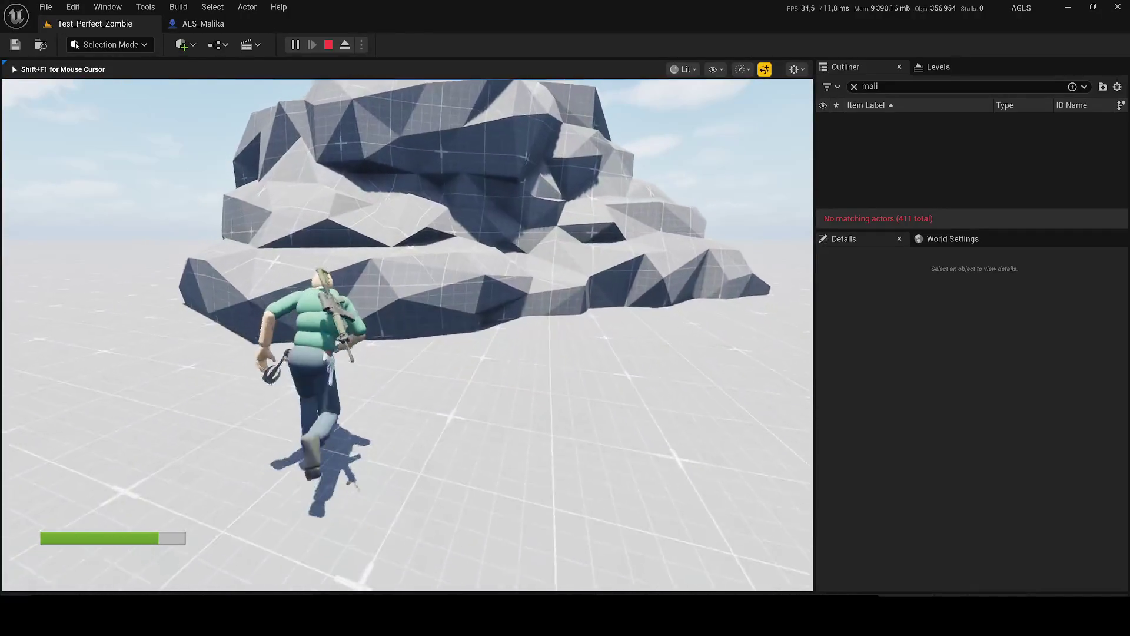
key("w")
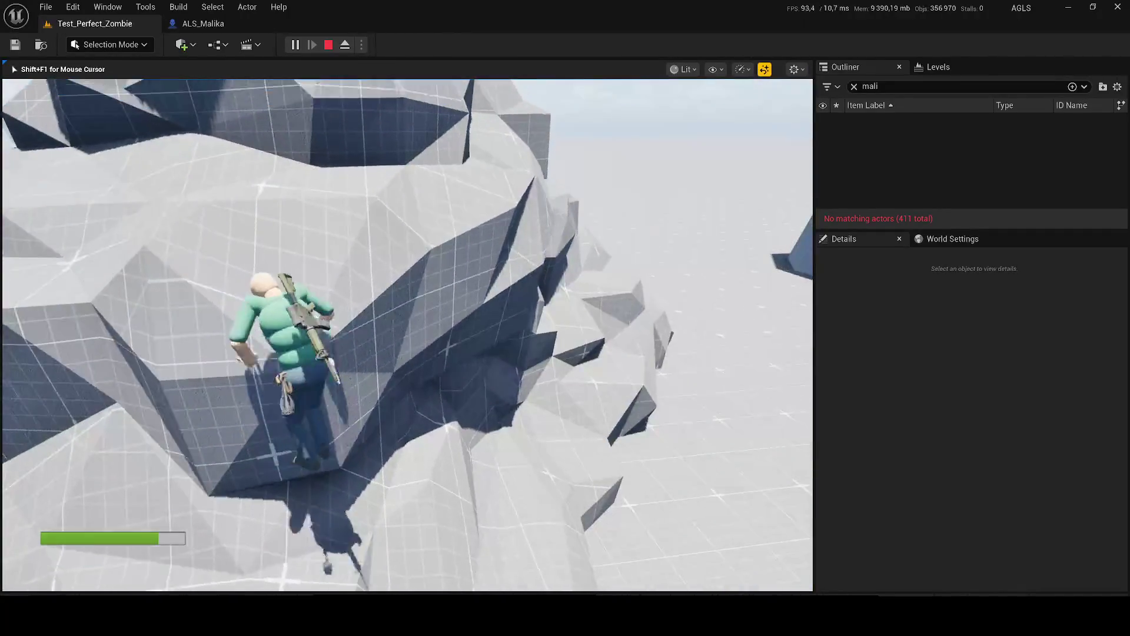
key("w")
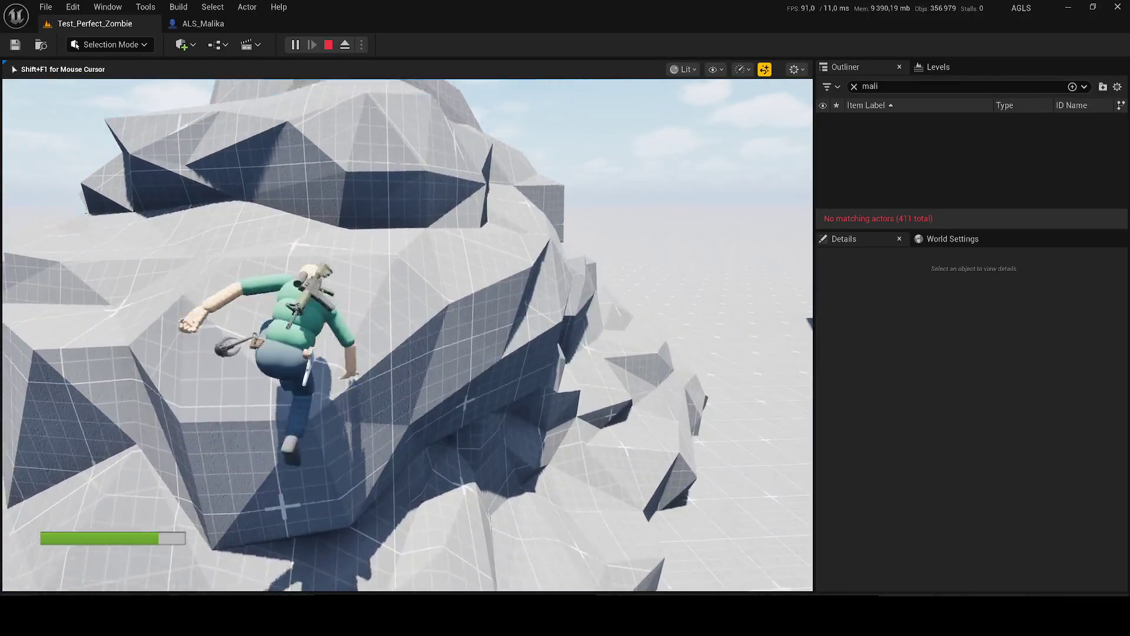
key("w")
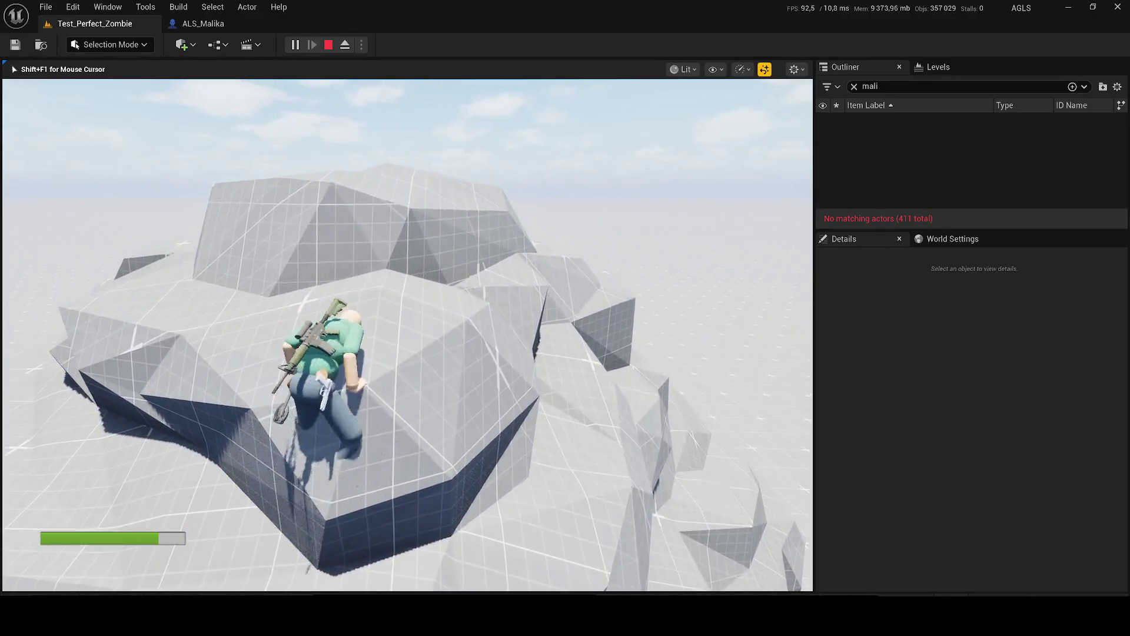
key("w")
key("w")
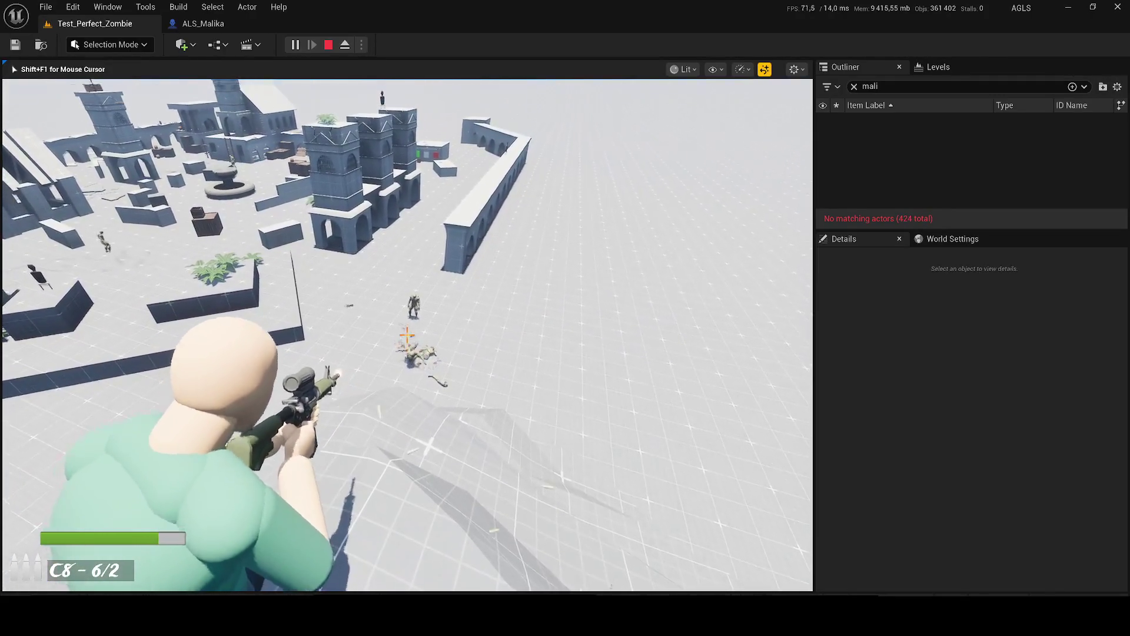
Step: Shoot zombies with the rifle and pistol, reloading, and gun down the approaching zombie
left_click(407, 335)
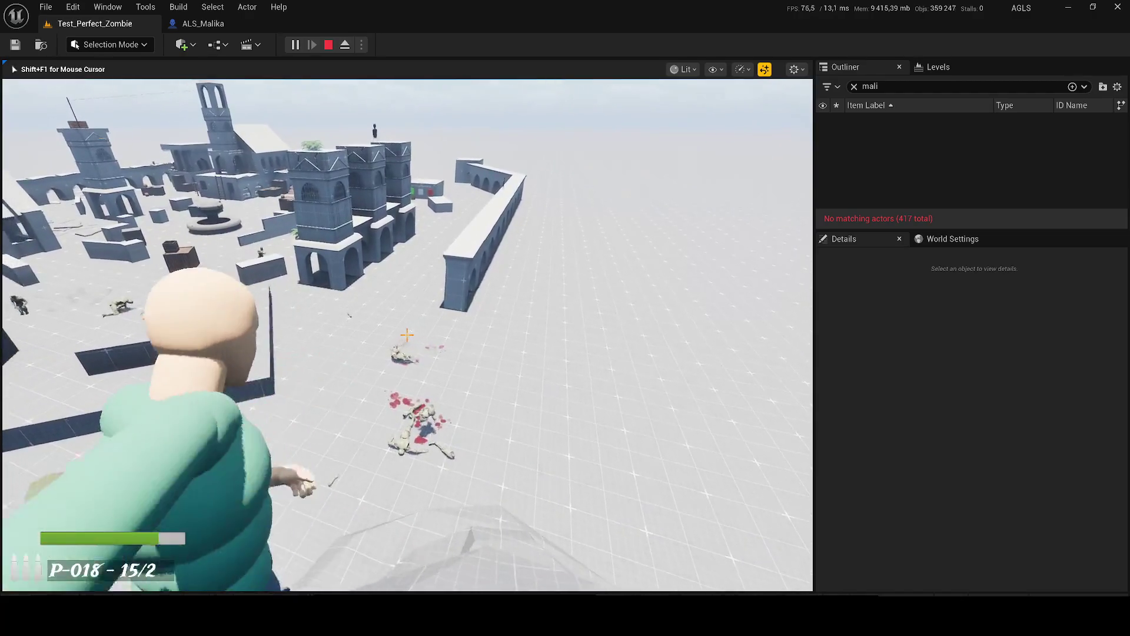
left_click(407, 335)
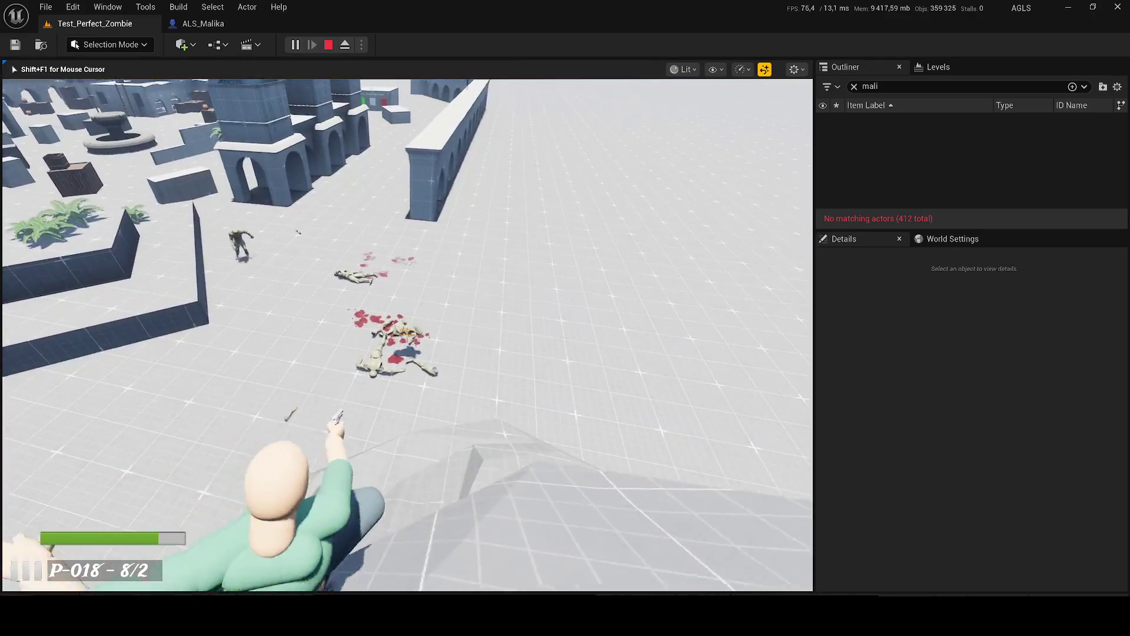
left_click(406, 334)
left_click(406, 334)
left_click(406, 334)
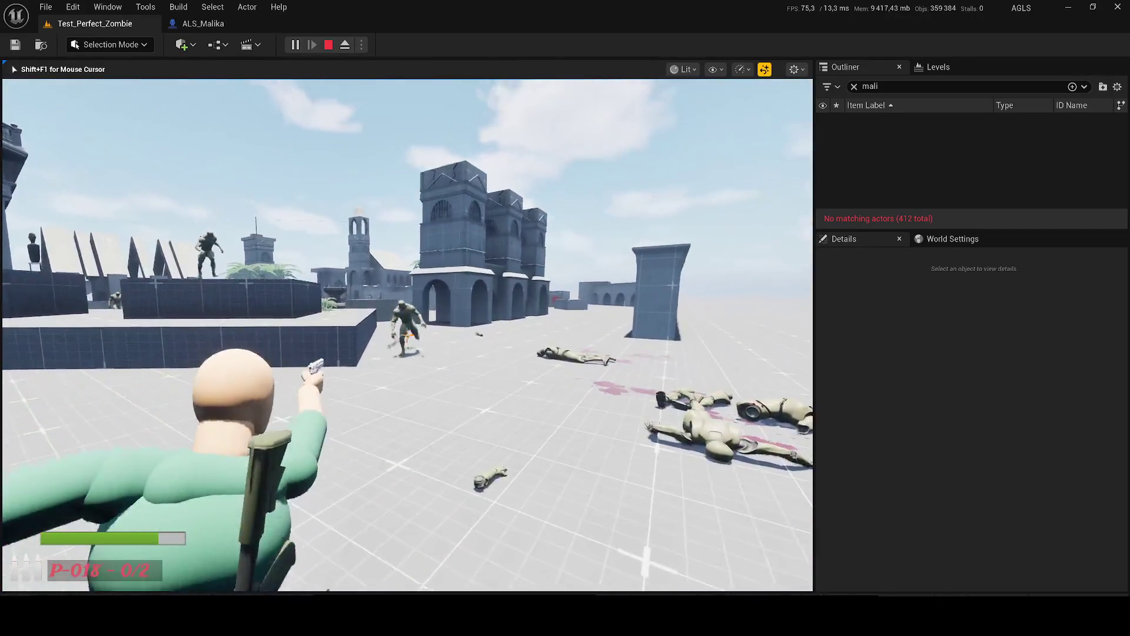
left_click(406, 334)
left_click(406, 335)
key("r")
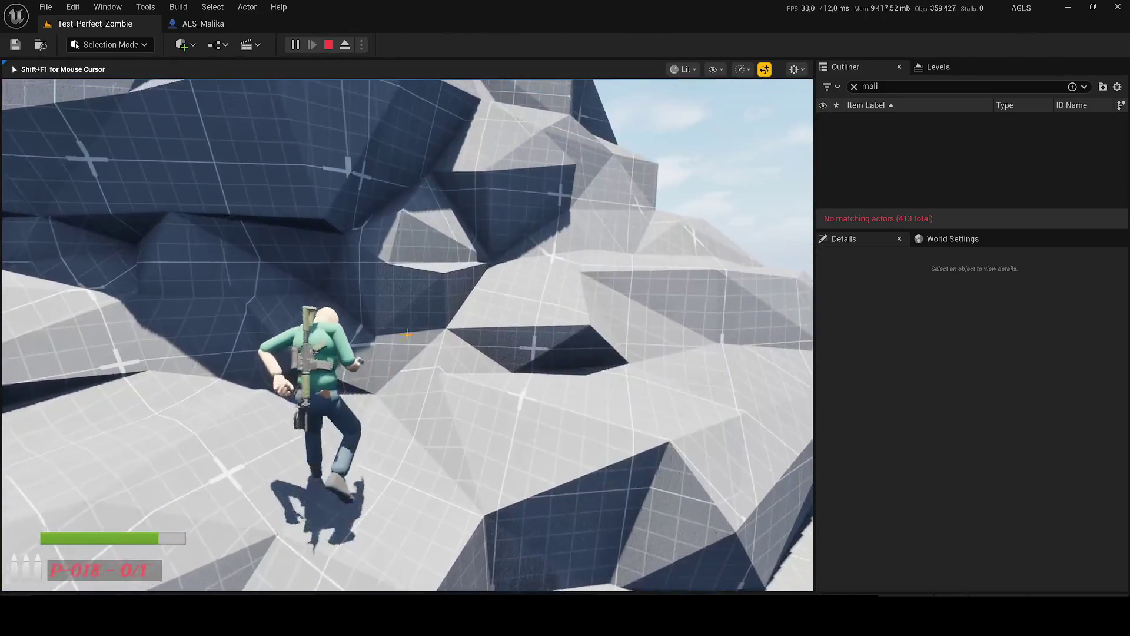
key("w")
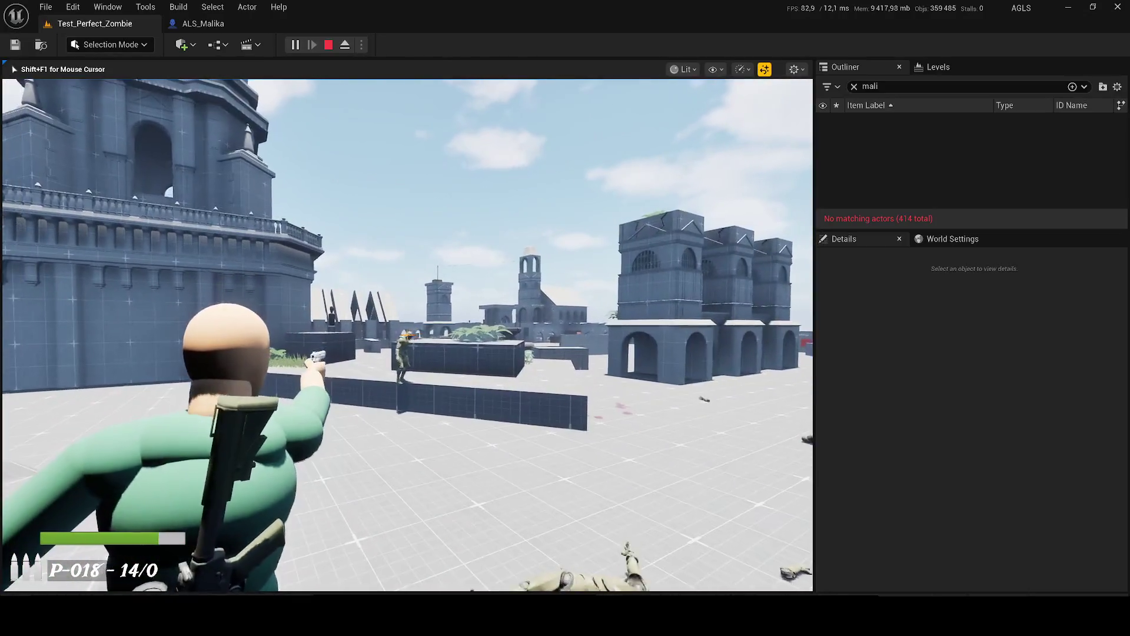
left_click(406, 334)
left_click(406, 334)
left_click(406, 335)
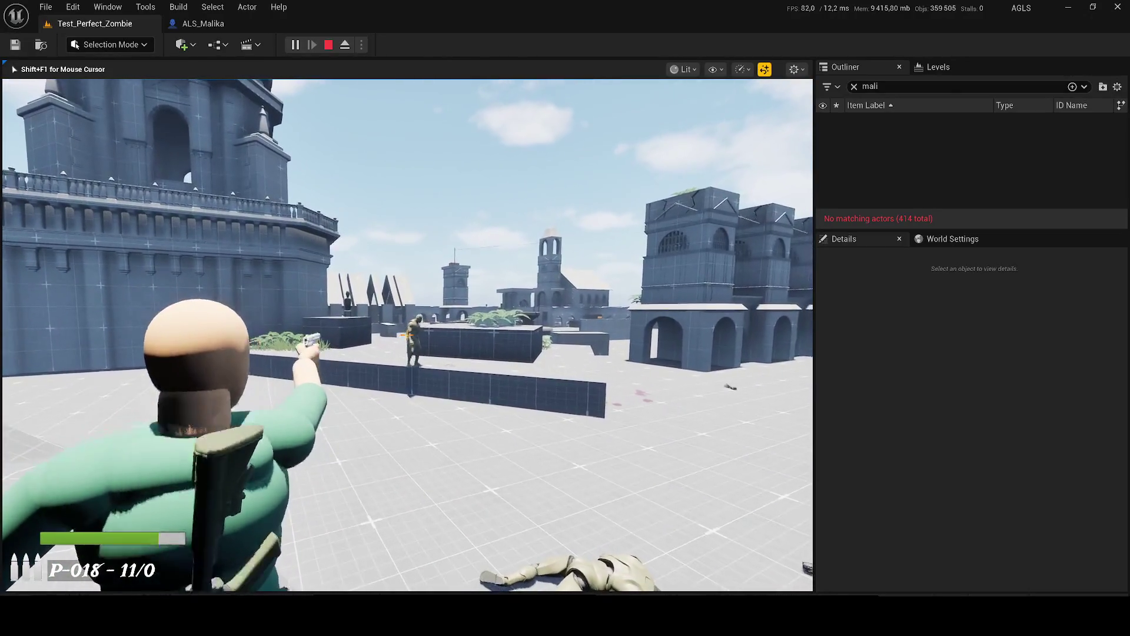
left_click(406, 336)
left_click(405, 337)
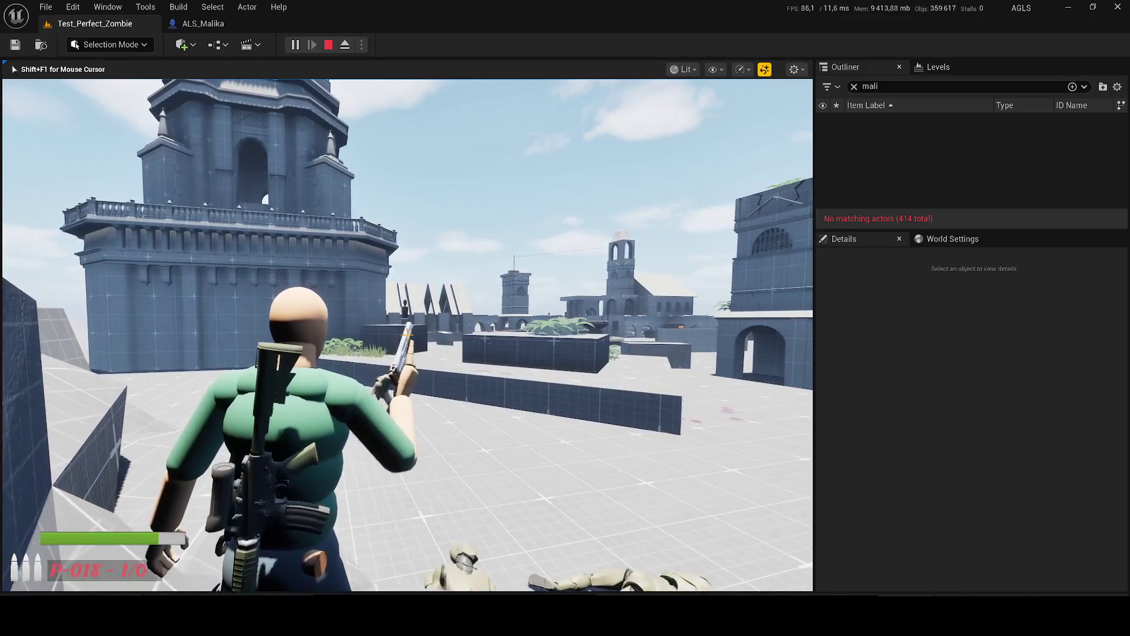
Step: Shoot the last rooftop zombie, walk past the fallen zombies, and stop the play session
key("w")
left_click(406, 335)
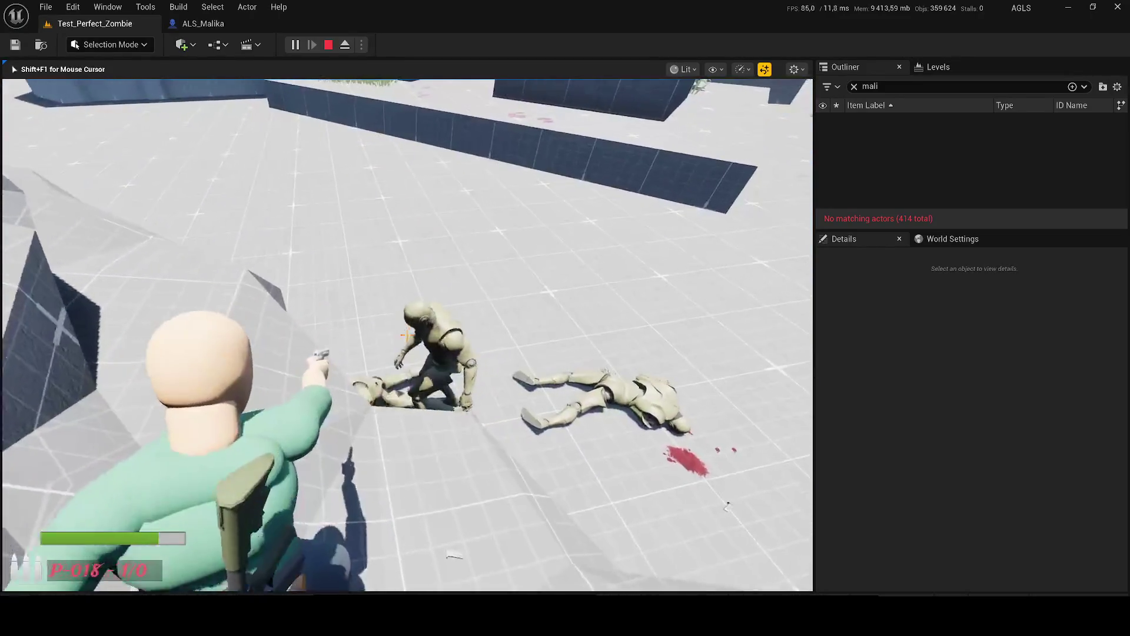
key("w")
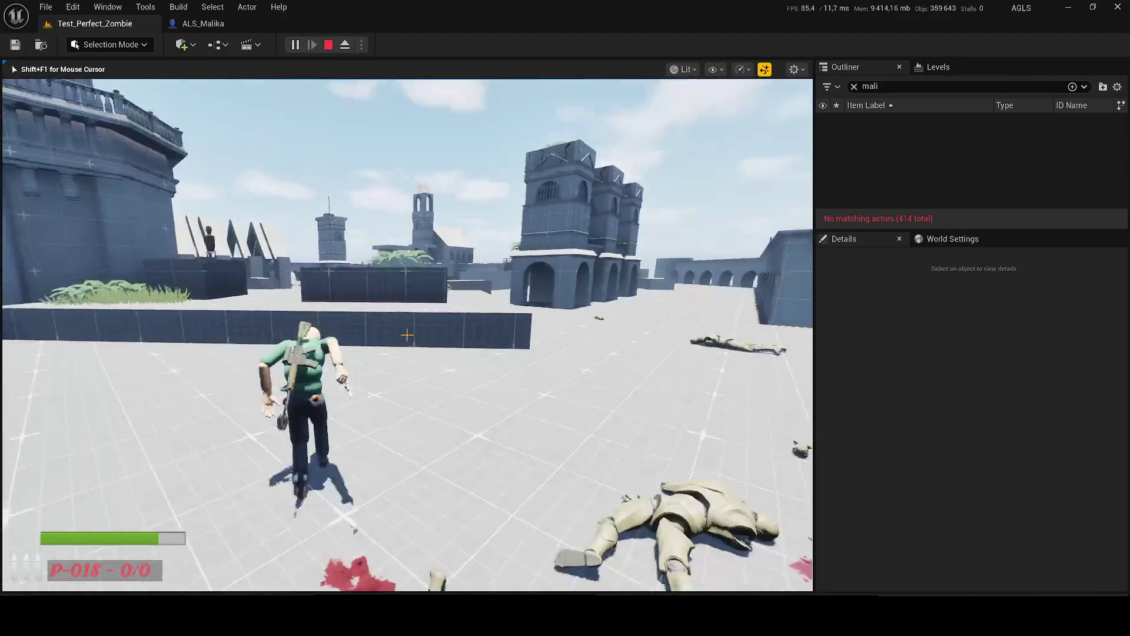
key("w")
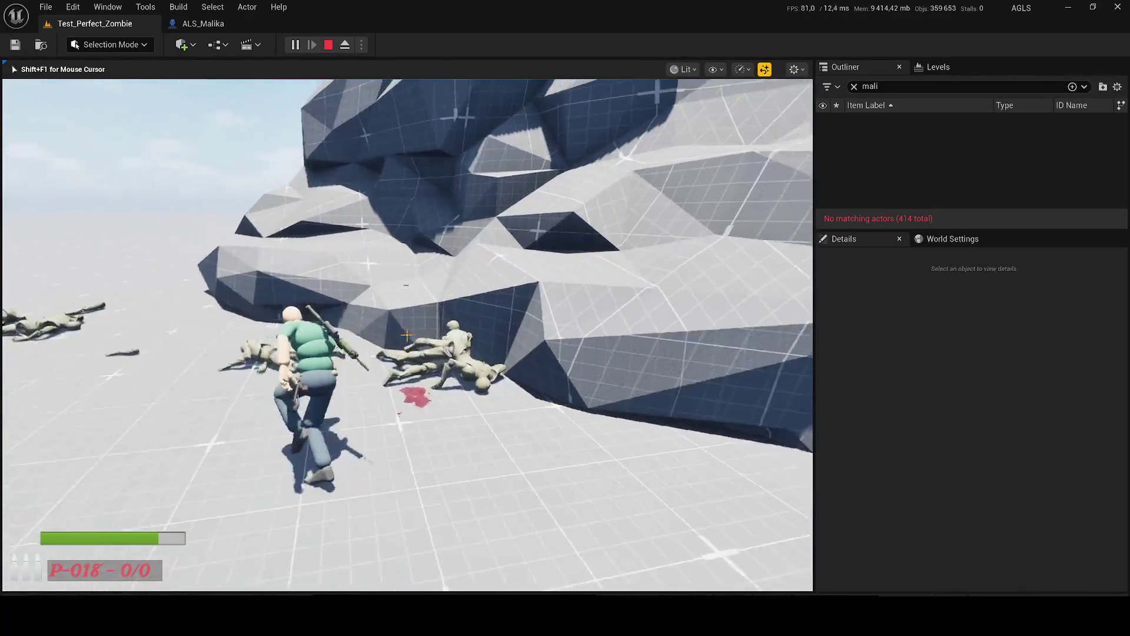
key("w")
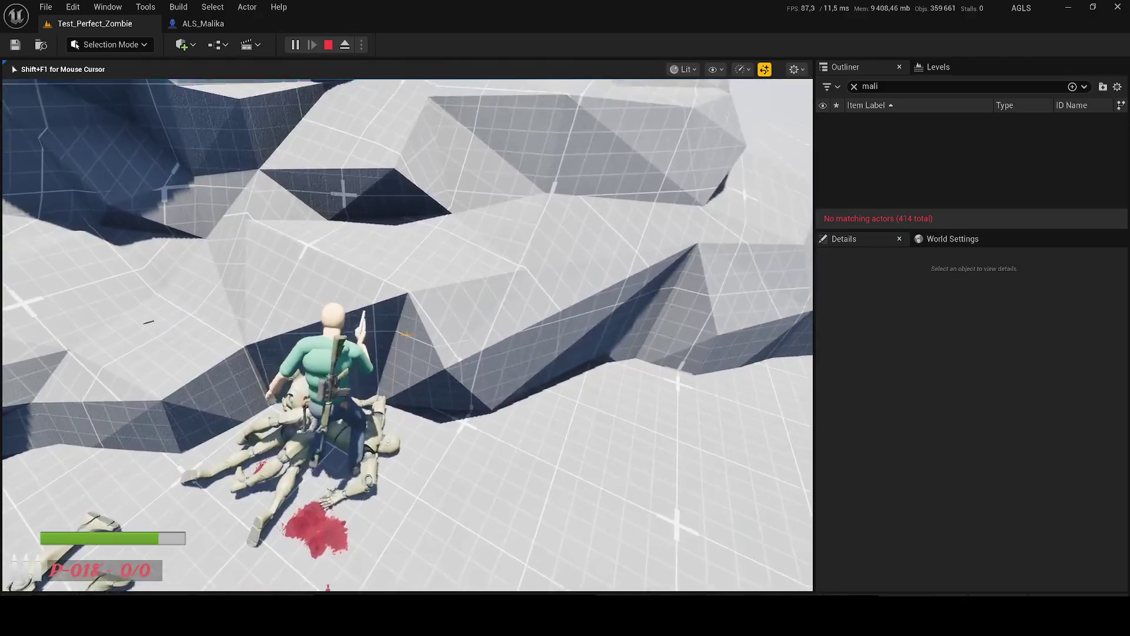
key("w")
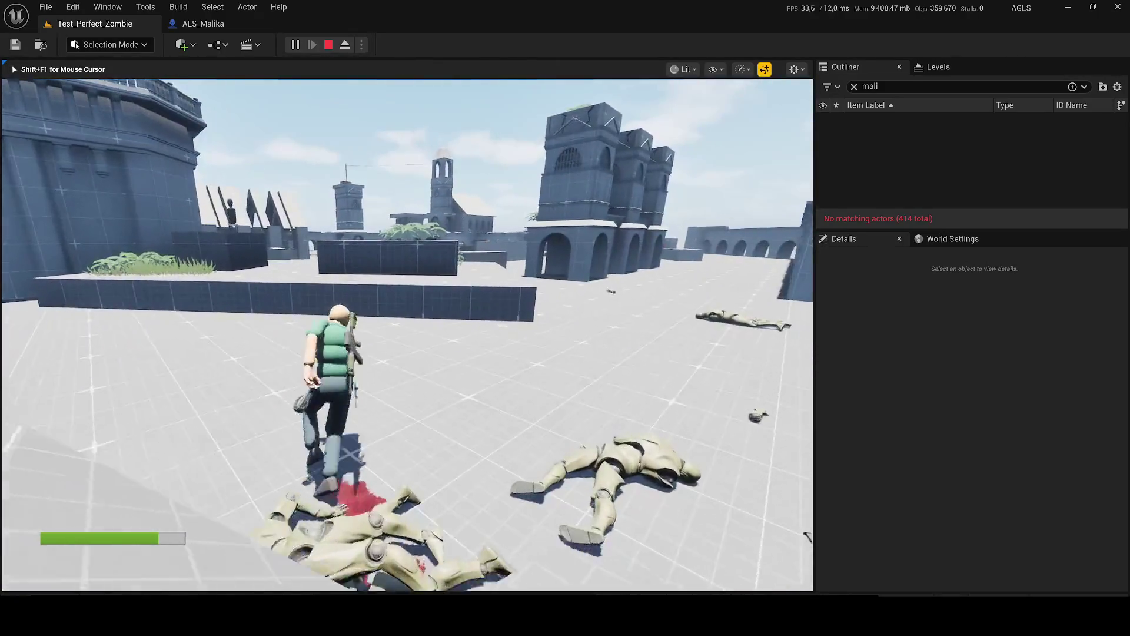
key("w")
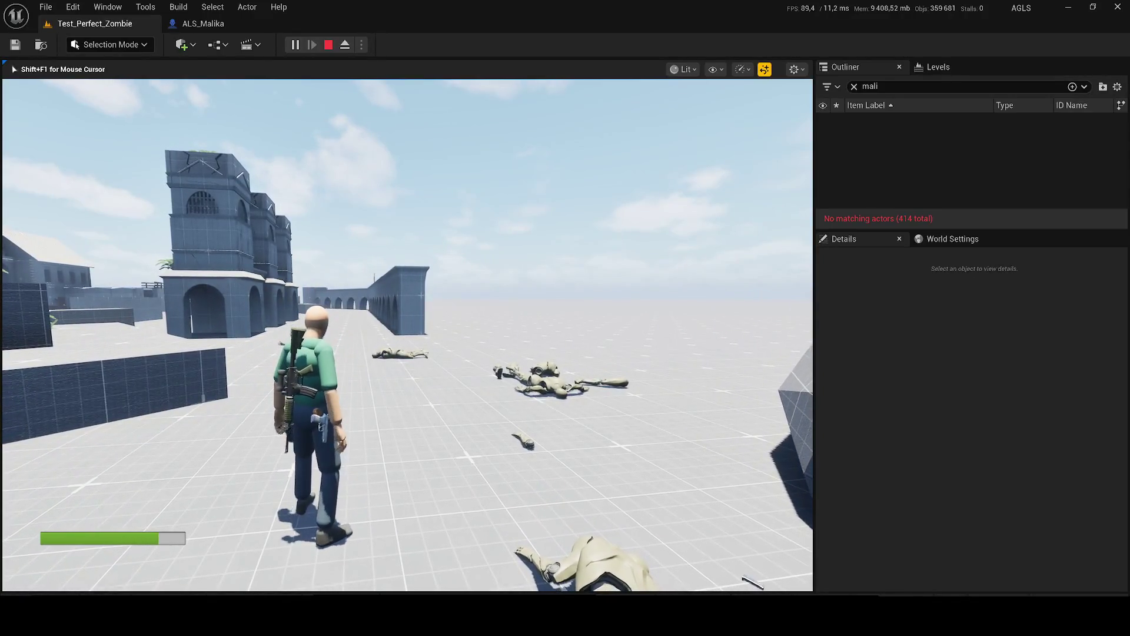
key("Escape")
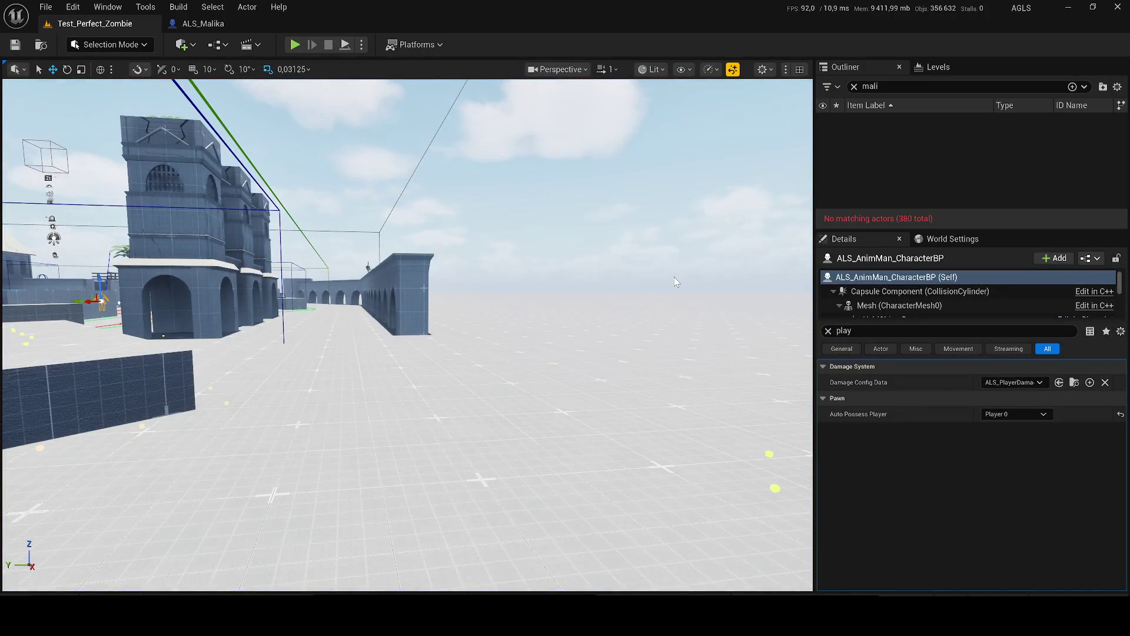
Step: Relight the scene with Ctrl+L, run a brief test play, then open ALS_AnimMan_CharacterBP's Blueprint
left_click_drag(673, 277, 453, 276)
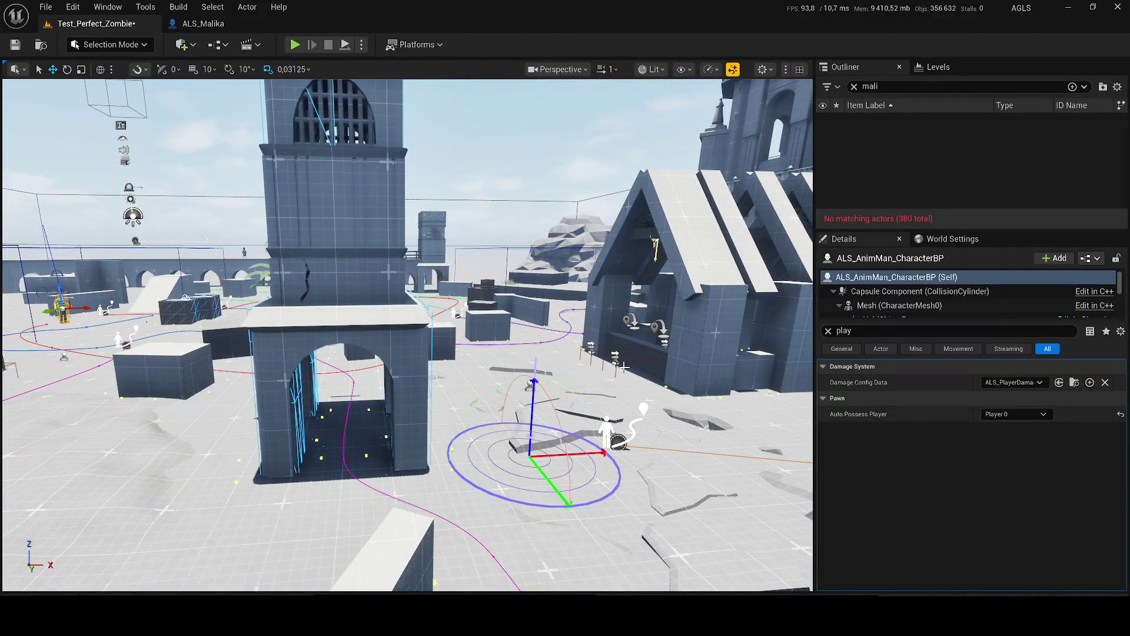
key("ctrl+l")
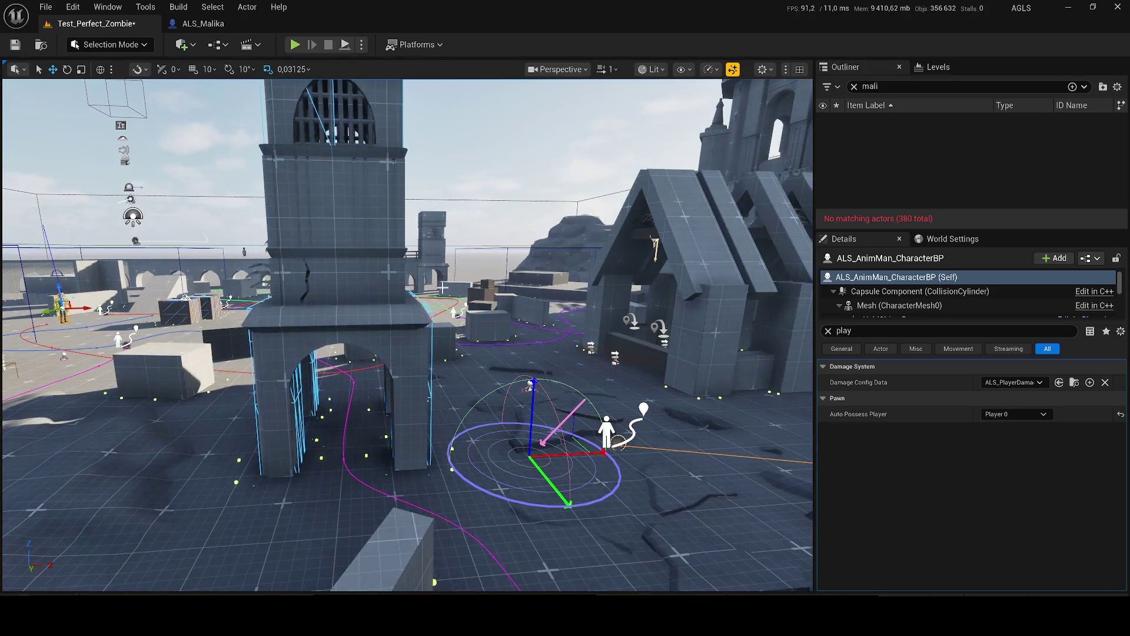
key("alt+p")
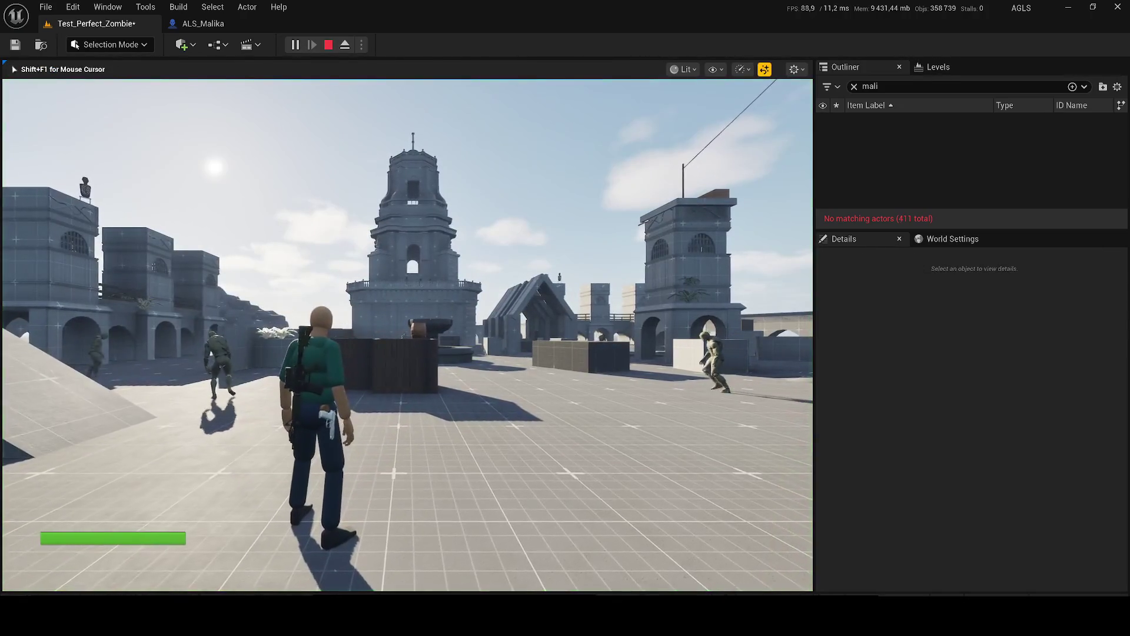
key("Escape")
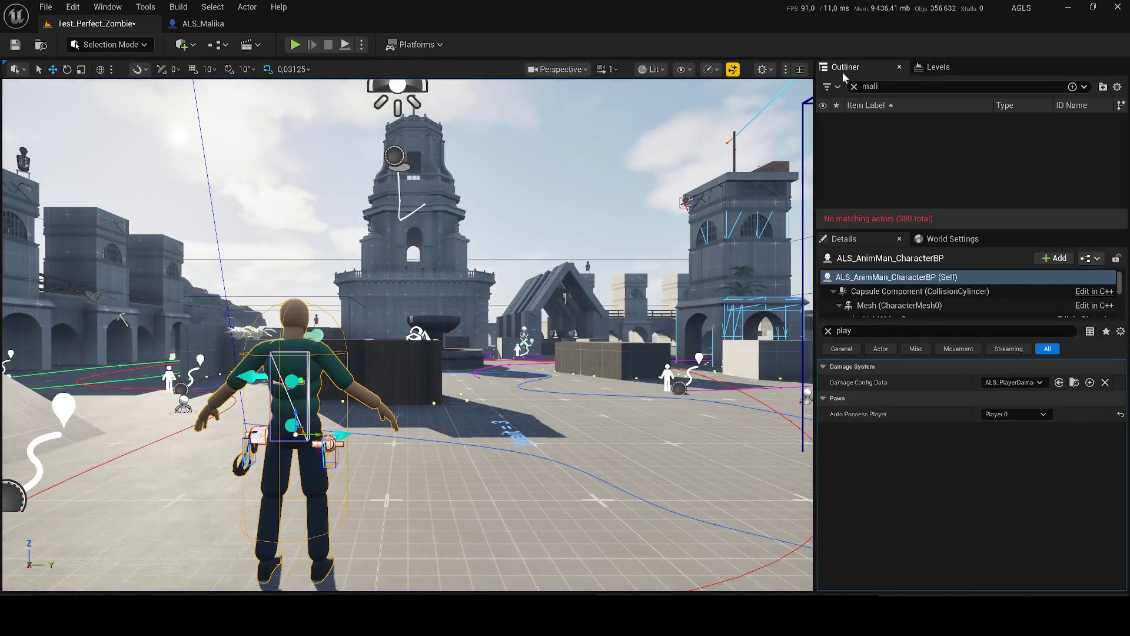
left_click(853, 87)
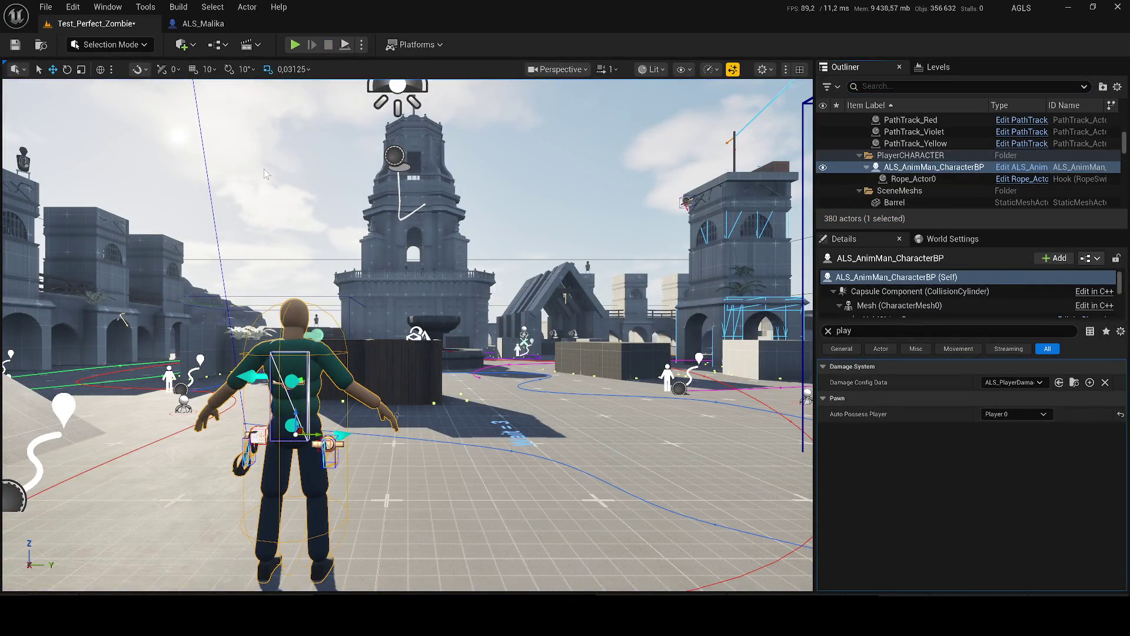
key("ctrl+e")
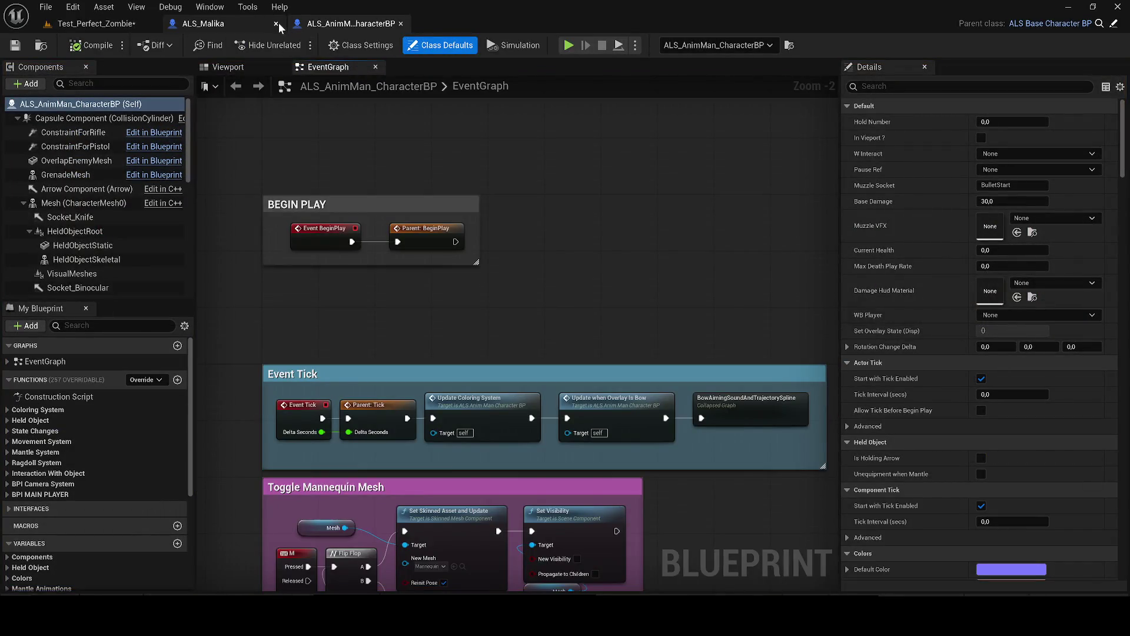
Step: Close the ALS_Malika editor and search the Content Drawer for 'malika'
left_click(276, 23)
key("ctrl+space")
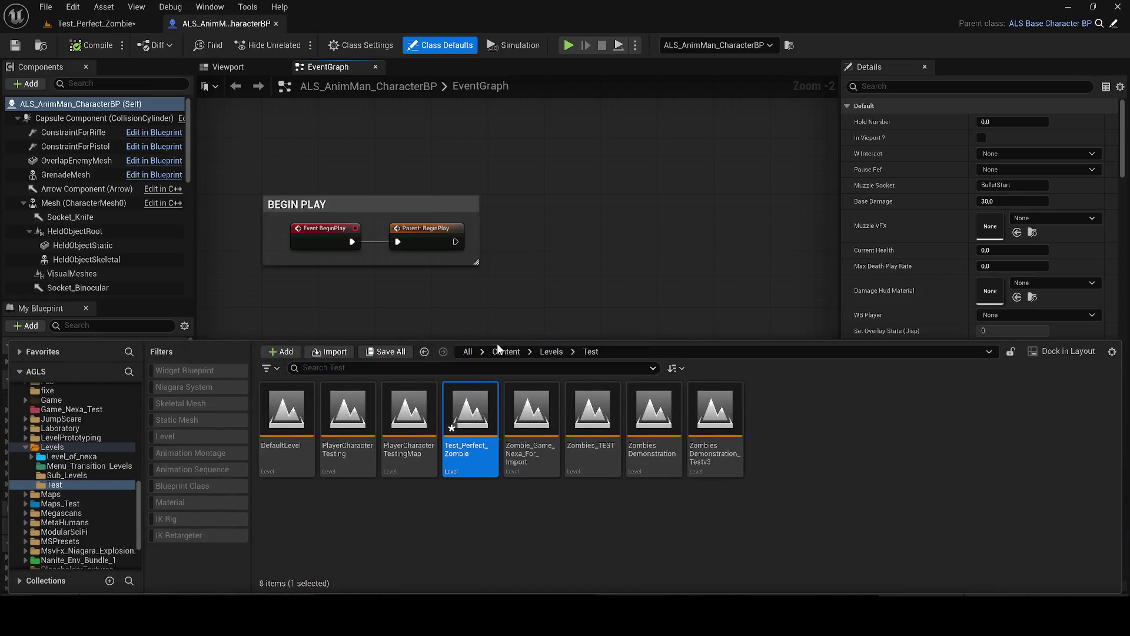
left_click(498, 350)
left_click(492, 371)
type("mali")
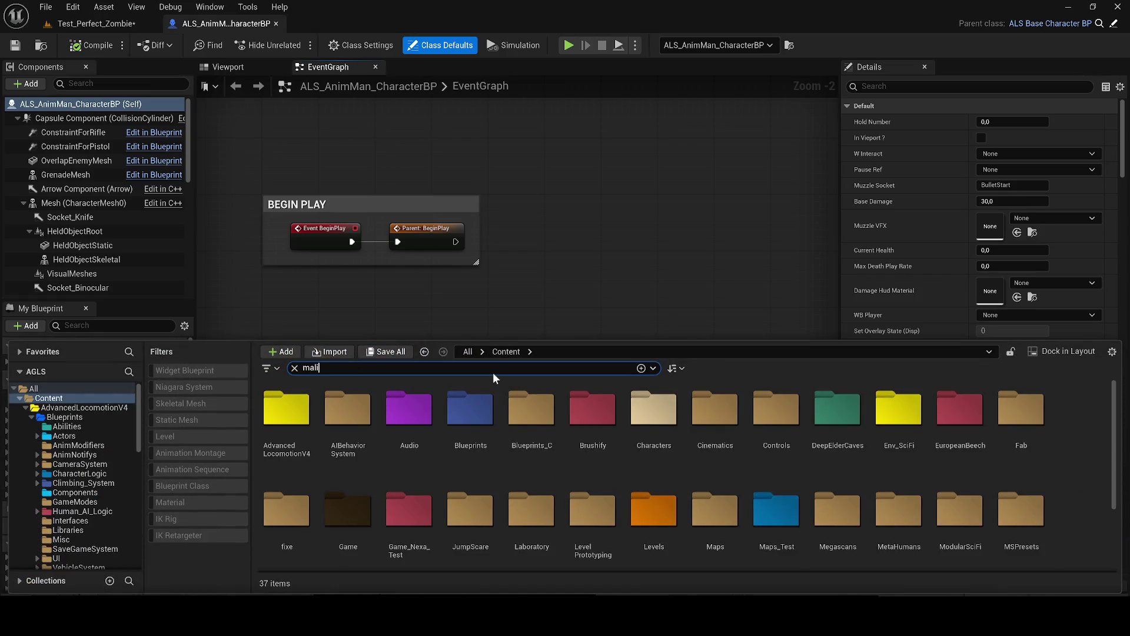
type("ka")
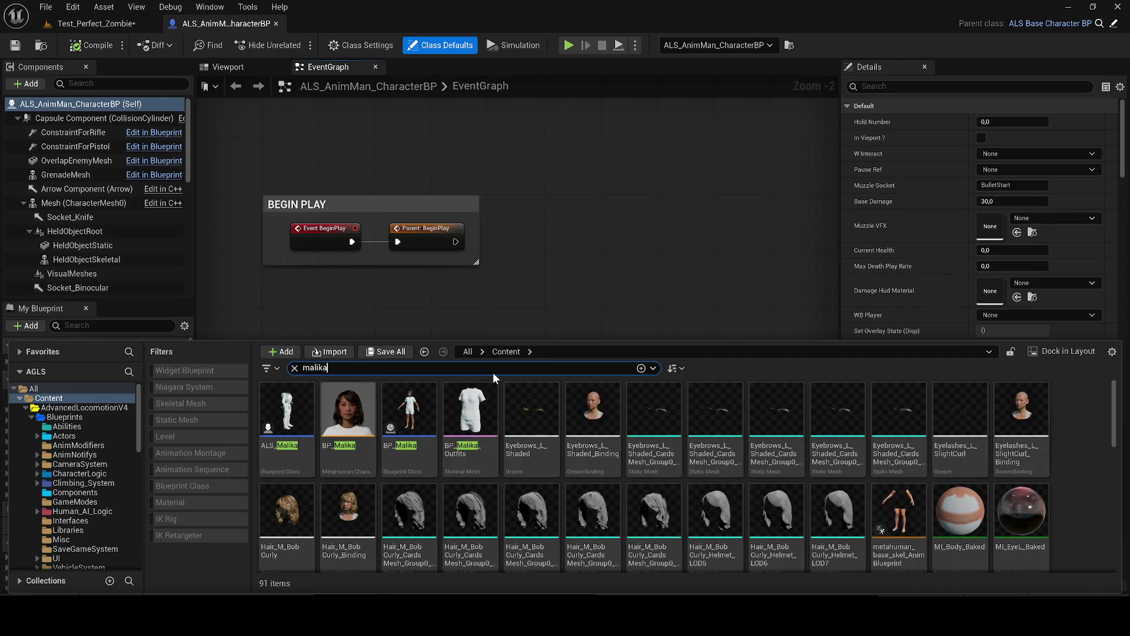
Step: Open BP_Malika for editing, then save the Test_Perfect_Zombie level
left_click(409, 439)
double_click(408, 439)
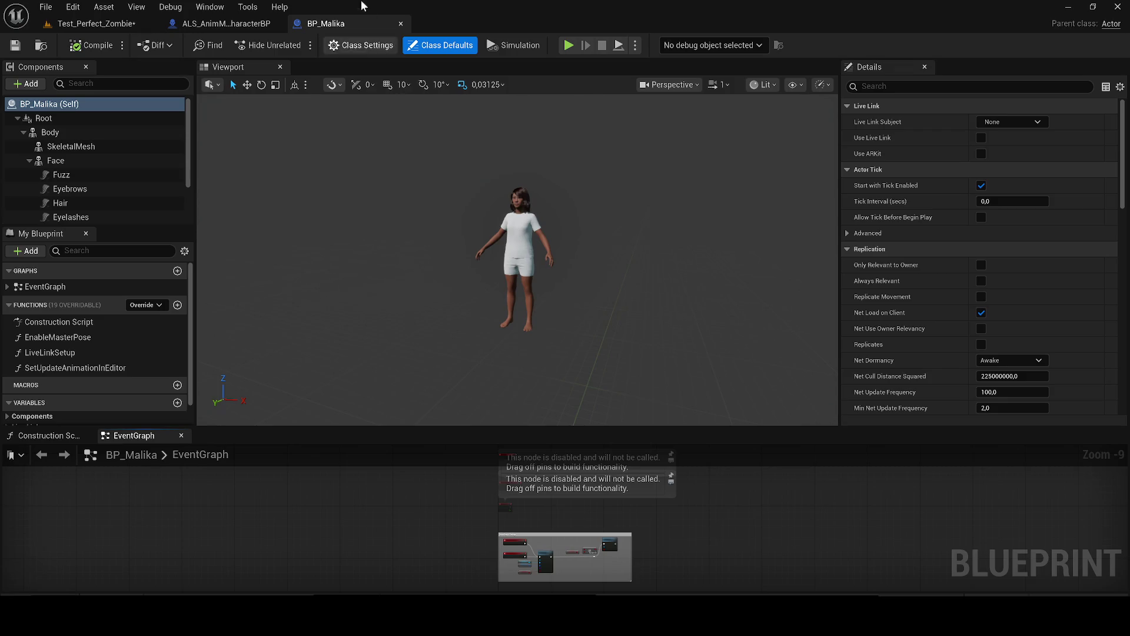
left_click(72, 24)
left_click(15, 45)
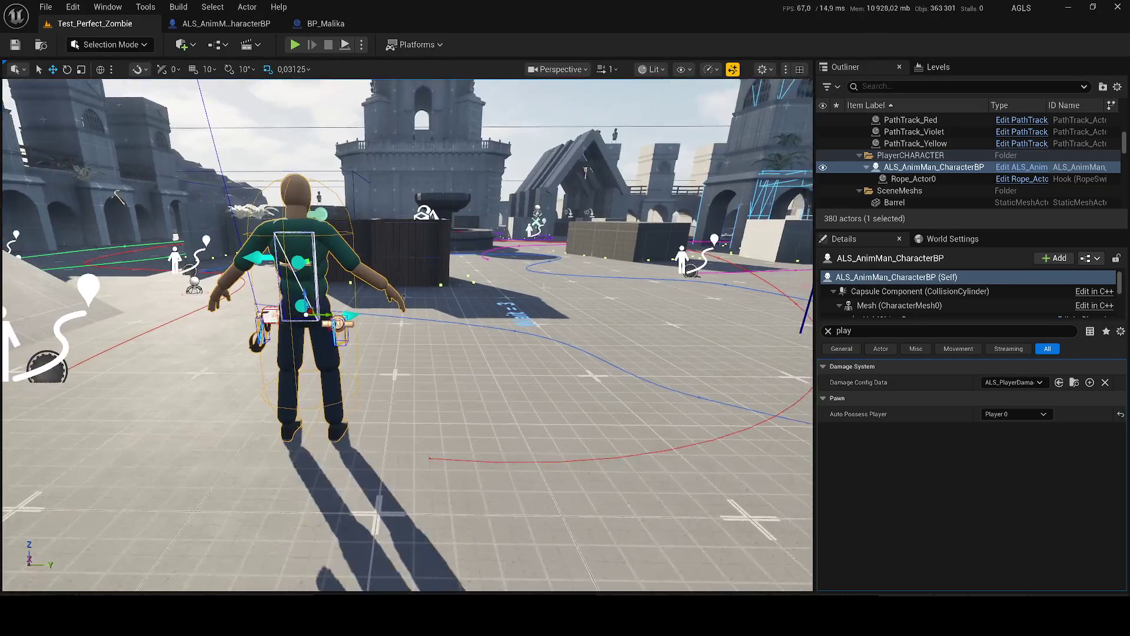
Step: Place a blue ALS_AnimMan_CharacterBP in the level, delete the old green character, and start play
key("ctrl+space")
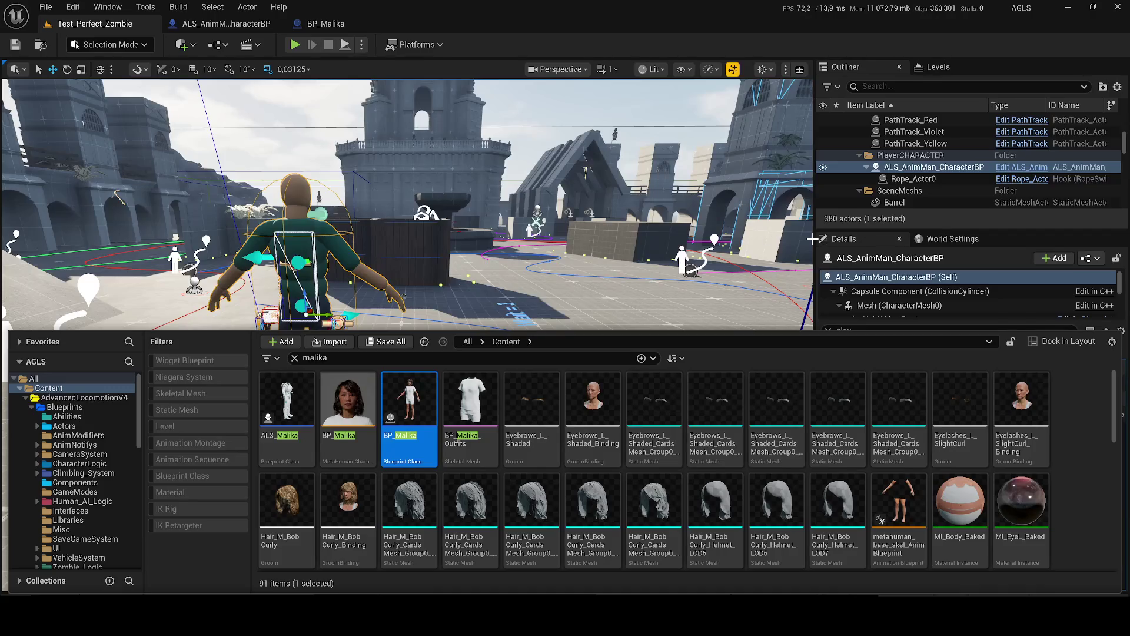
right_click(909, 167)
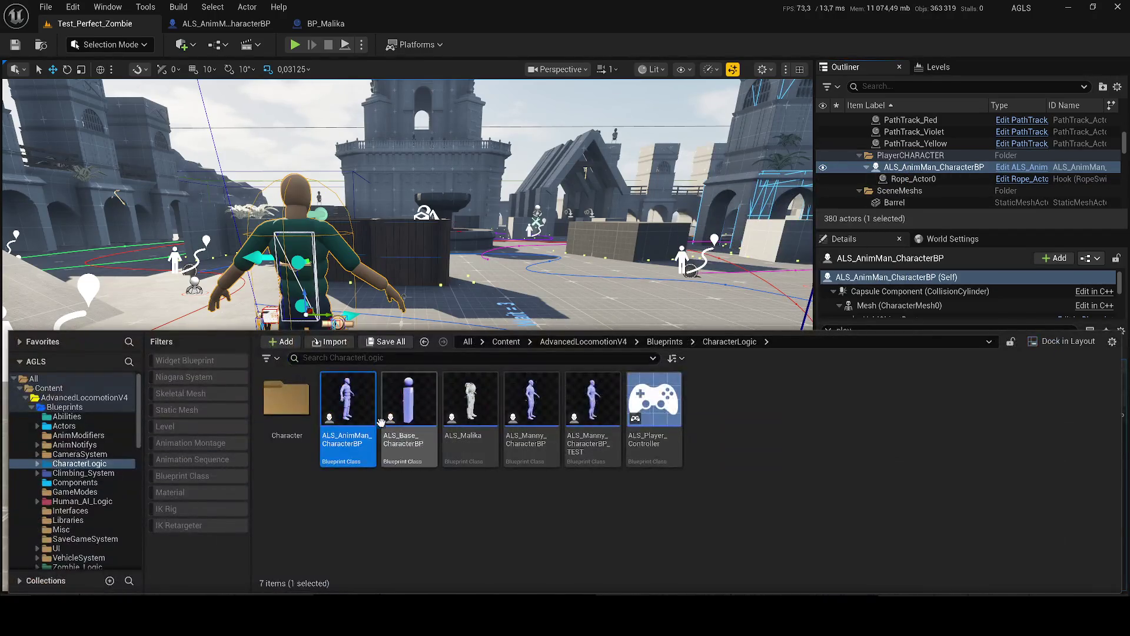
left_click_drag(504, 232, 505, 232)
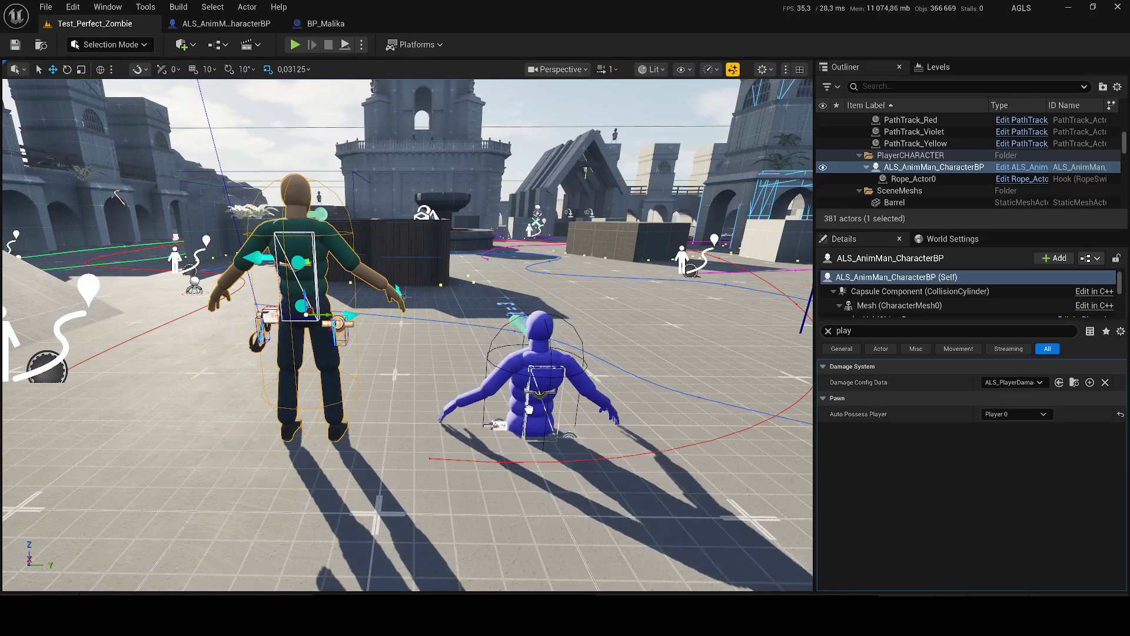
left_click_drag(529, 408, 528, 408)
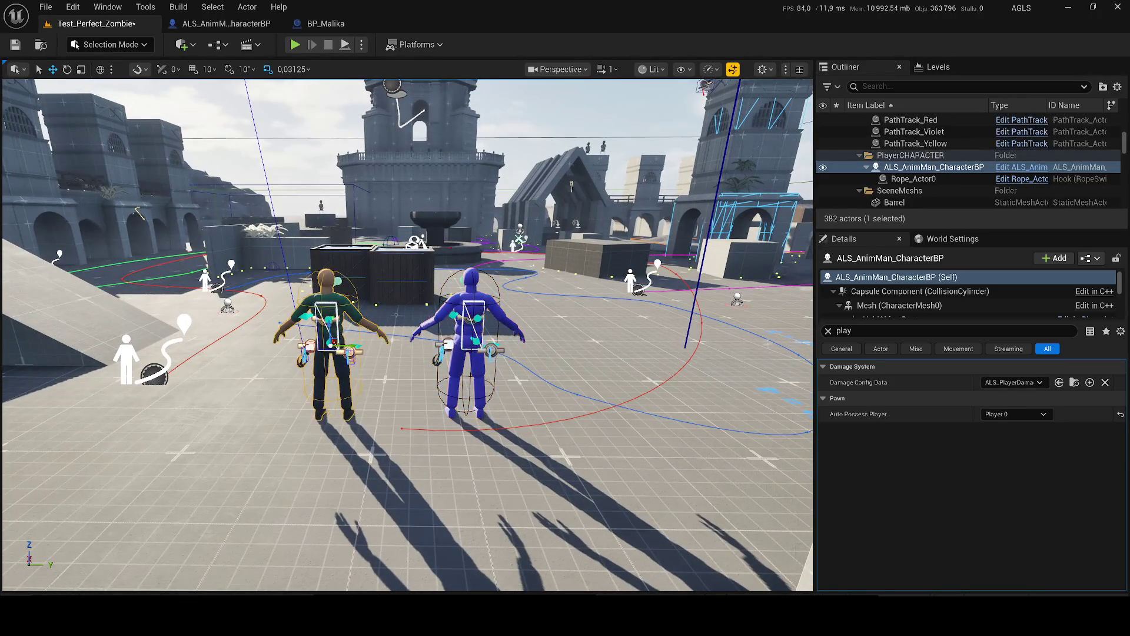
key("Delete")
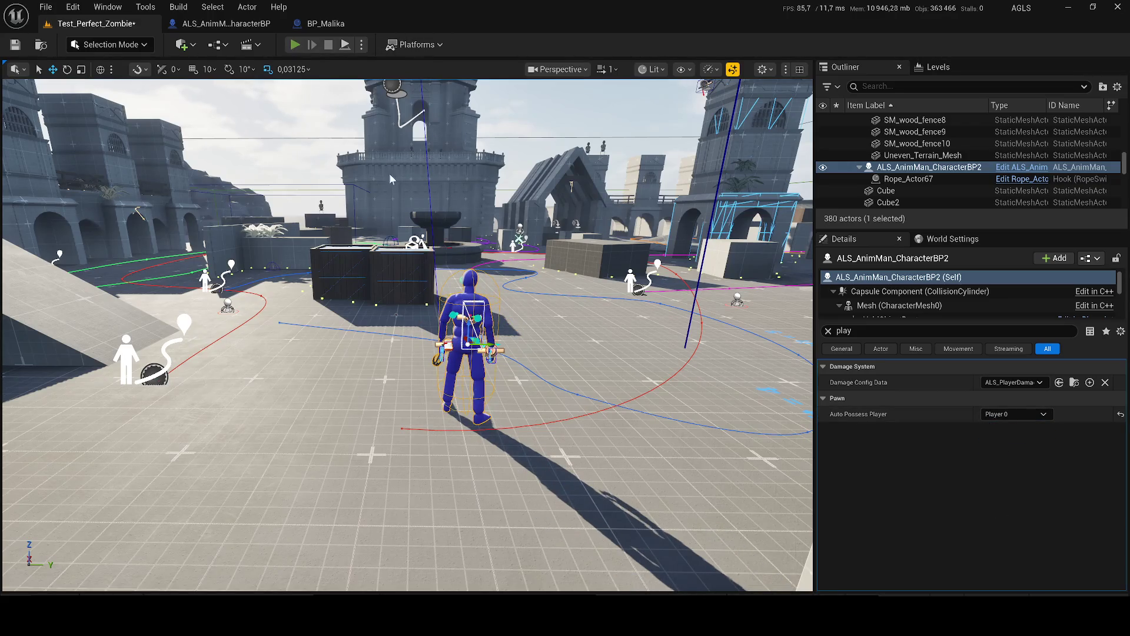
key("alt+p")
Step: Run, jump and crouch the blue character among crates and zombies, then stop the session
key("w")
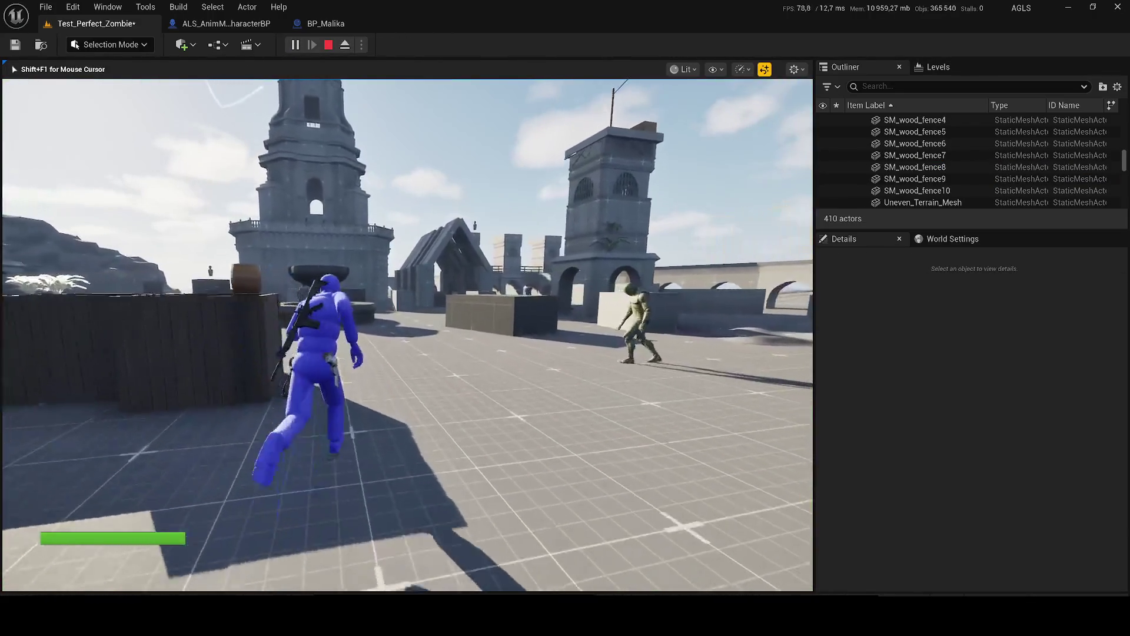
key("space")
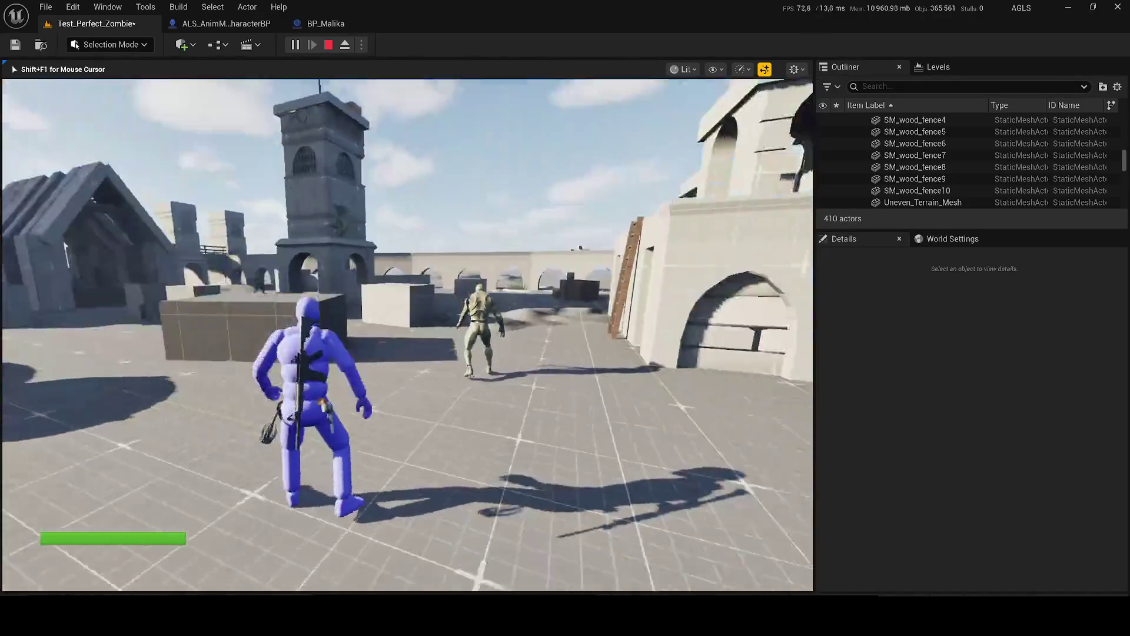
key("w")
key("w")
key("c")
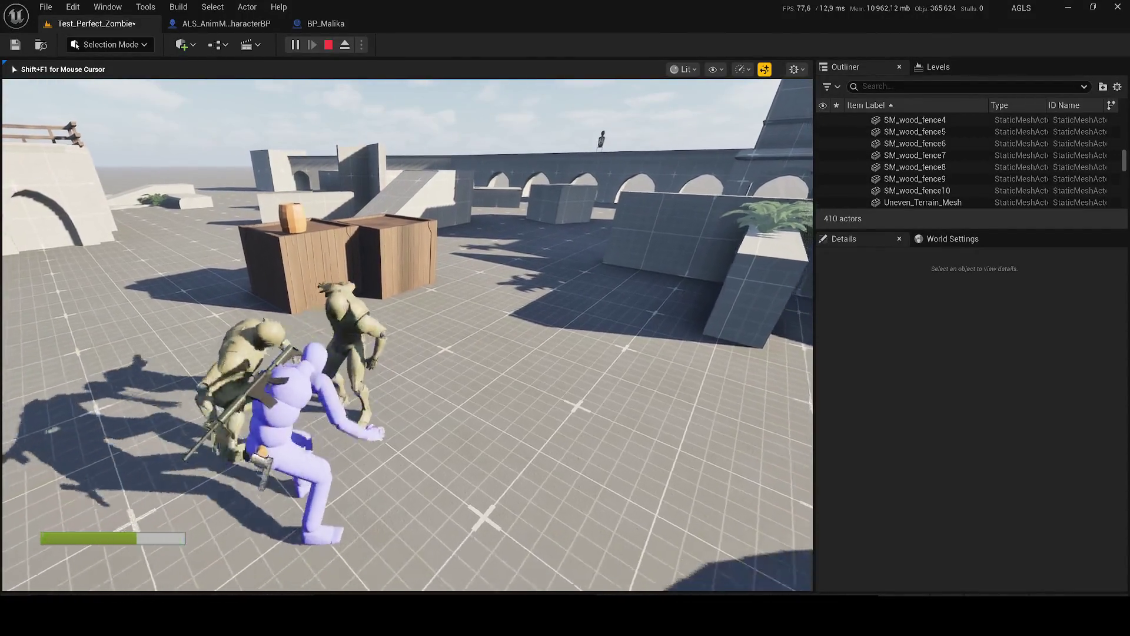
key("w")
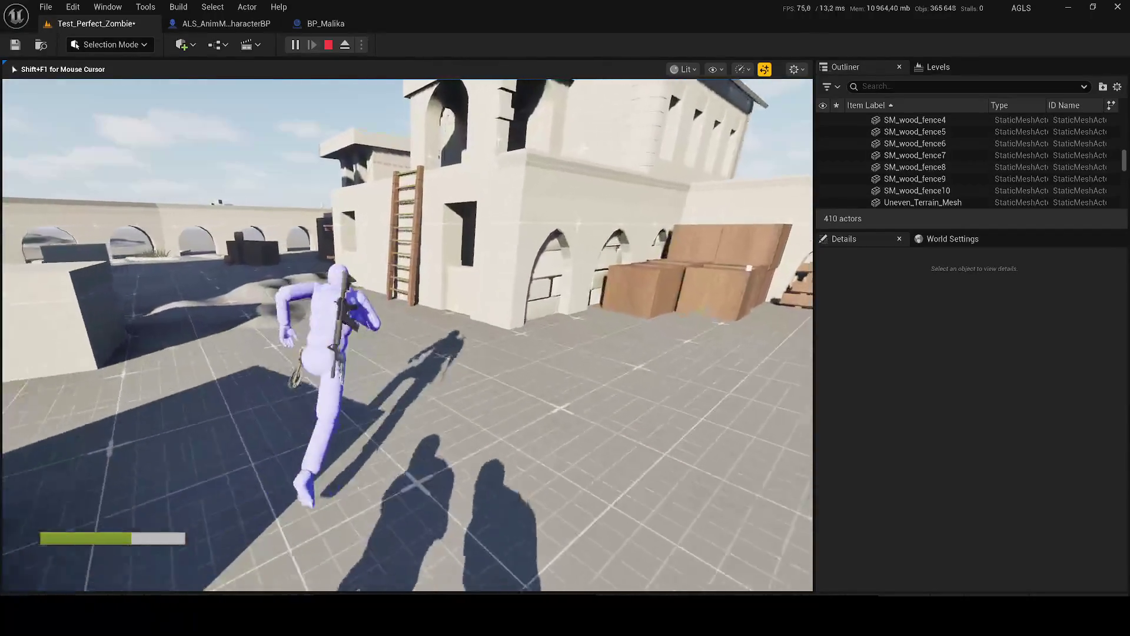
key("c")
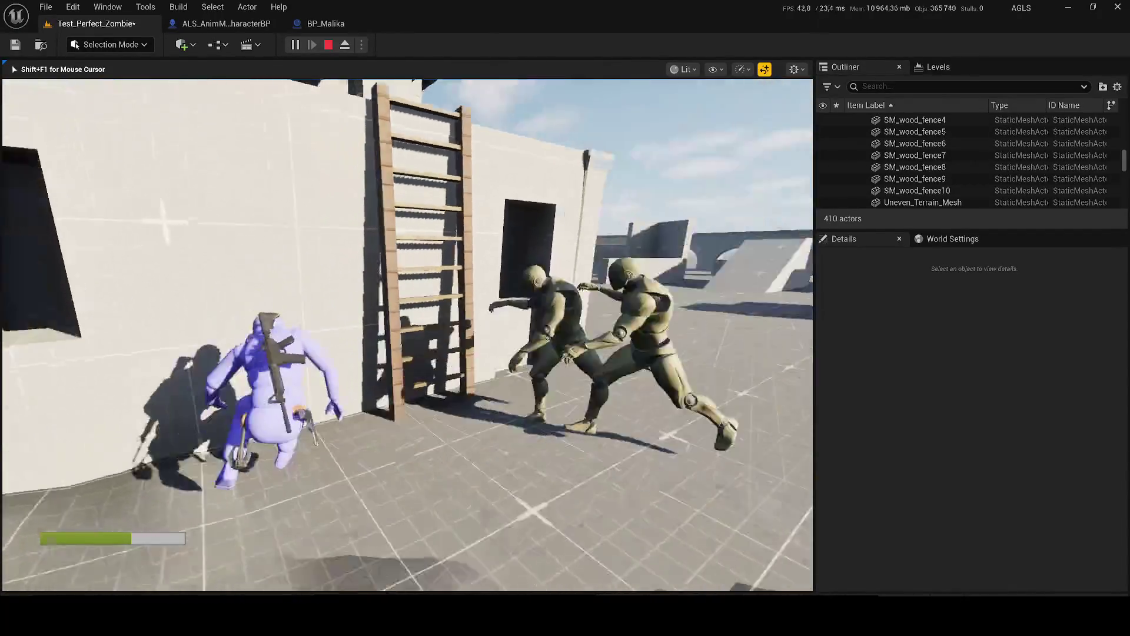
key("c")
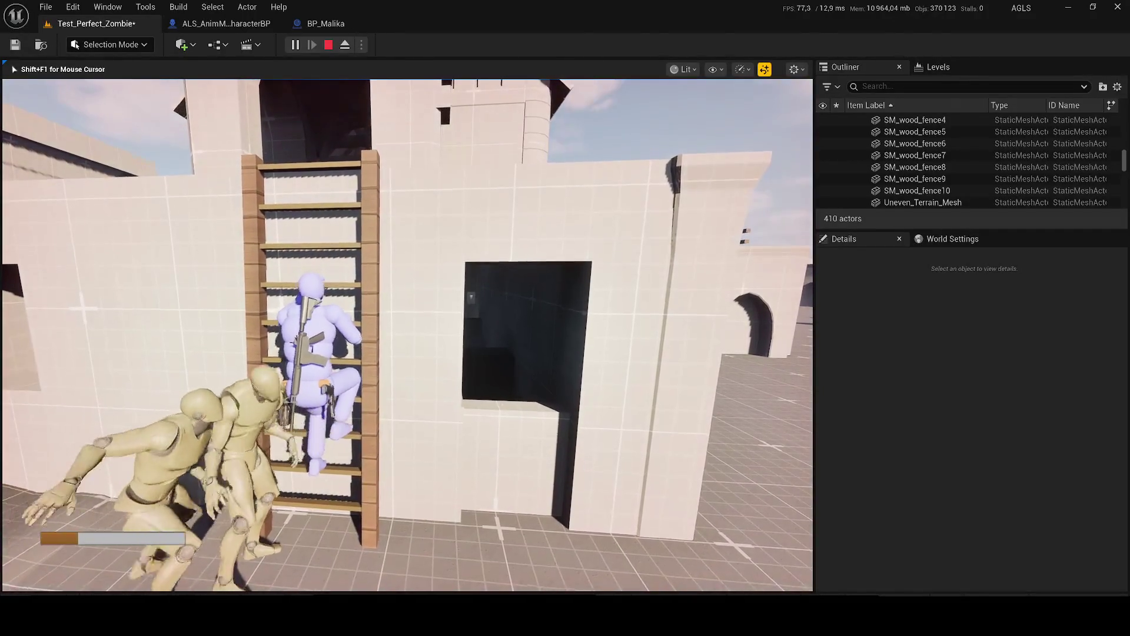
key("Escape")
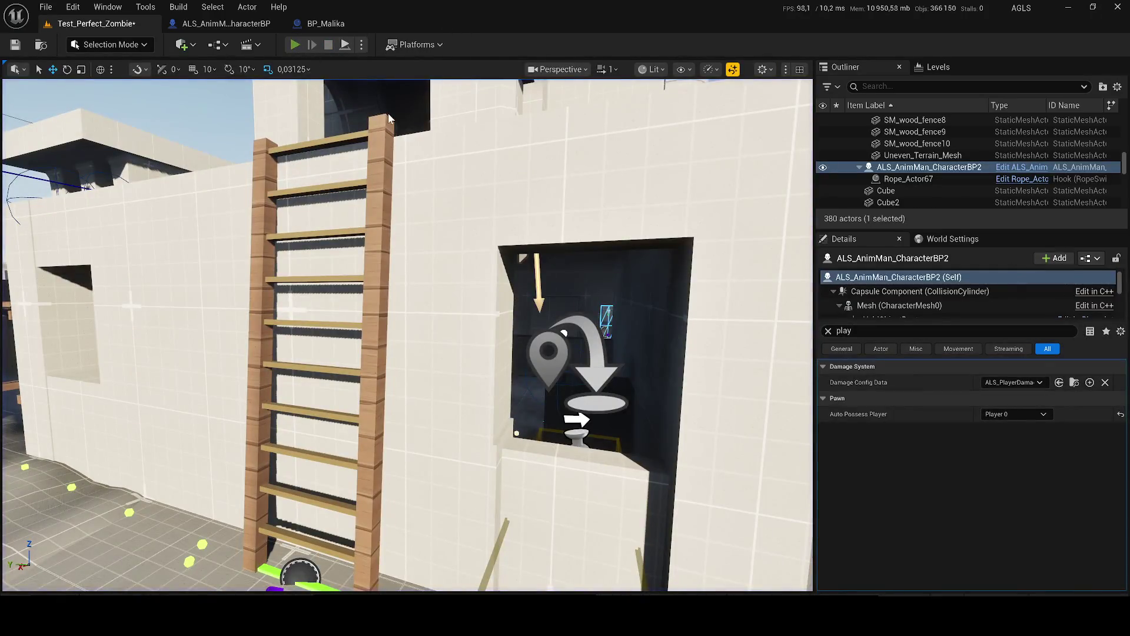
Step: Play again, climb the ladder, fire the rifle at the approaching zombie, then stop
key("alt+p")
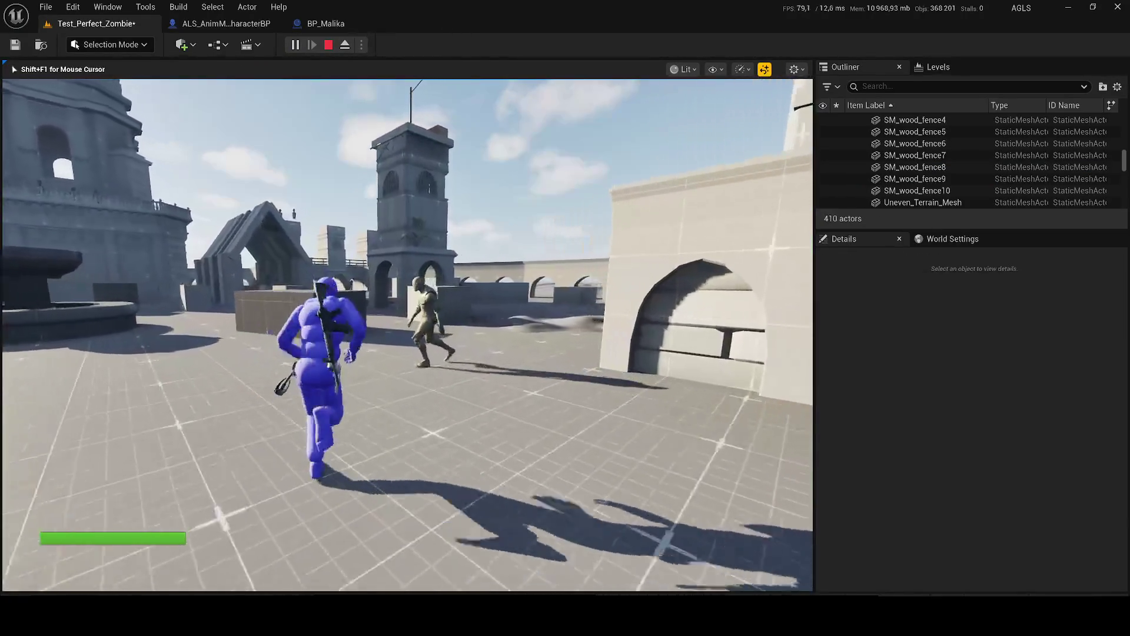
key("w")
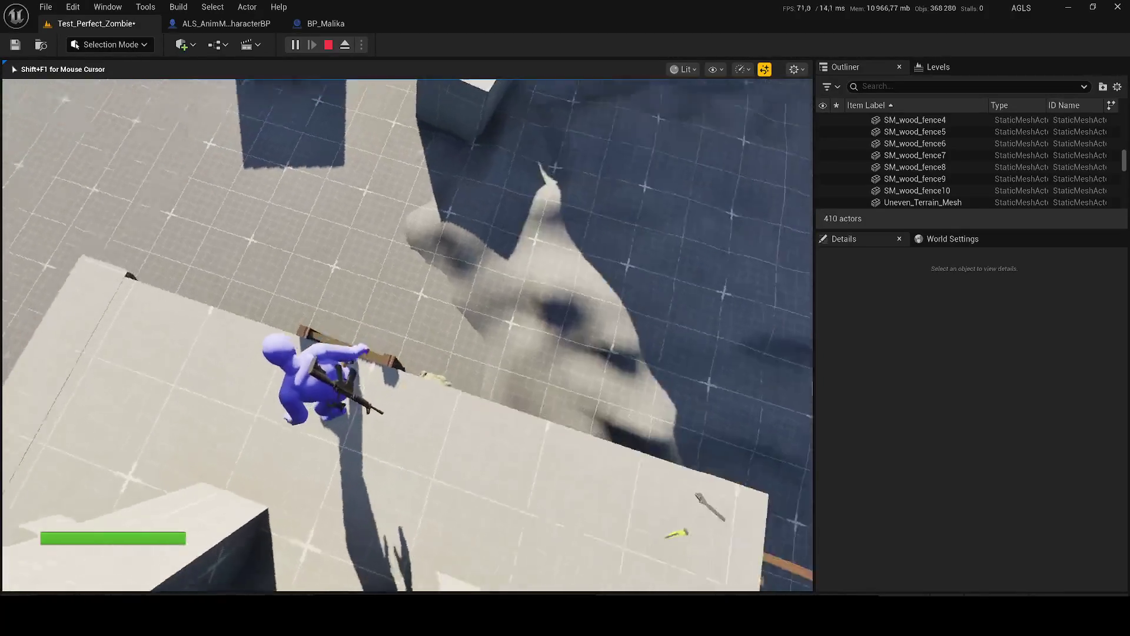
key("1")
left_click(407, 333)
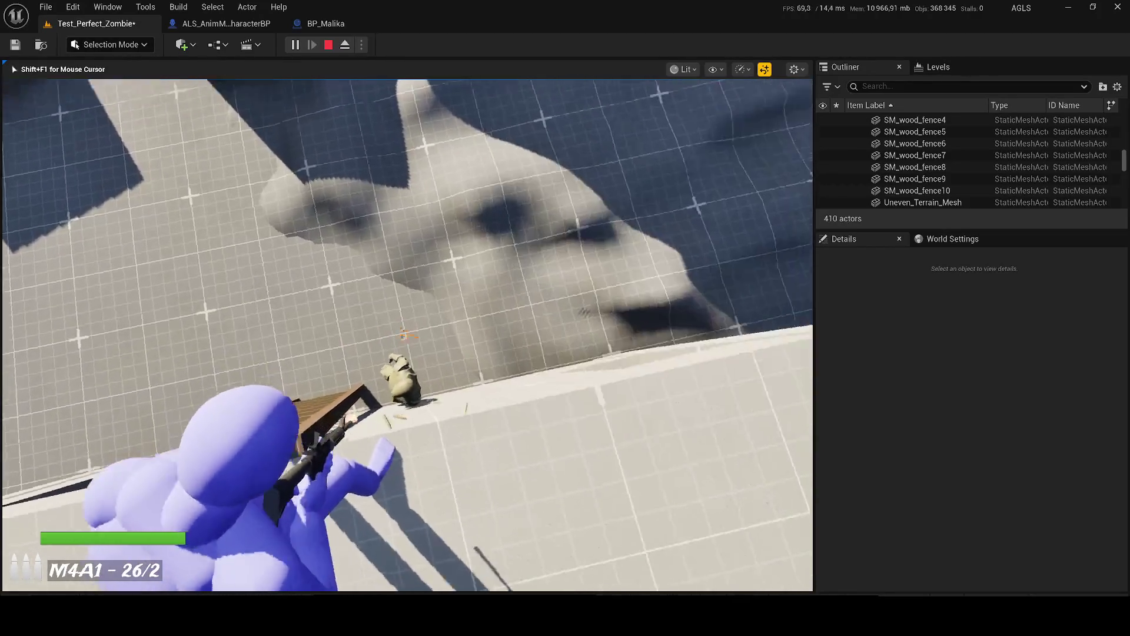
left_click(408, 334)
left_click(408, 334)
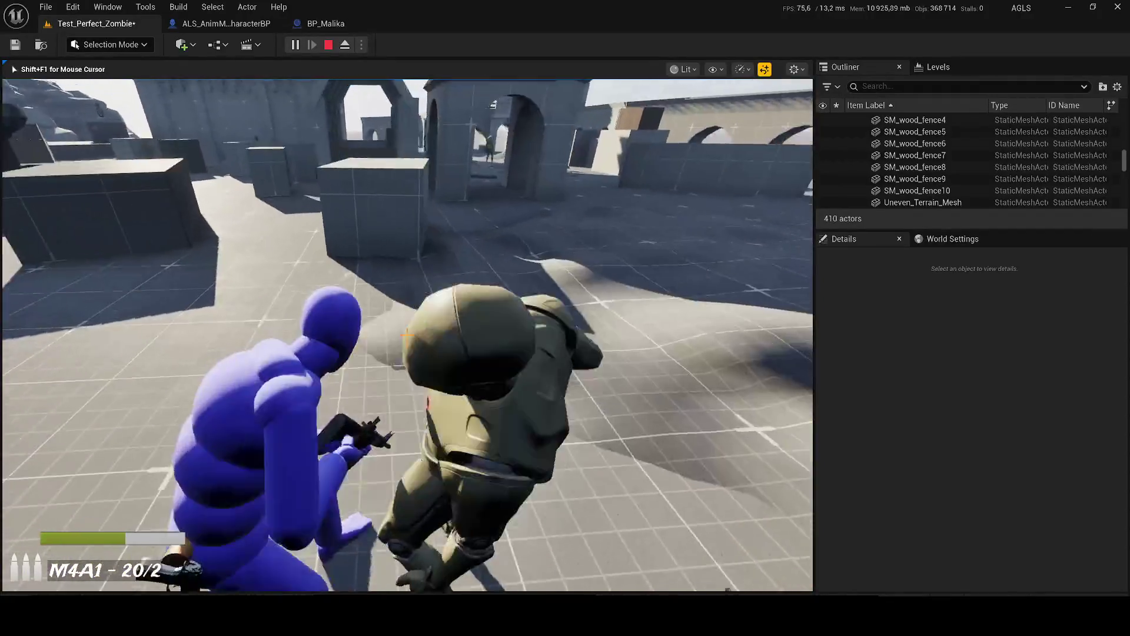
left_click(408, 333)
left_click(408, 334)
left_click(407, 334)
left_click(408, 333)
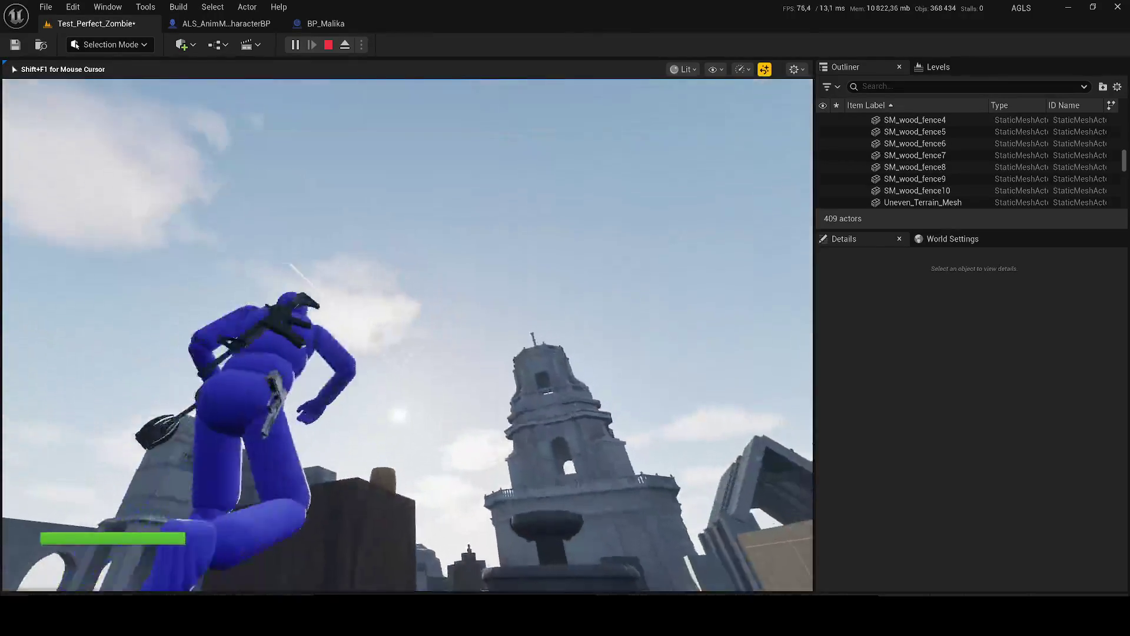
key("Escape")
Step: Select the BP_SplineProjectilePath actor and clear the actor and property search filters
left_click(353, 330)
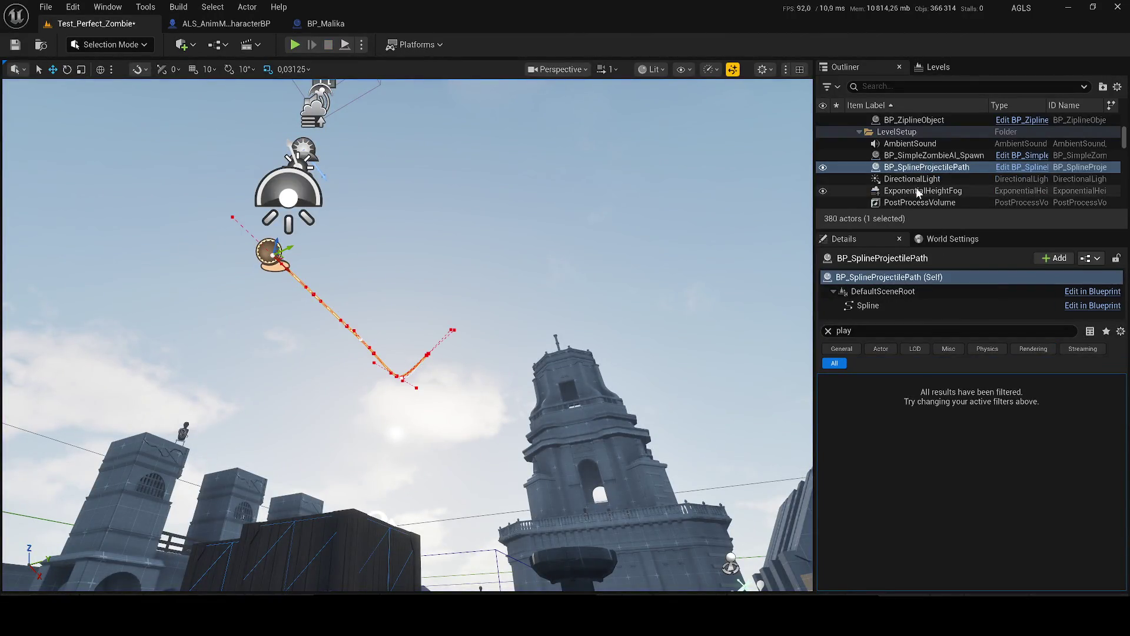
left_click(886, 88)
type("visi")
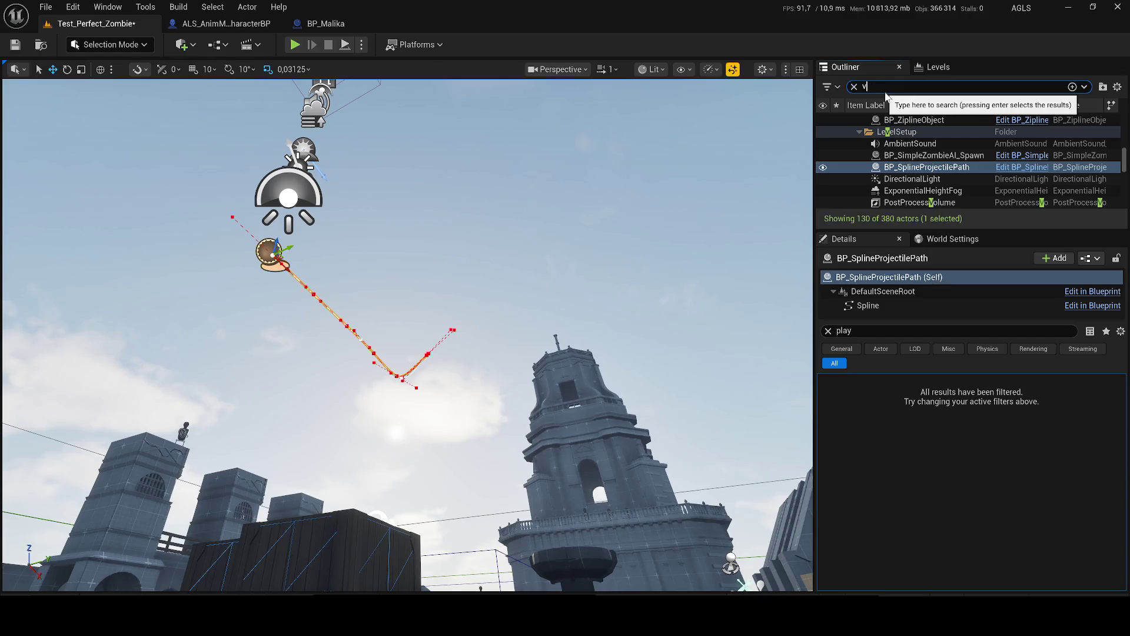
key("ctrl+a")
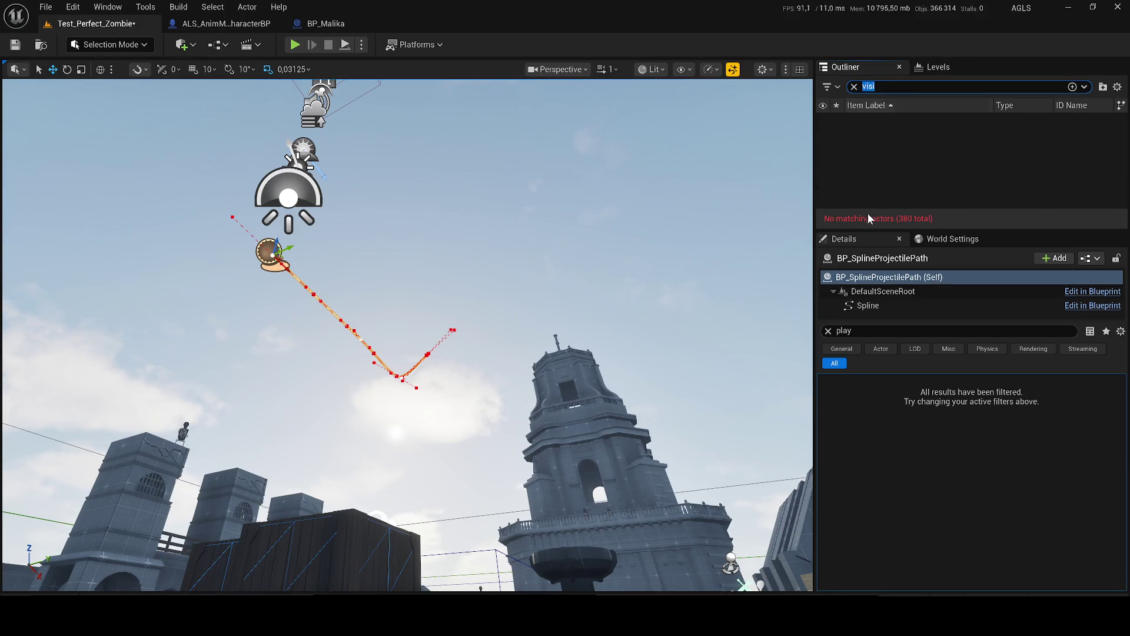
key("BackSpace")
left_click(829, 331)
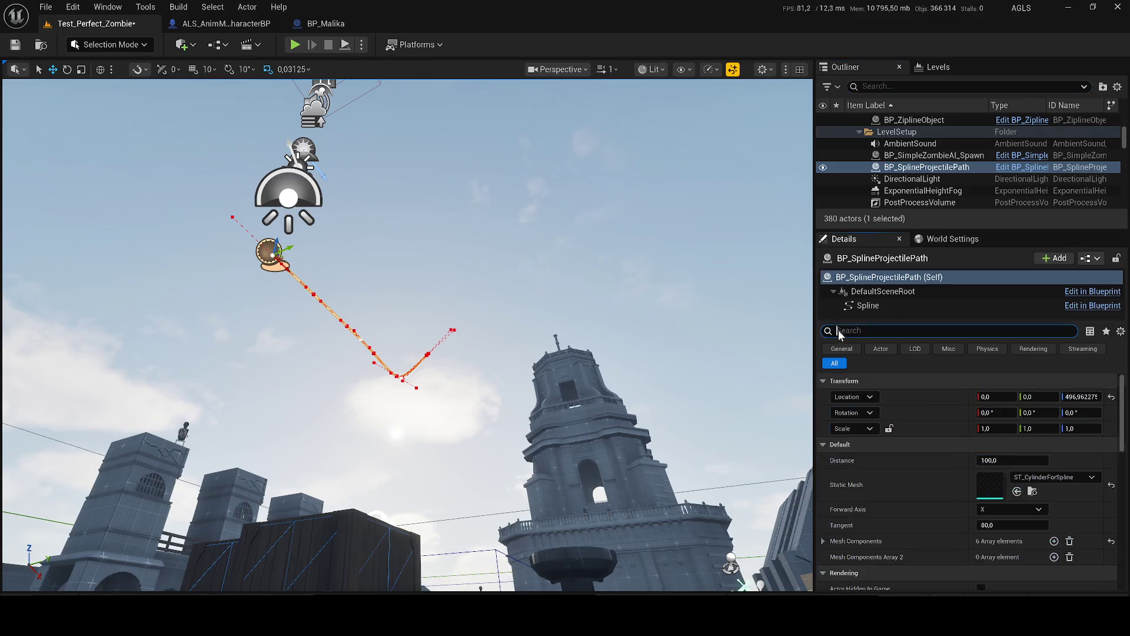
Step: Start playing the level and fire the M9 pistol a few times
left_click(296, 45)
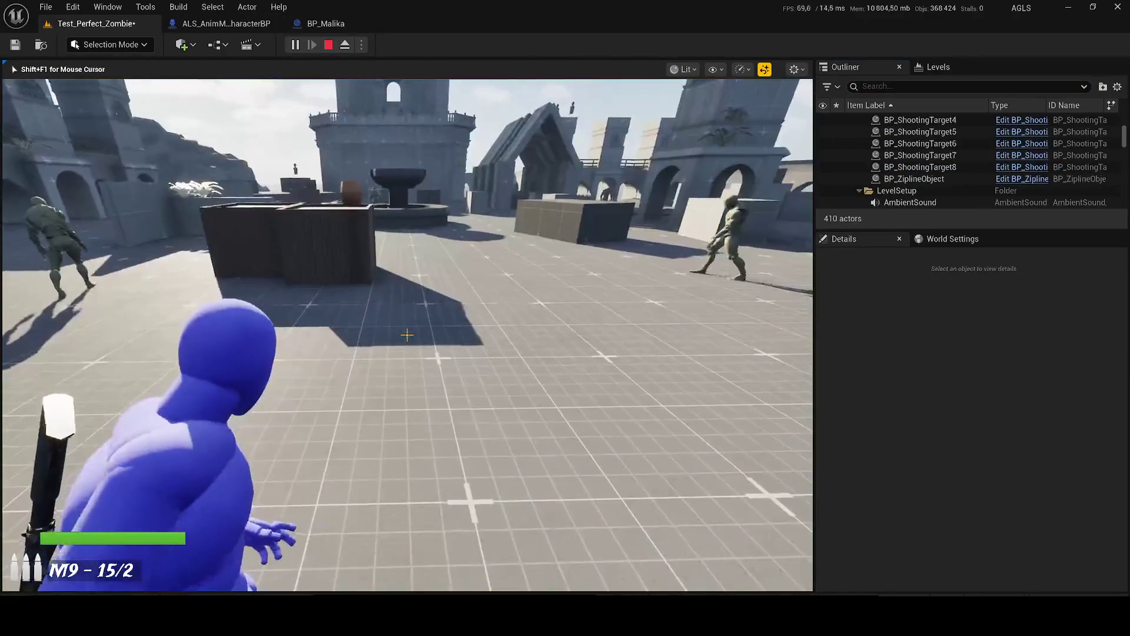
left_click(406, 335)
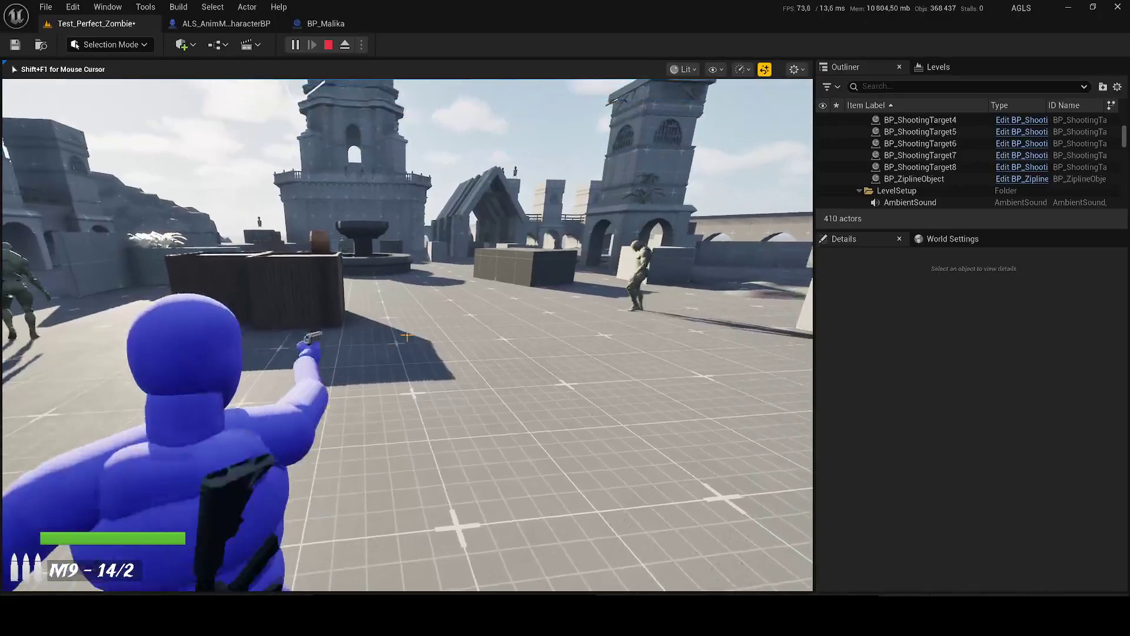
left_click(406, 335)
left_click(407, 336)
Step: Switch to the M4A1, empty it into the approaching zombies, and stop the play session
key("2")
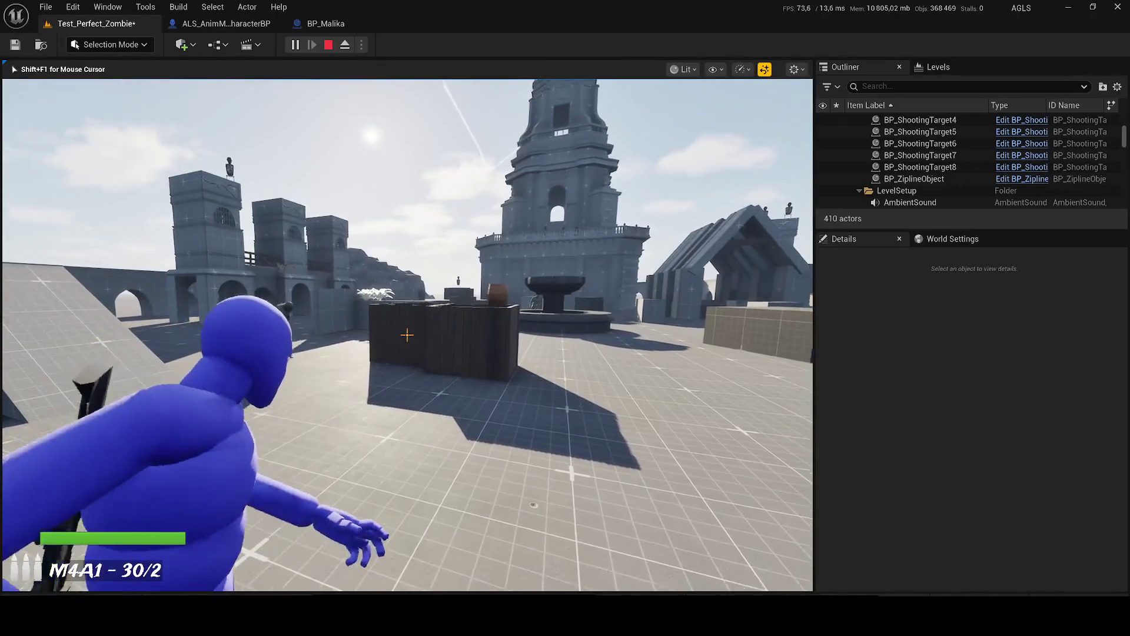
left_click(406, 335)
left_click(406, 335)
left_click(406, 335)
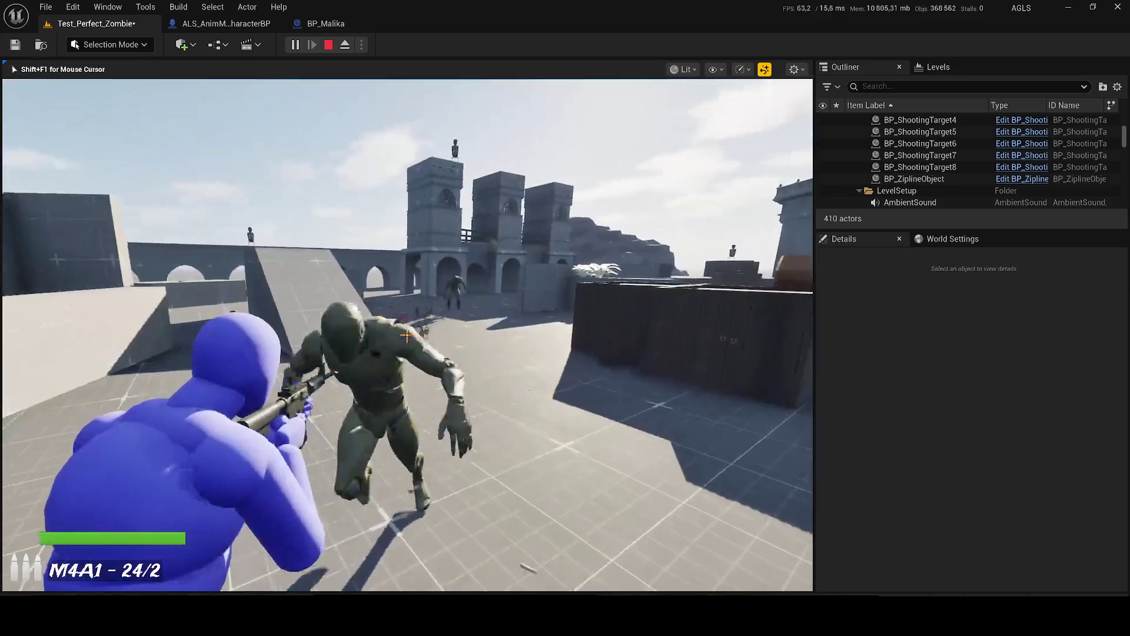
left_click(406, 336)
left_click(406, 335)
left_click(406, 335)
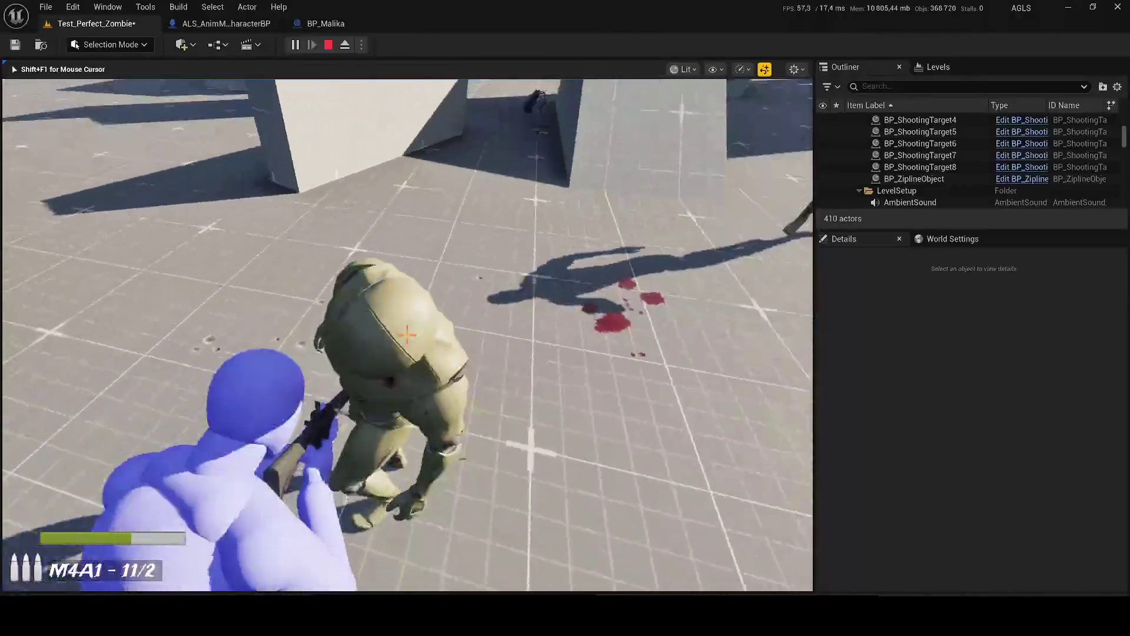
left_click(406, 336)
left_click(406, 336)
left_click(406, 336)
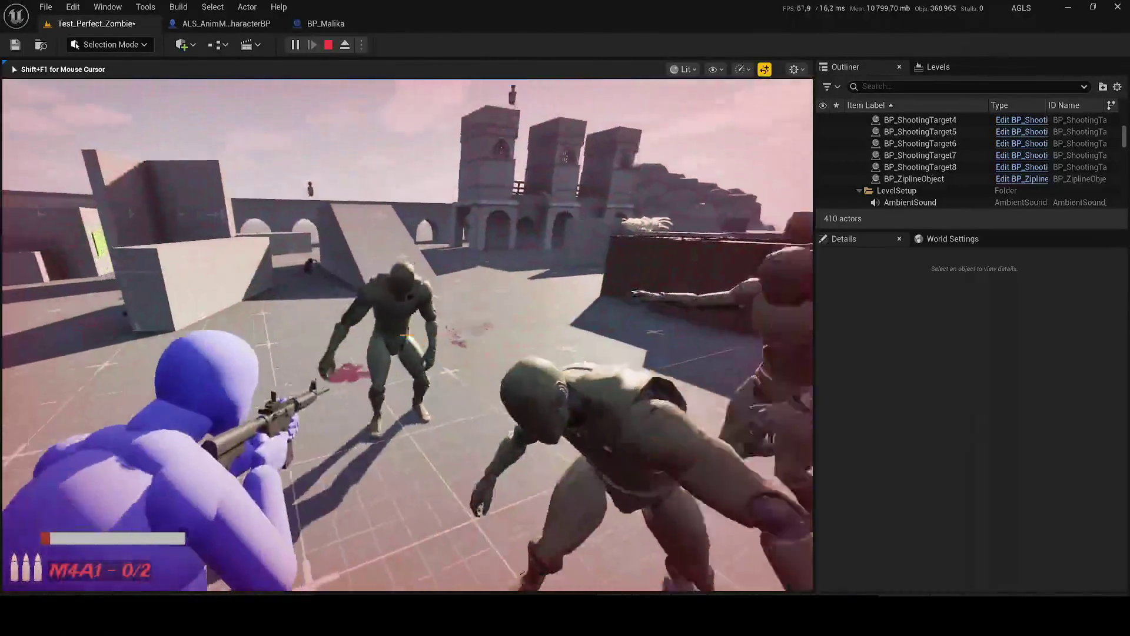
key("Escape")
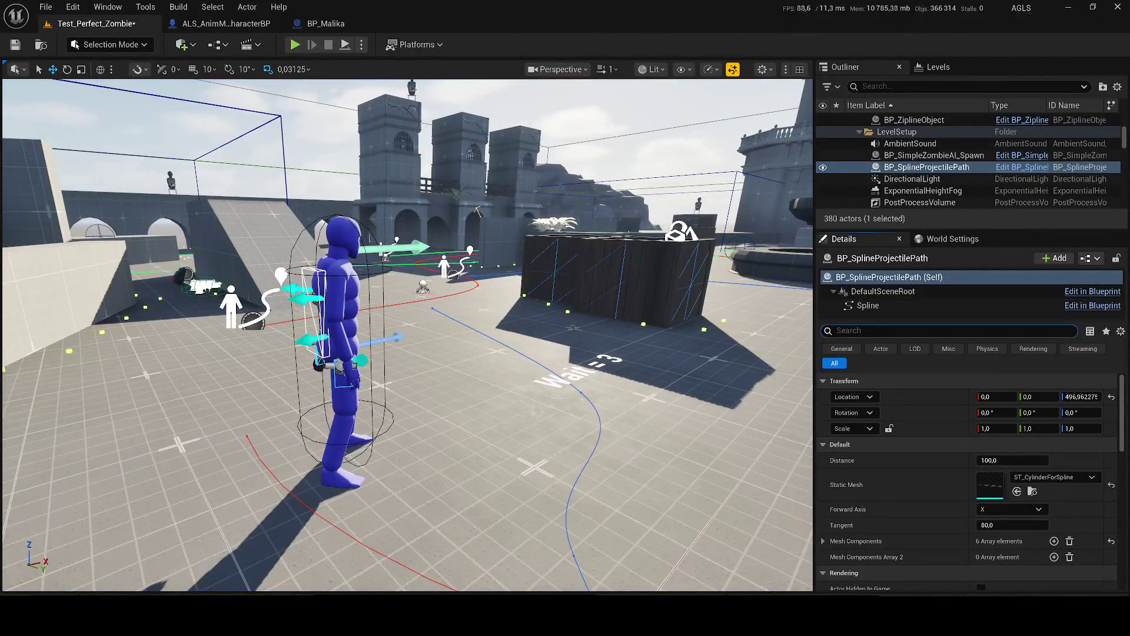
Step: Open BP_SplineProjectilePath in the Blueprint editor and dock its tab beside the level
type("visi")
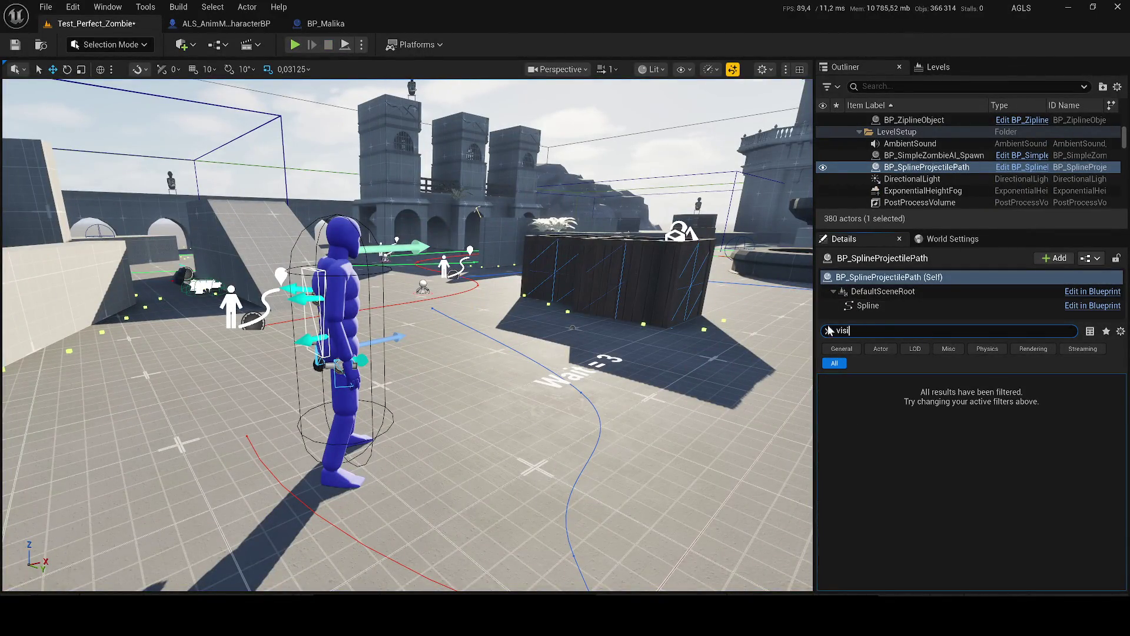
left_click(828, 330)
key("ctrl+e")
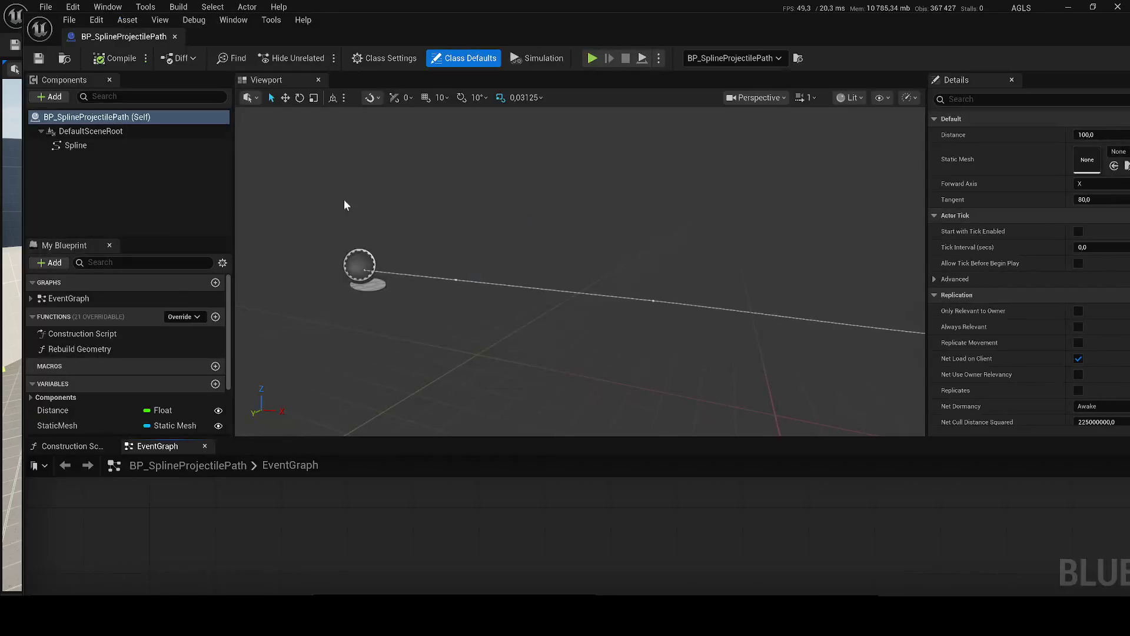
mouse_move(167, 37)
left_mouse_down()
mouse_move(256, 34)
mouse_move(377, 6)
mouse_move(471, 24)
left_mouse_up()
Step: Back in the level, select ALS_AnimMan_CharacterBP2 and bring up its Outliner actions
left_click(90, 25)
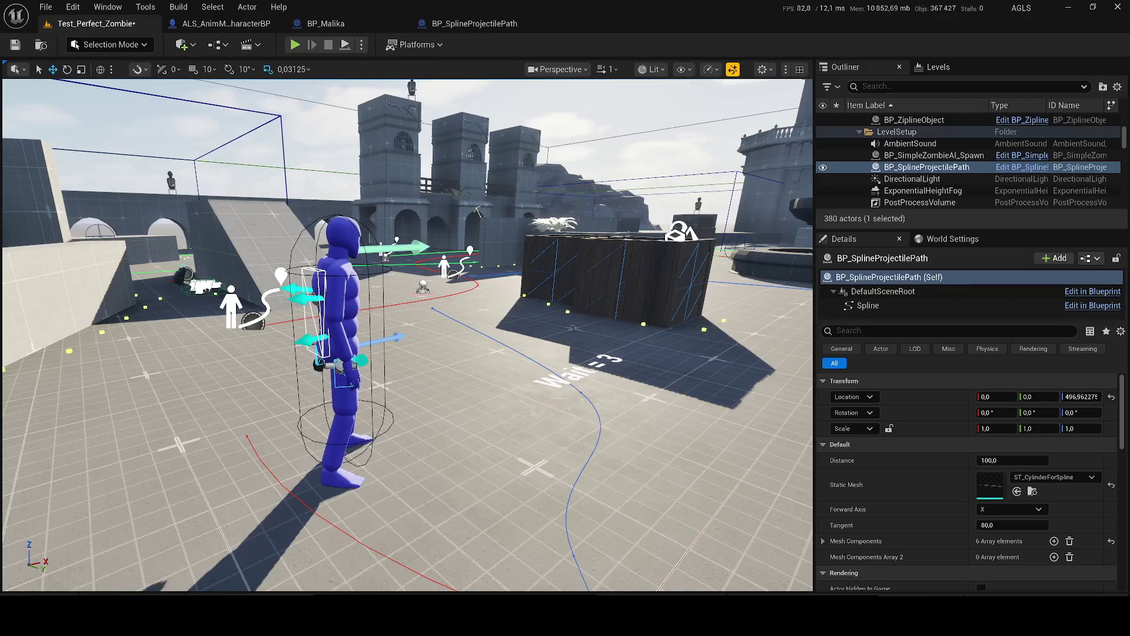
left_click(884, 304)
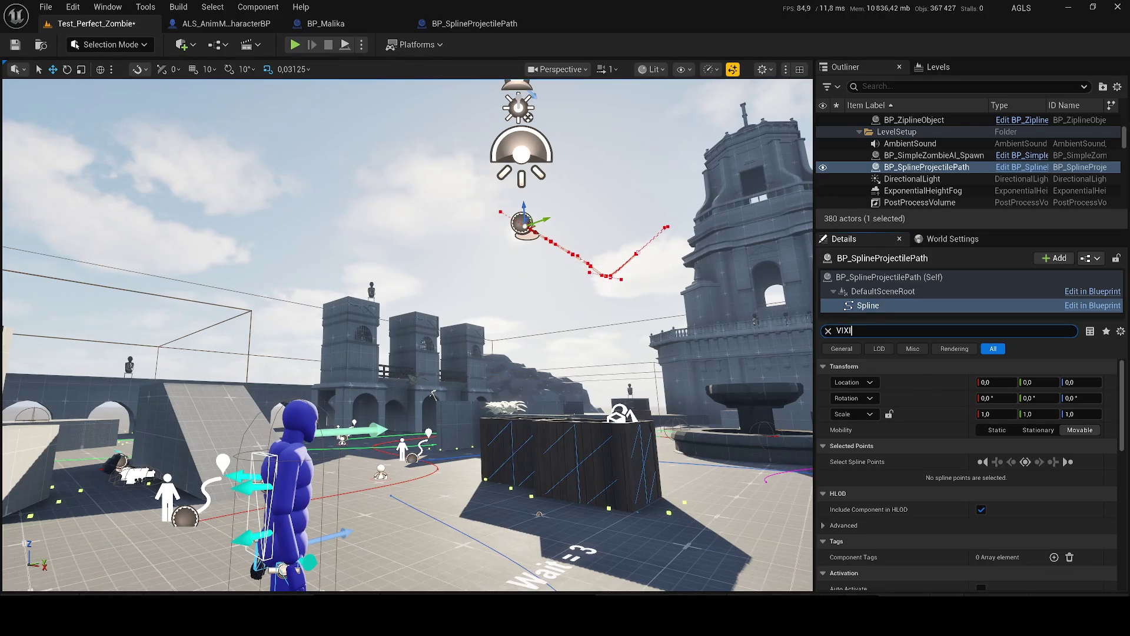
key("BackSpace")
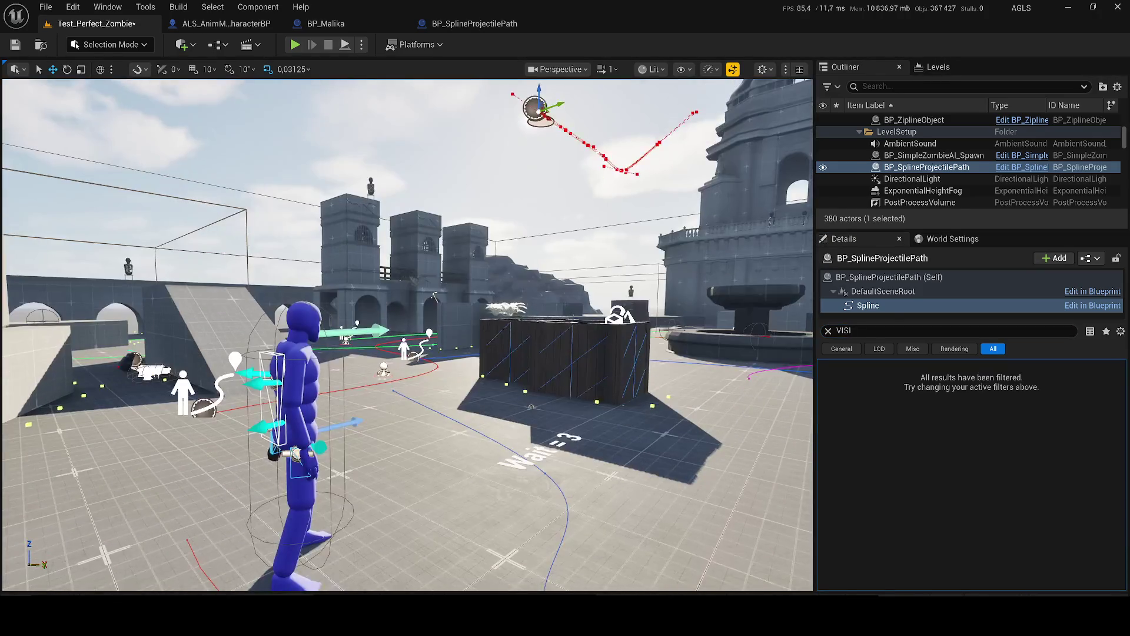
left_click(300, 382)
right_click(887, 172)
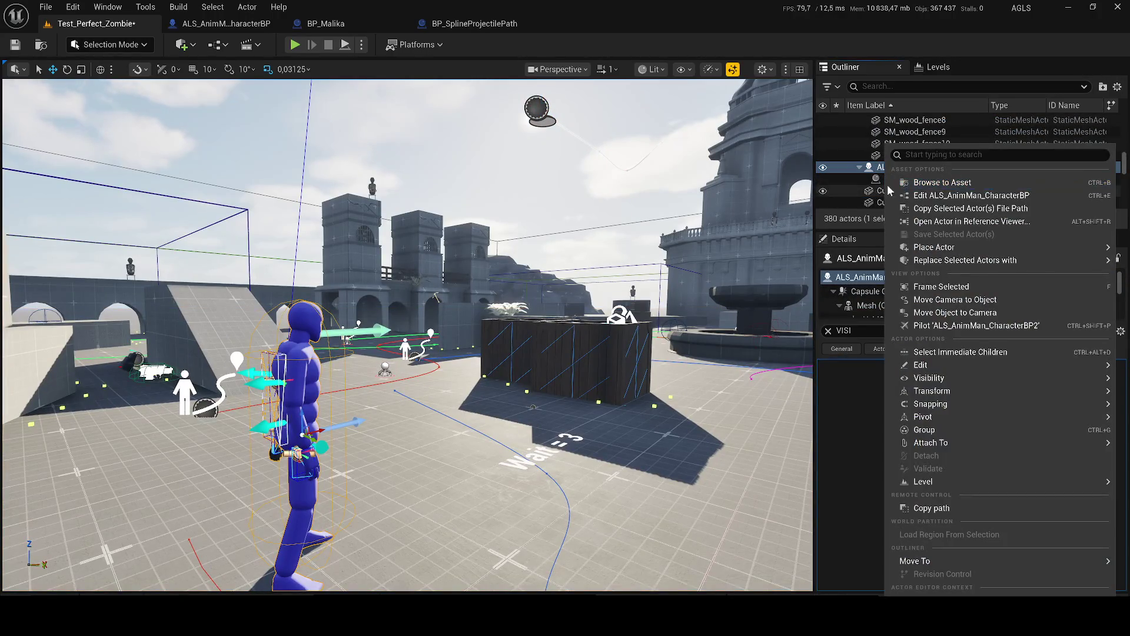
Step: Create a child blueprint of ALS_AnimMan_CharacterBP named TEST
left_click(895, 183)
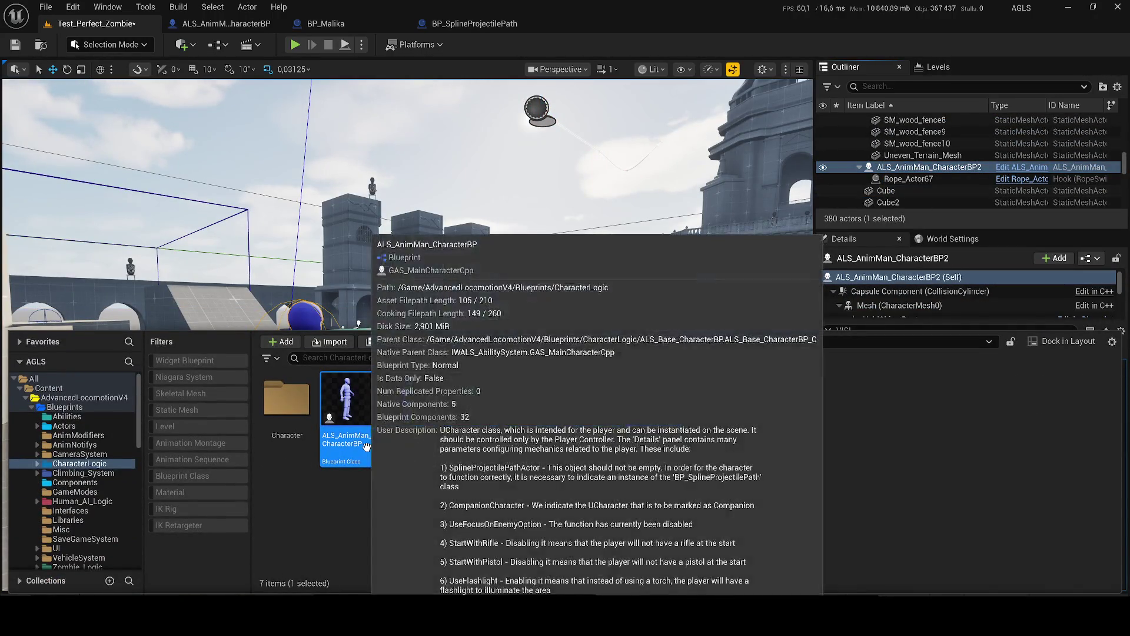
right_click(352, 418)
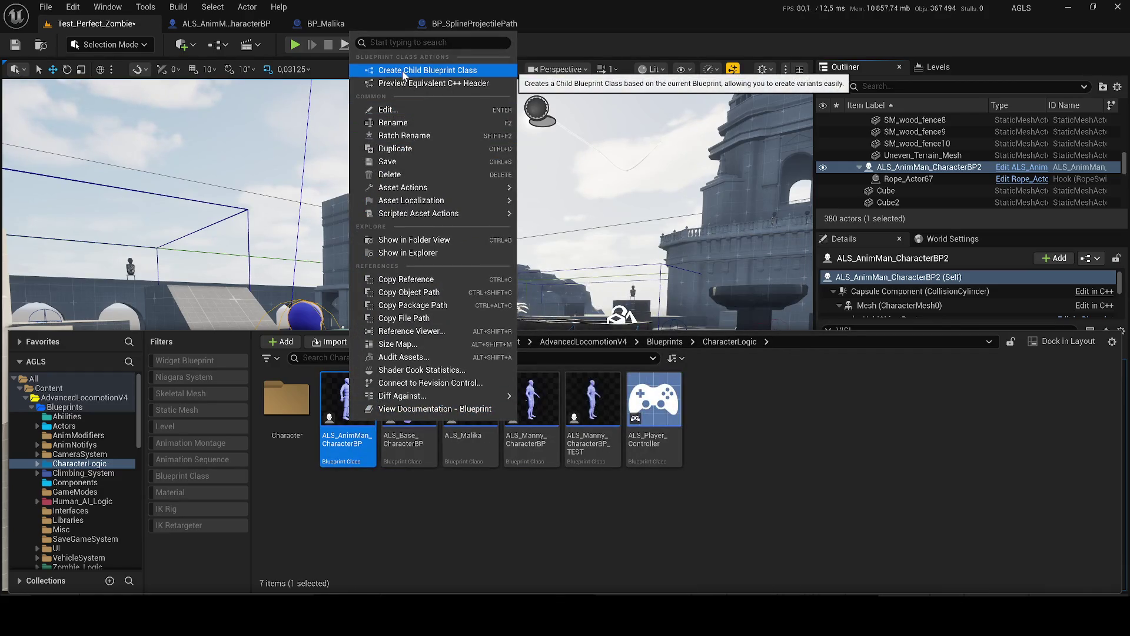
left_click(404, 71)
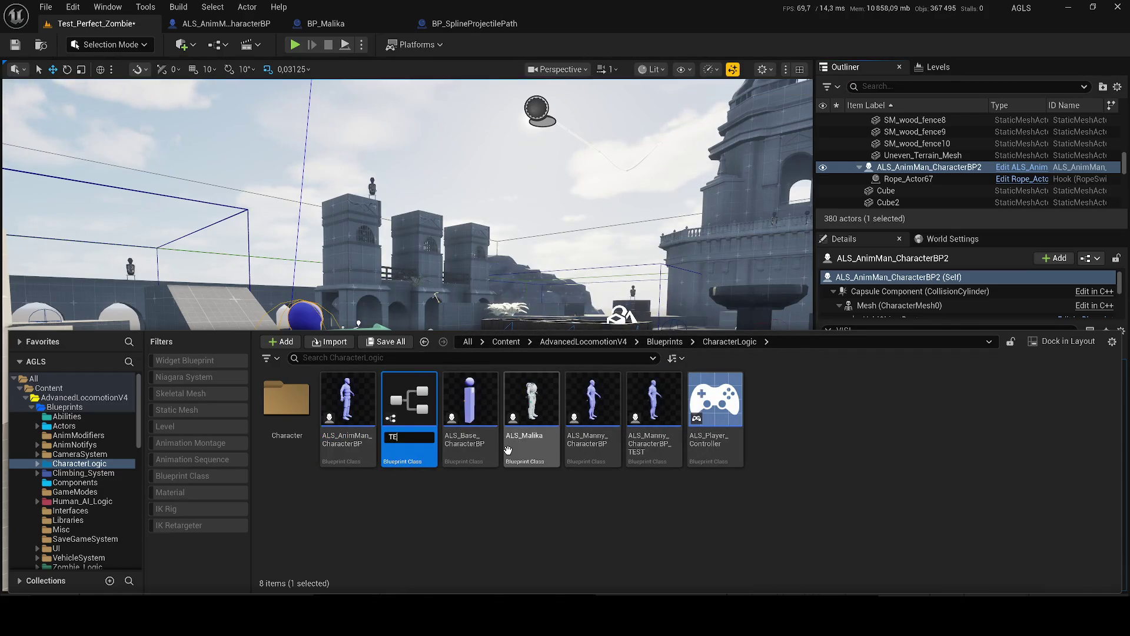
type("ST")
key("Return")
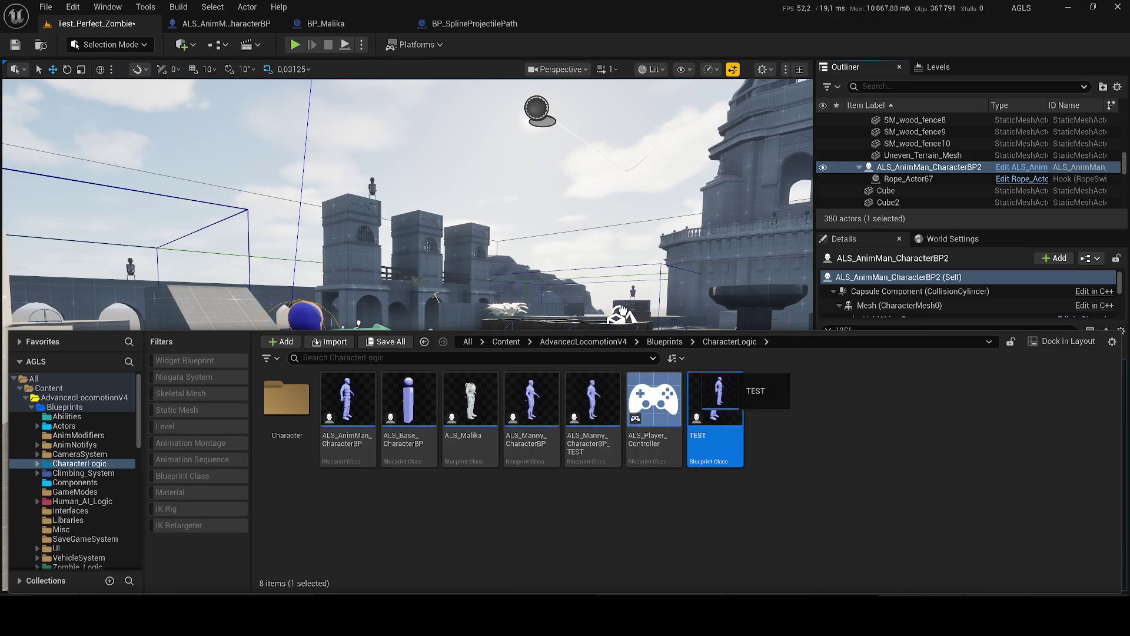
Step: Place the TEST character in the level and delete the original ALS character
left_click_drag(427, 251, 386, 277)
mouse_move(422, 553)
left_mouse_down()
mouse_move(418, 540)
mouse_move(400, 549)
left_mouse_up()
left_click(297, 382)
key("Delete")
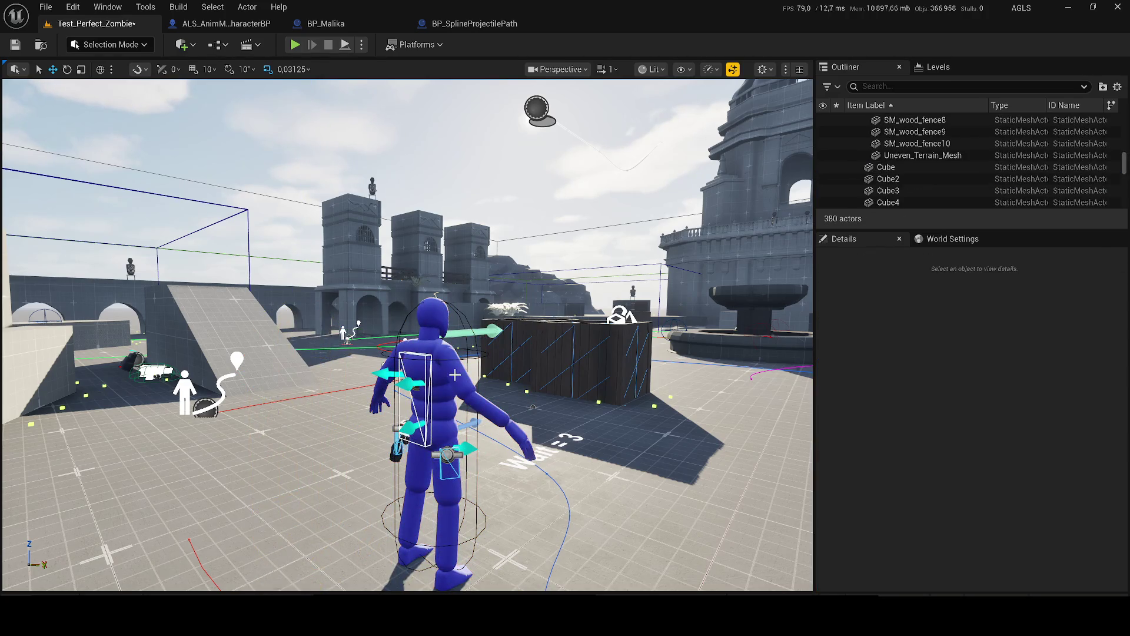
Step: Set TEST's Auto Possess Player to Player 0, save, and start playing
left_click(433, 412)
type("a")
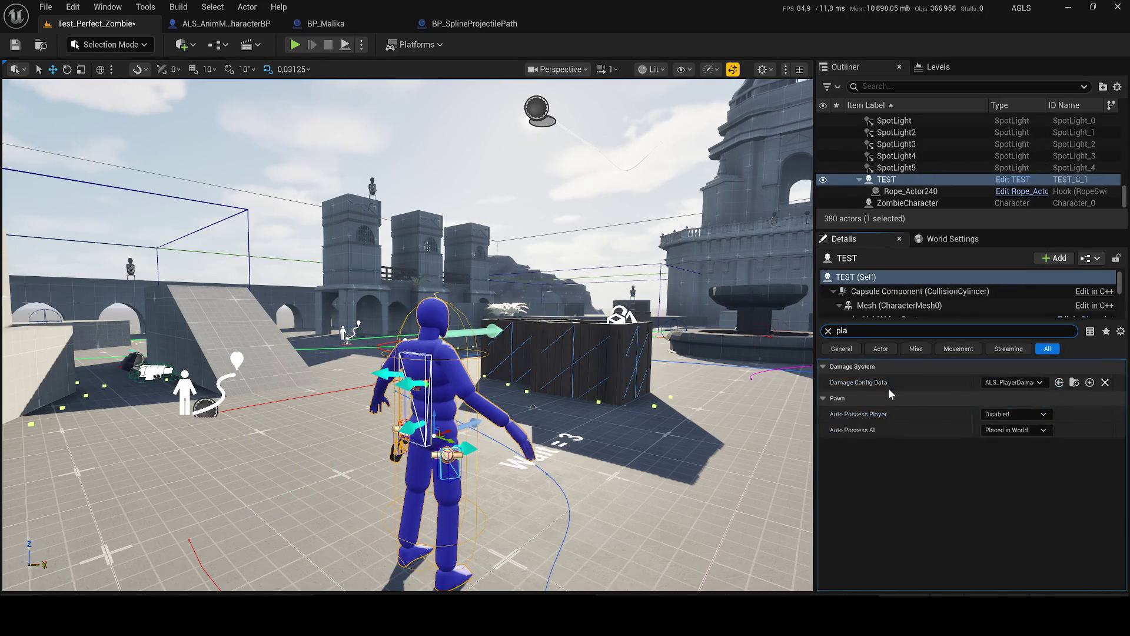
key("Return")
key("ctrl+s")
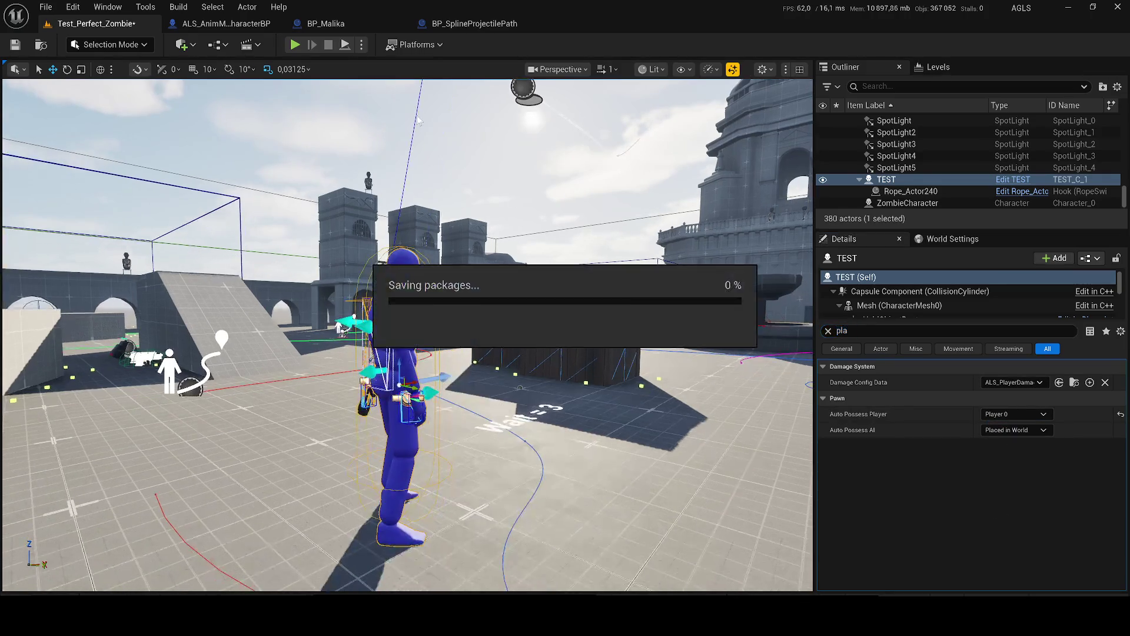
key("alt+p")
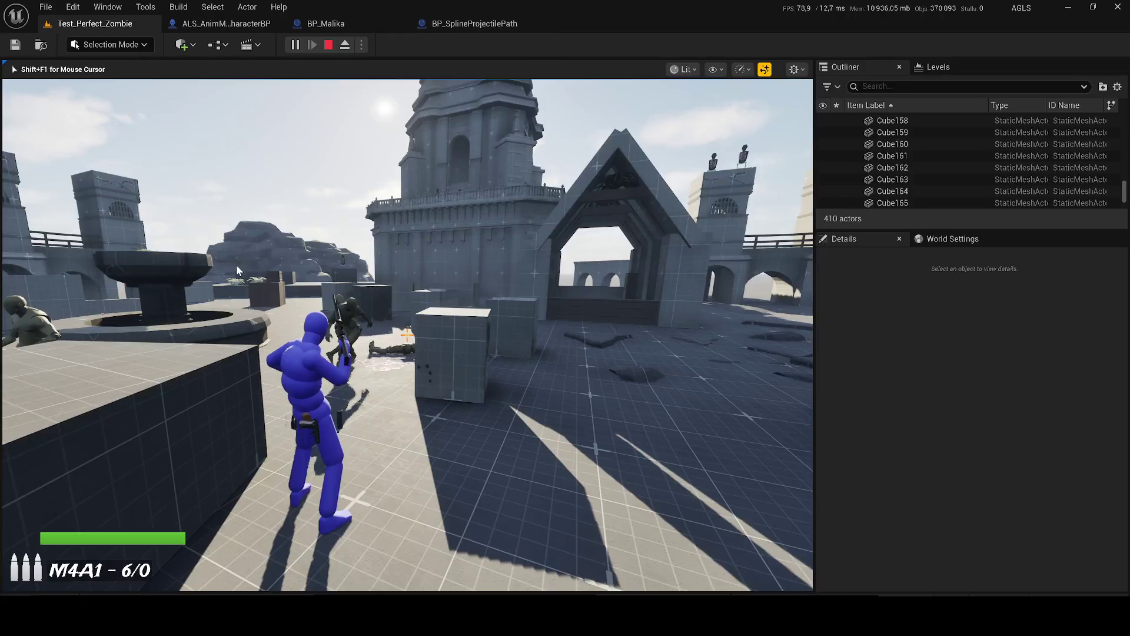
Step: Stop the play session and show the CharacterLogic folder in the Content Drawer
key("Escape")
key("ctrl+space")
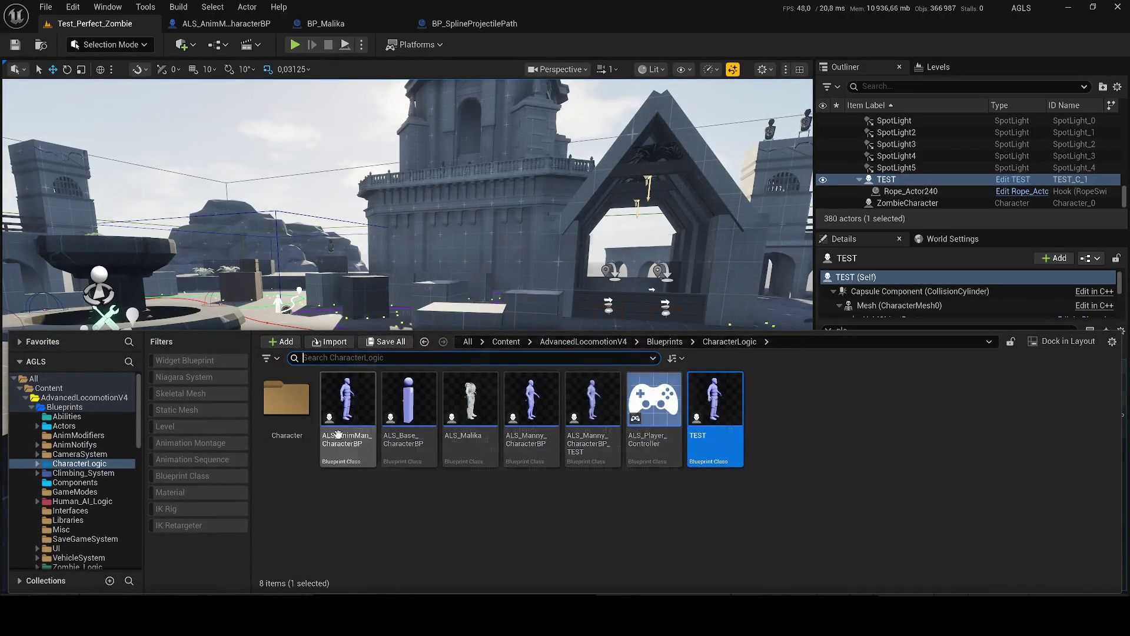
Step: Duplicate ALS_AnimMan_CharacterBP and name the copy PASTE
left_click(337, 434)
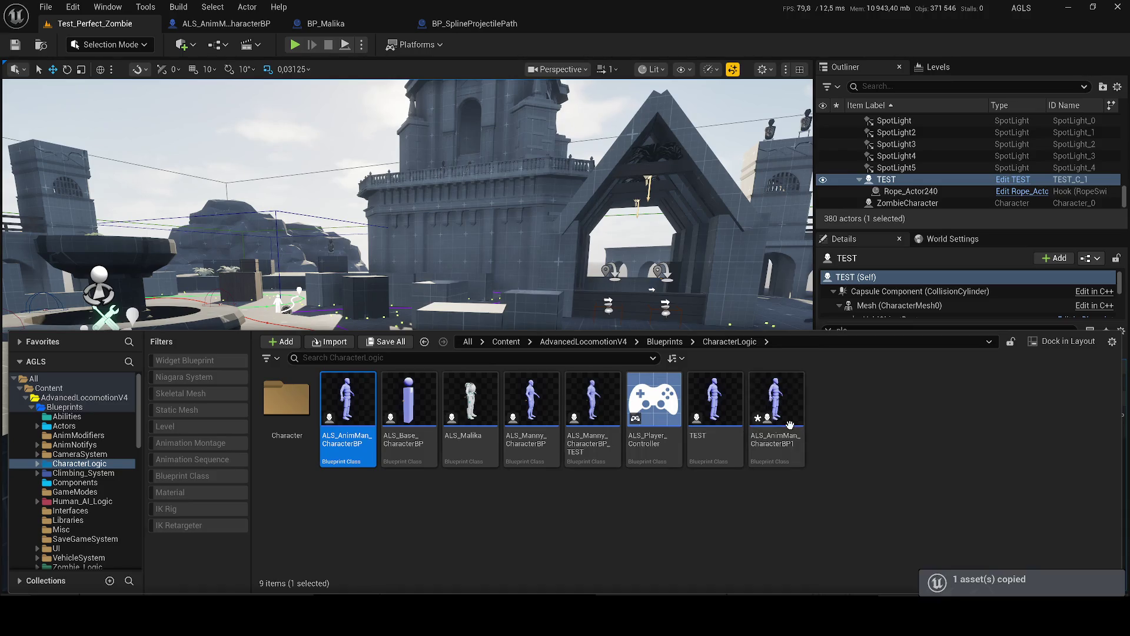
type("PS")
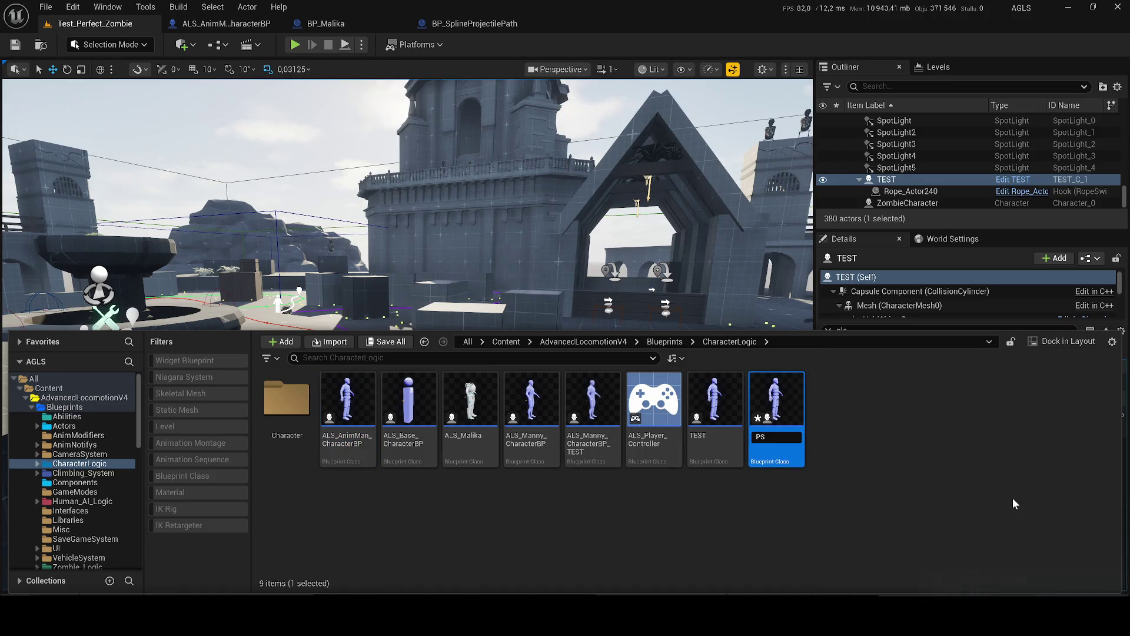
type("ASTE")
key("Return")
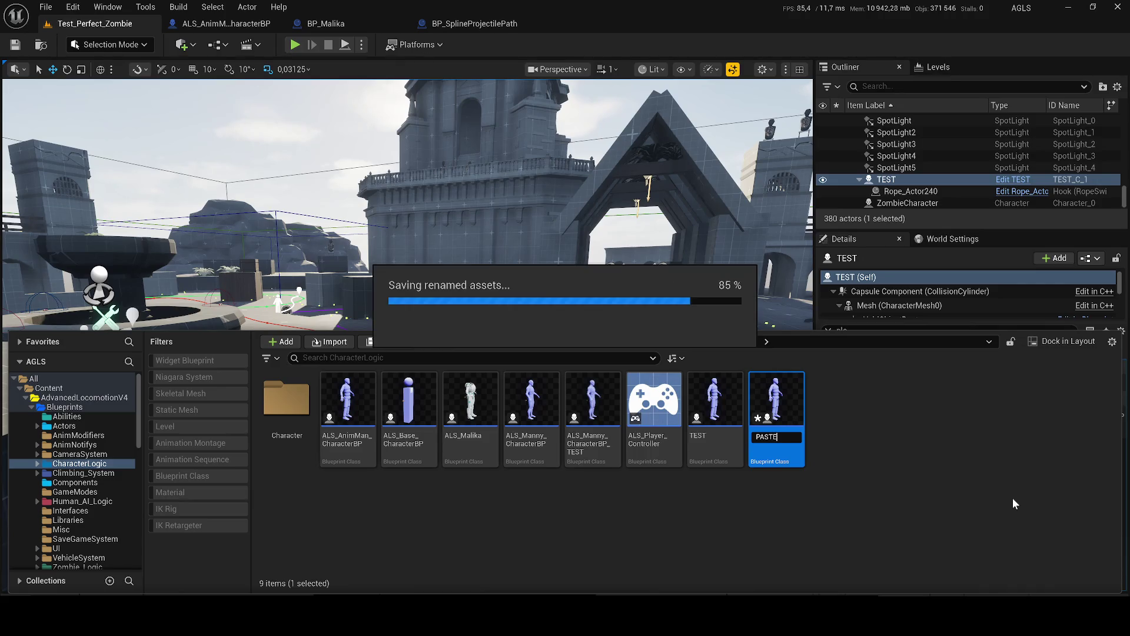
Step: Place PASTE in the level, remove the TEST character, and start playing
left_click_drag(733, 318, 733, 318)
key("ctrl+space")
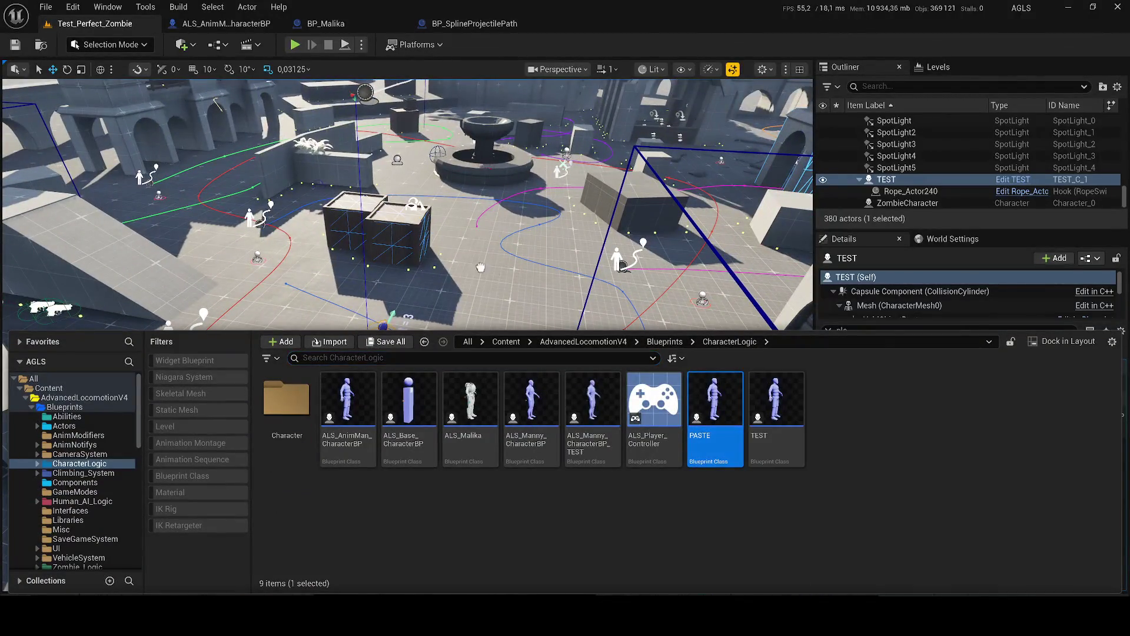
left_click_drag(457, 304, 444, 306)
key("ctrl+z")
key("ctrl+z")
key("ctrl+z")
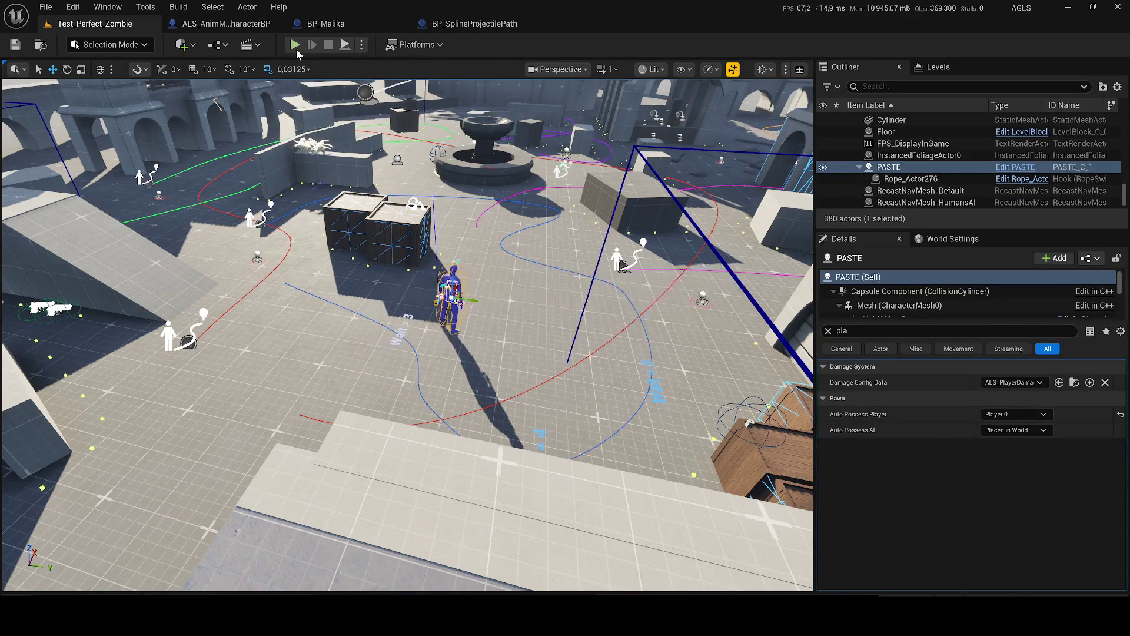
key("alt+p")
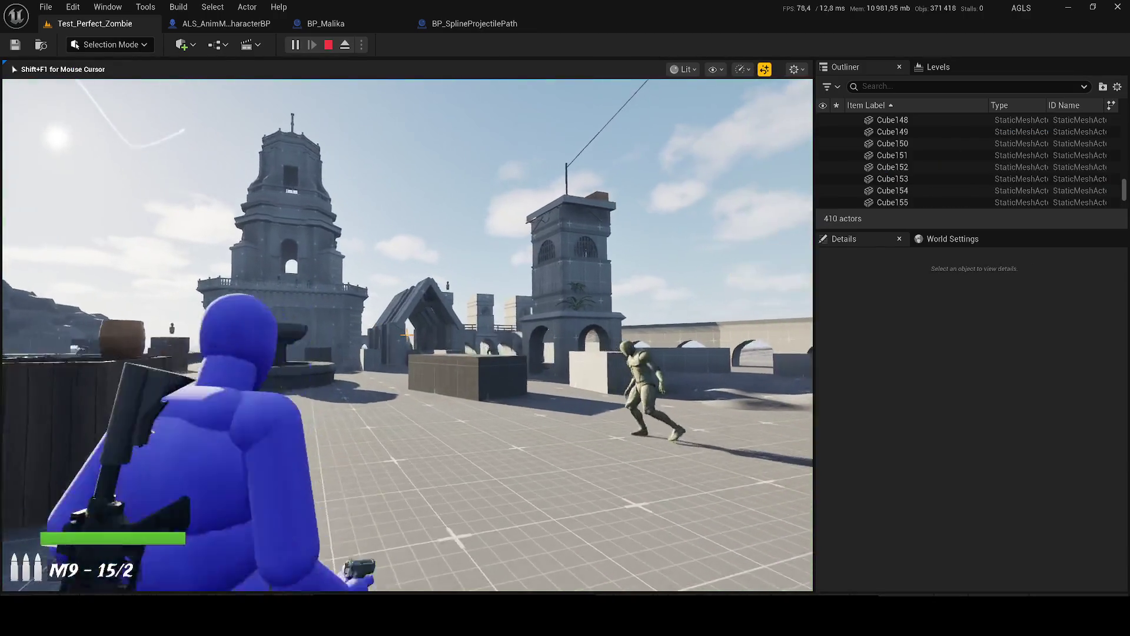
Step: Switch to the M4A1 and fire repeatedly at the approaching zombies
key("1")
key("apostrophe")
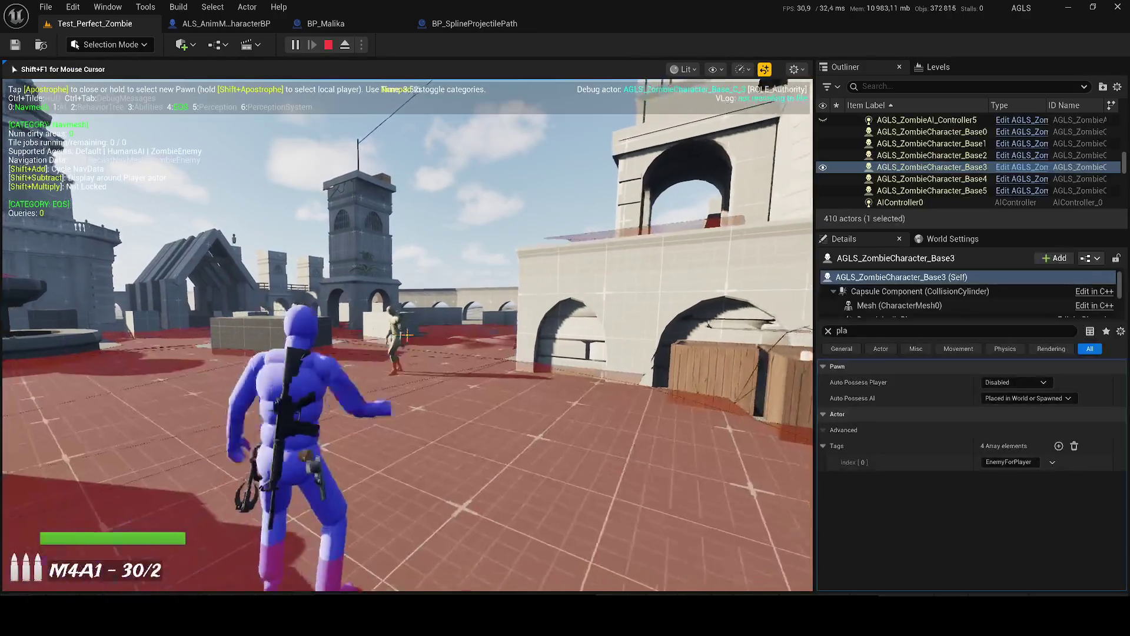
key("apostrophe")
key("3")
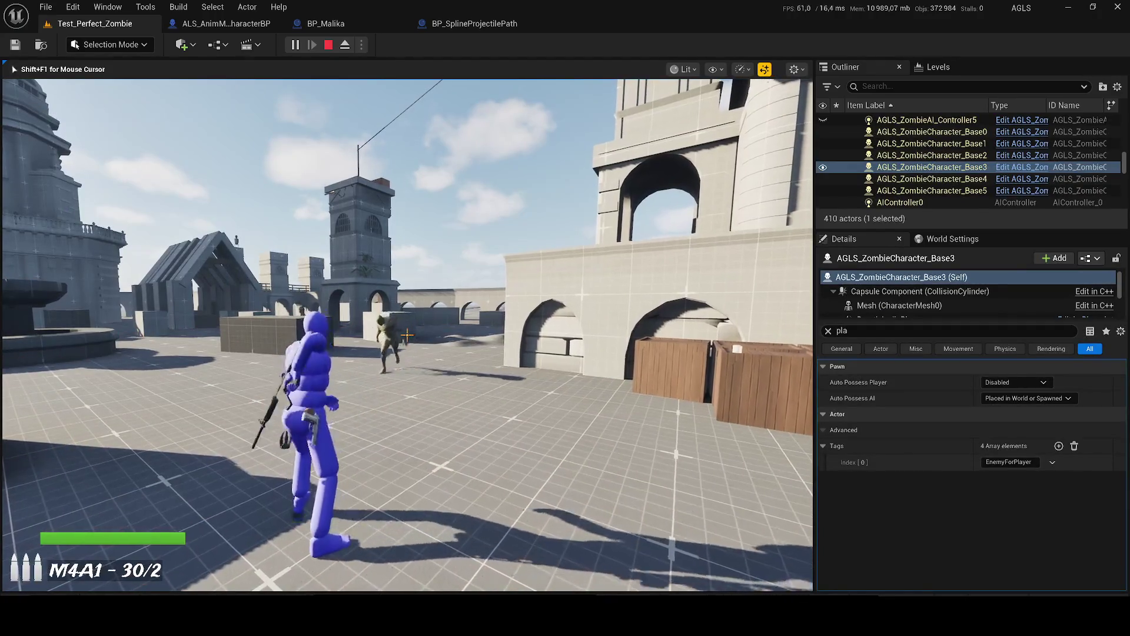
left_click(406, 335)
left_click(407, 335)
left_click(406, 335)
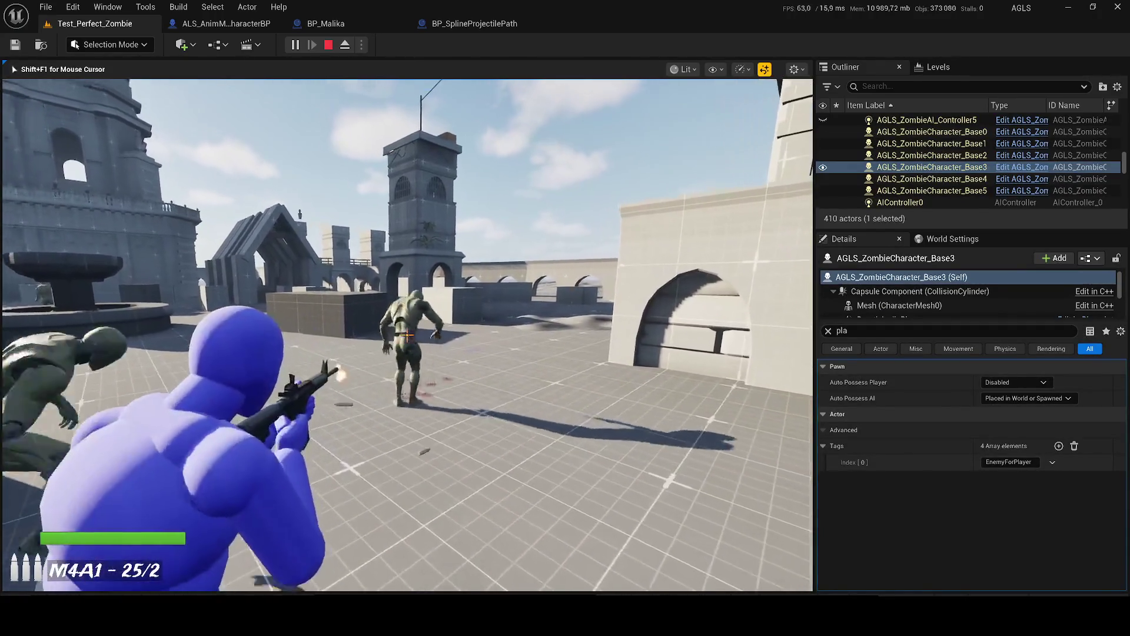
left_click(407, 335)
left_click(406, 335)
left_click(406, 334)
left_click(406, 335)
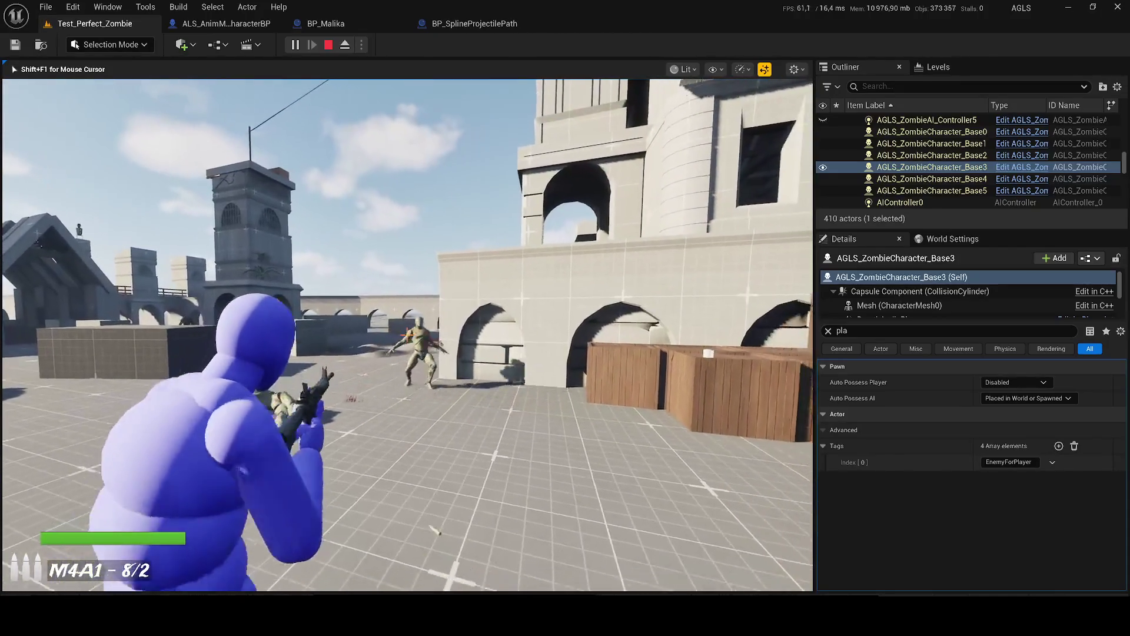
Step: Reload, keep shooting the zombie group, run forward, reload again, then stop playing
key("r")
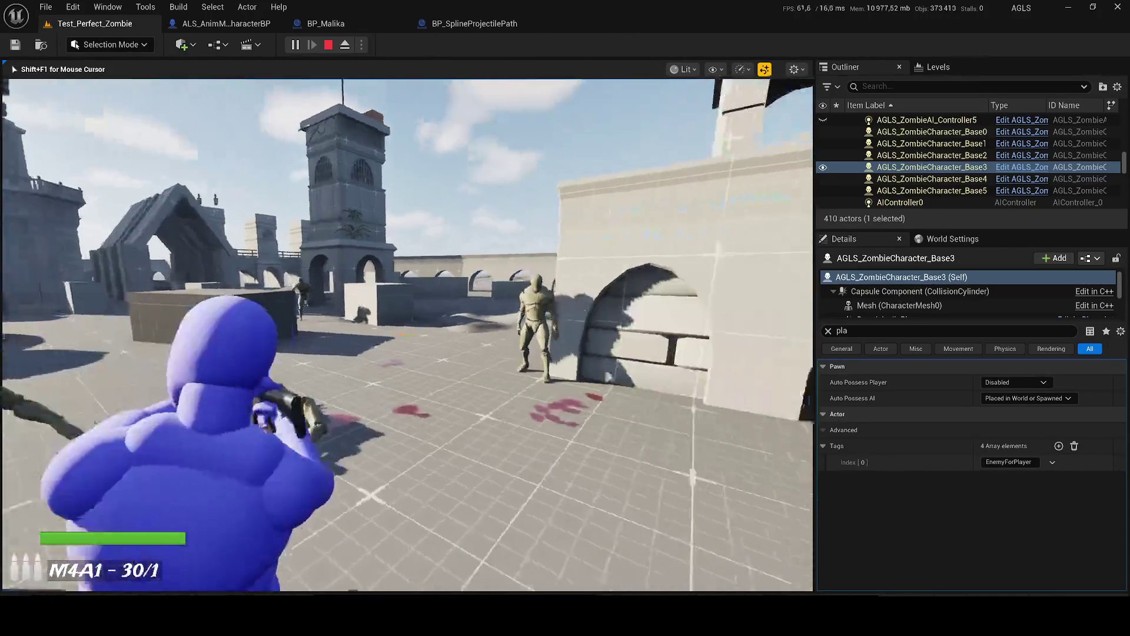
left_click(407, 335)
left_click(407, 335)
left_click(407, 335)
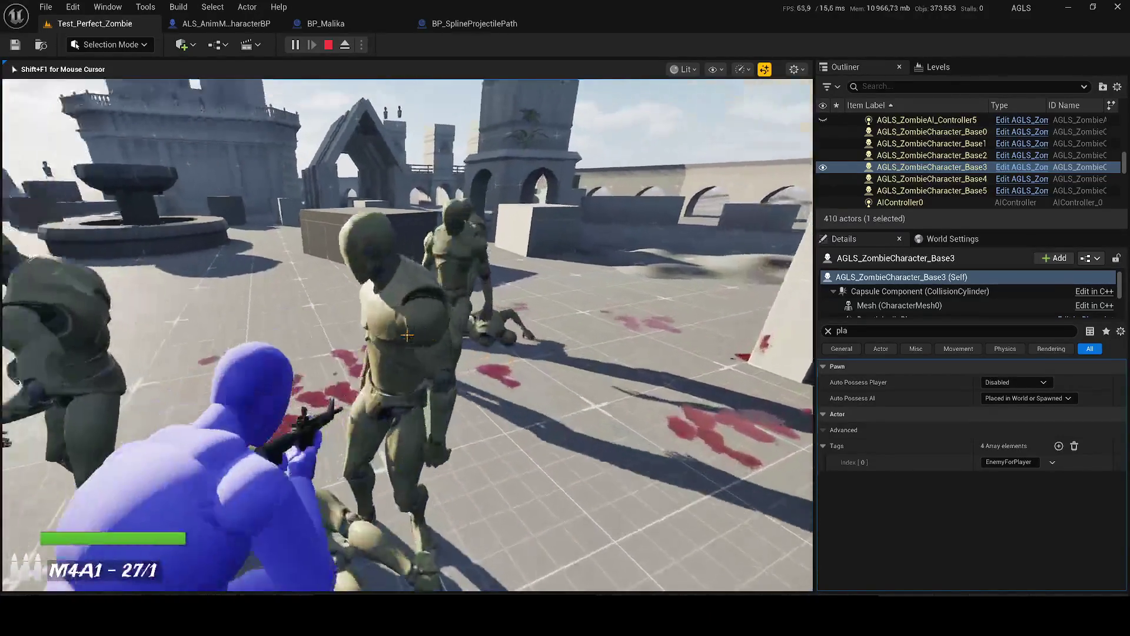
left_click(407, 335)
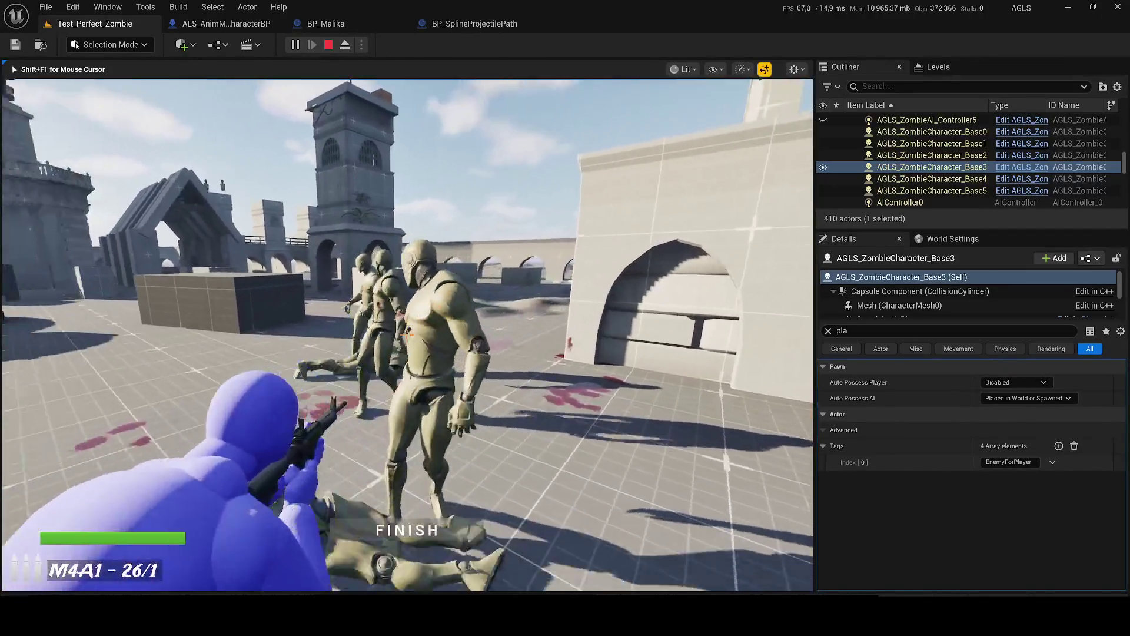
left_click(407, 334)
left_click(407, 334)
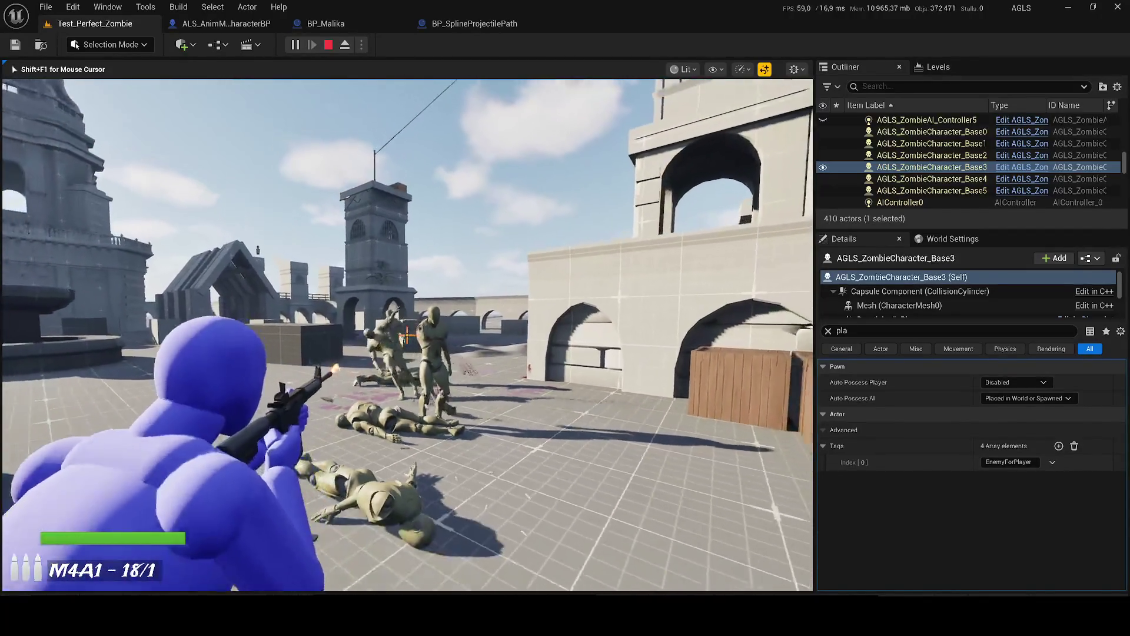
key("w")
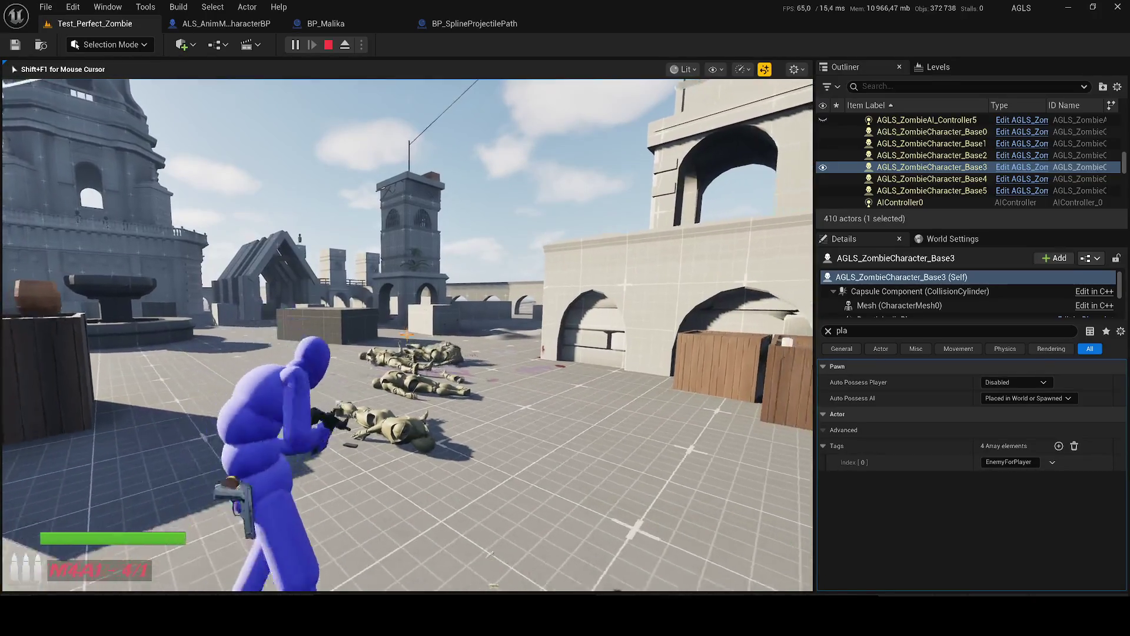
key("r")
key("Escape")
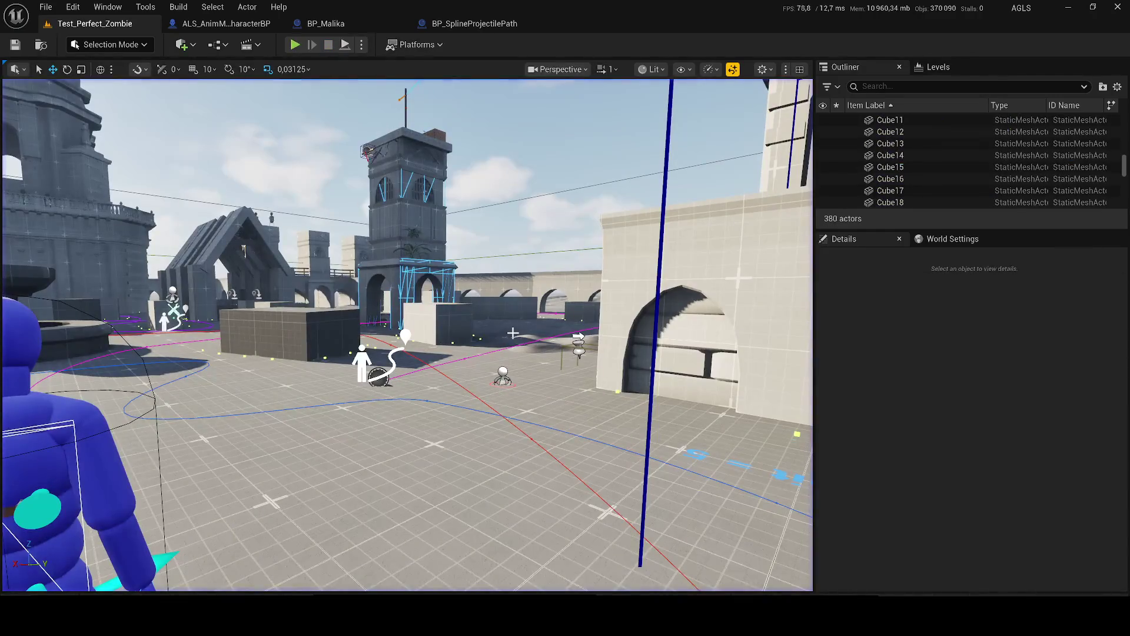
Step: Filter the Outliner for 'pas' and delete the PASTE actor from the level
key("ctrl+space")
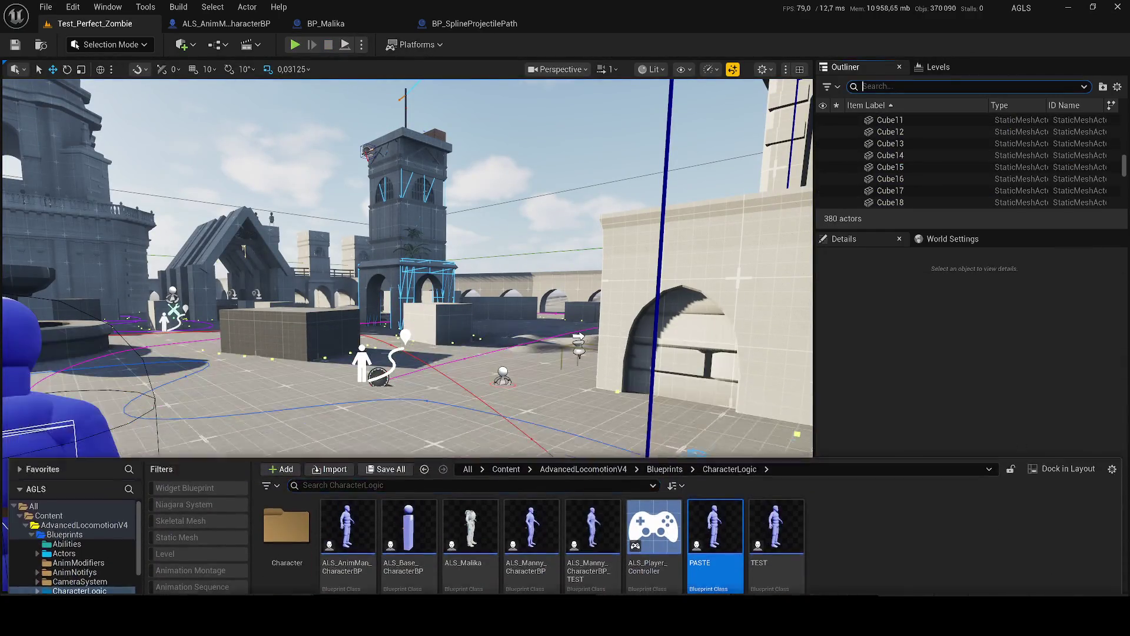
left_click(895, 86)
type("pas")
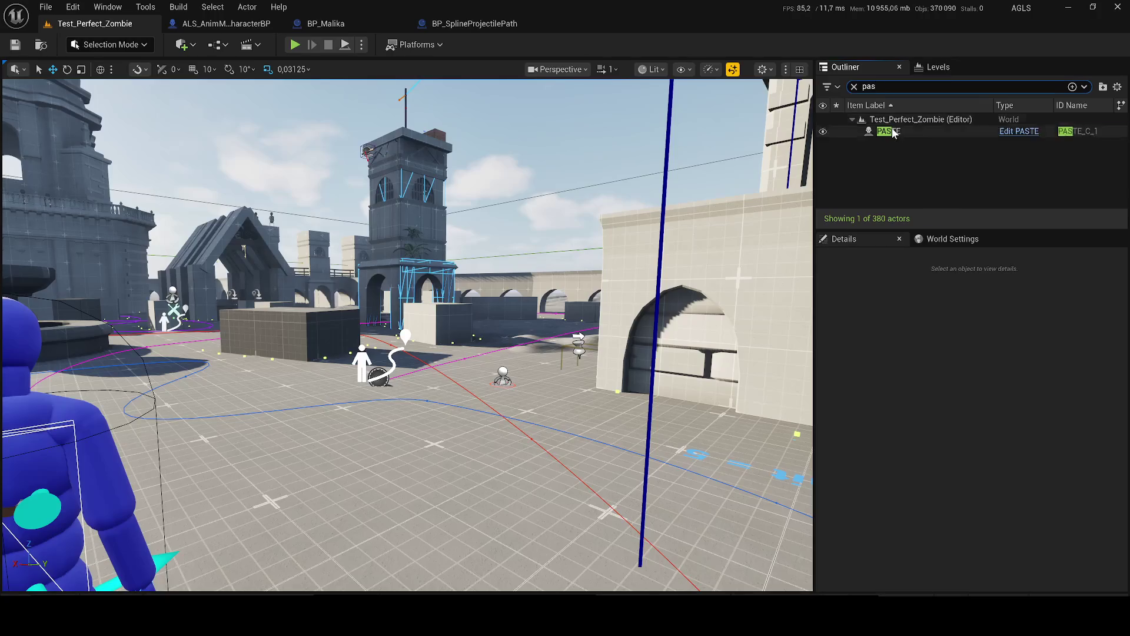
double_click(889, 131)
key("Delete")
Step: Place a new ALS_AnimMan_CharacterBP, set Auto Possess Player to Player 0, and start playing
key("ctrl+space")
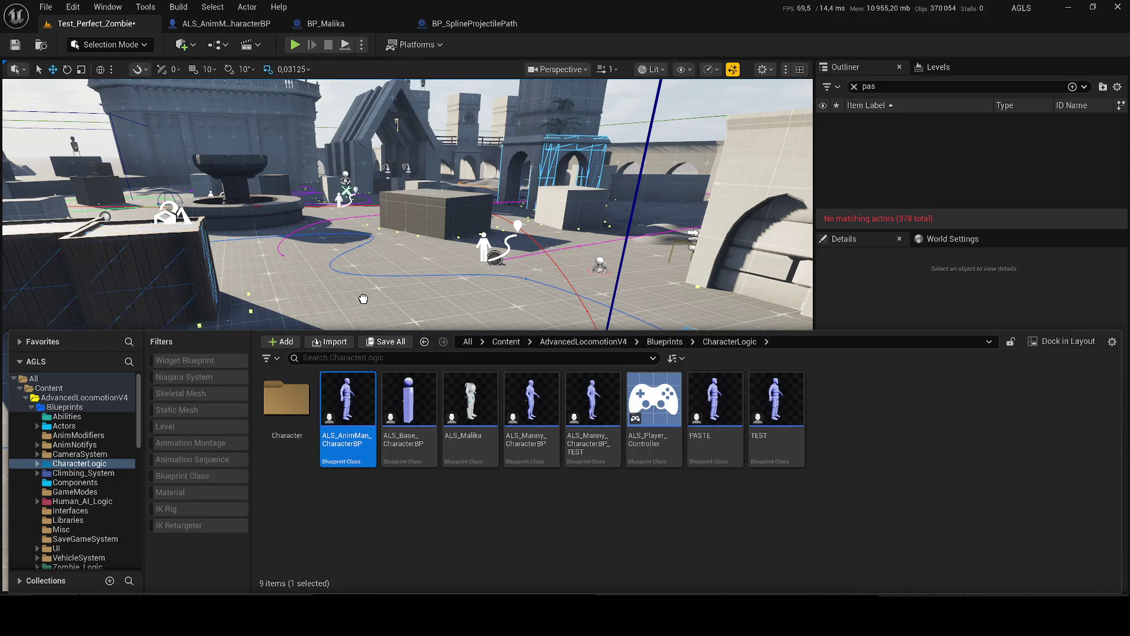
left_click_drag(385, 282, 385, 283)
left_click(1016, 414)
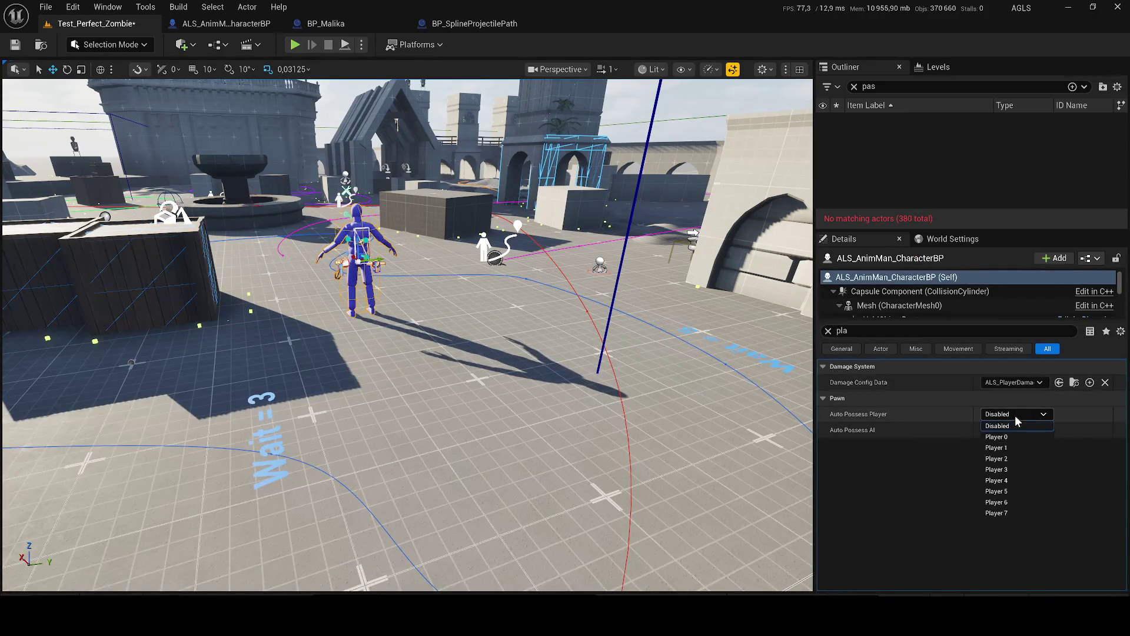
left_click(296, 45)
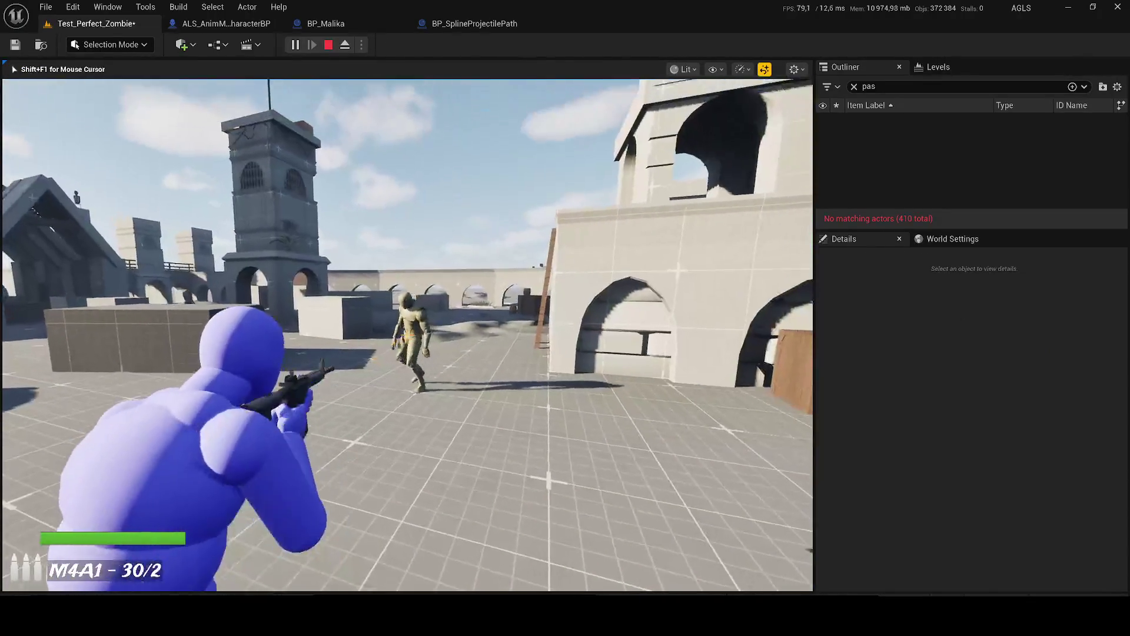
left_click_drag(406, 335, 406, 335)
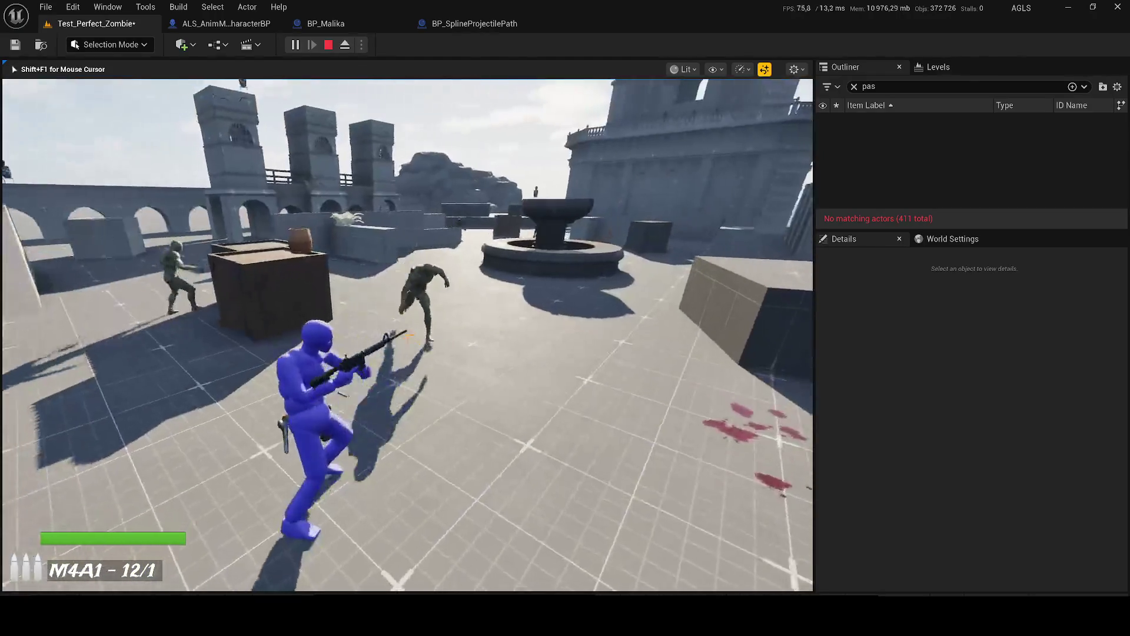
Step: Reload the rifle, switch to the M9 pistol, and fire it at the approaching zombies
key("r")
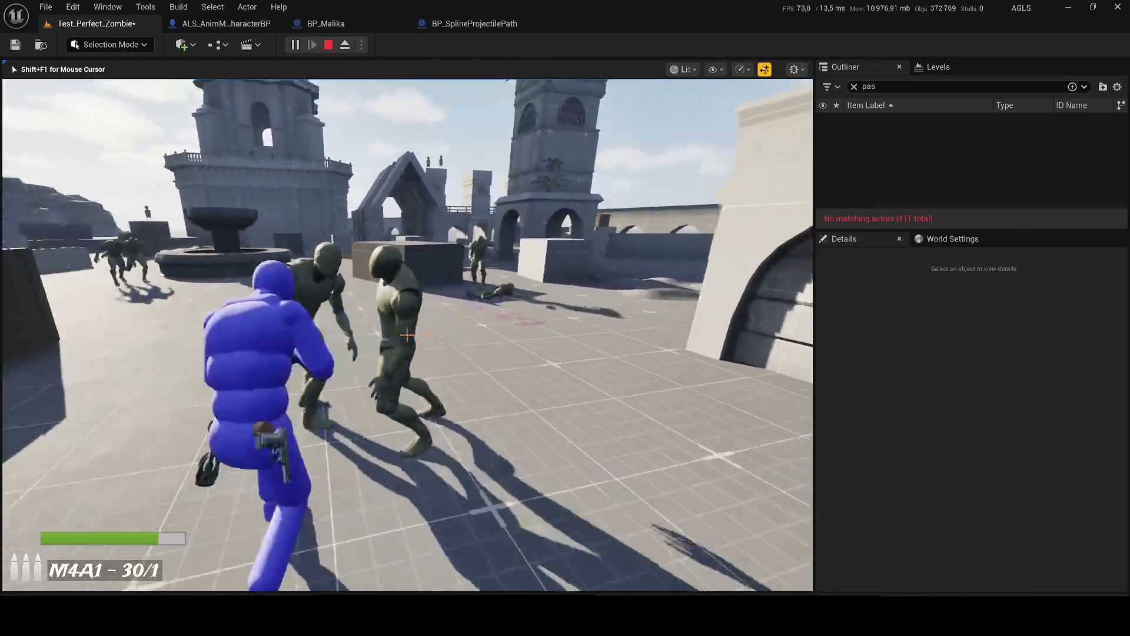
left_click_drag(406, 335, 406, 335)
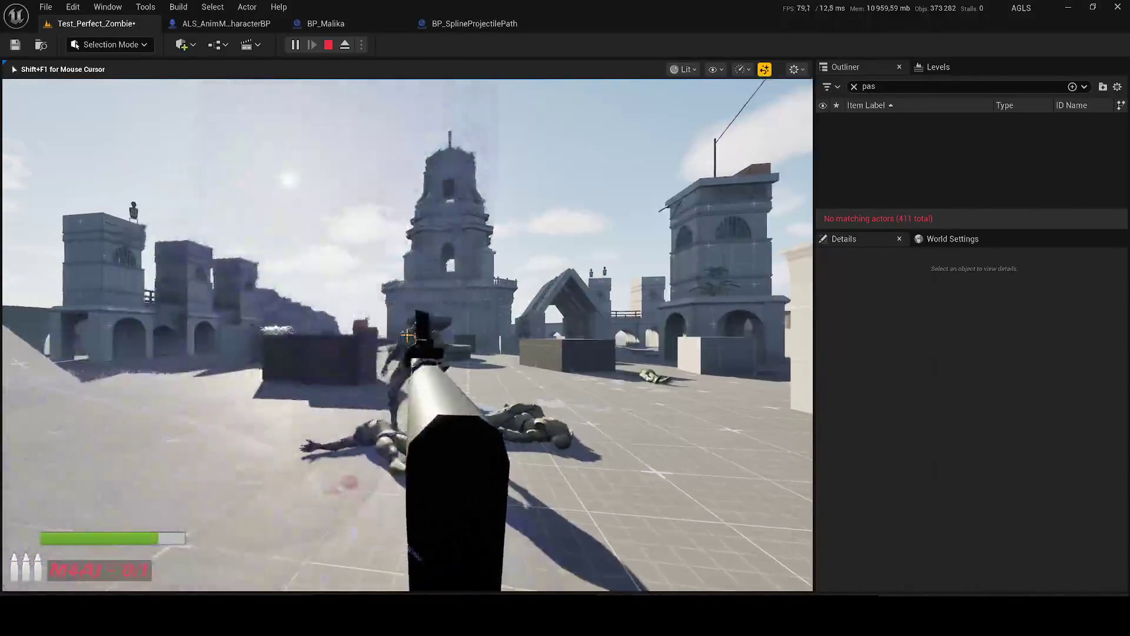
key("2")
left_click(406, 334)
left_click(406, 335)
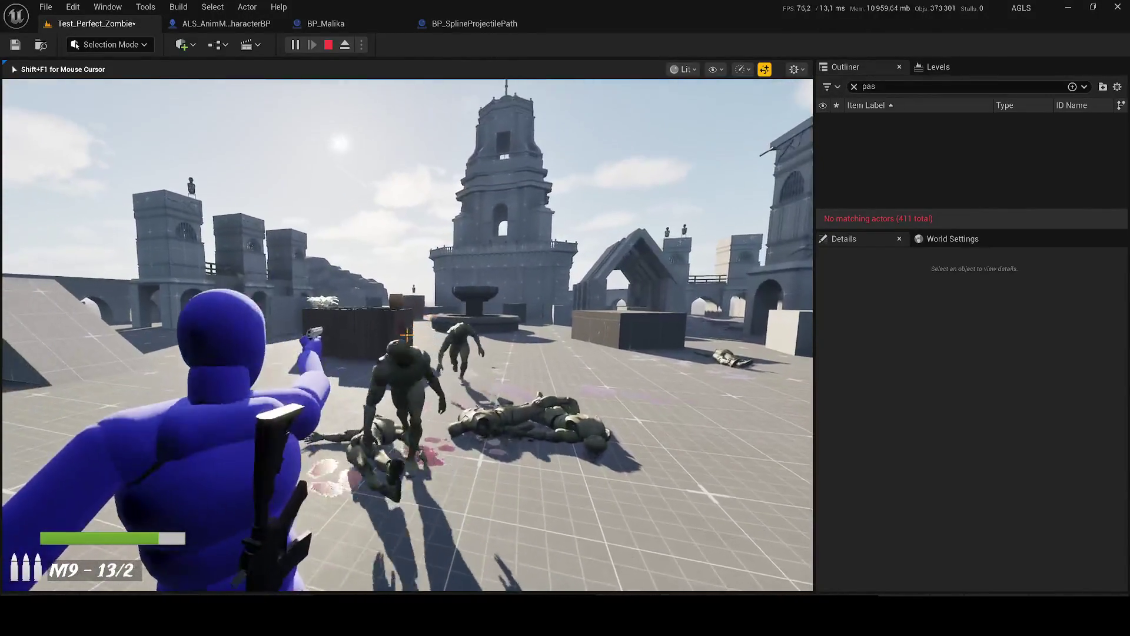
left_click(406, 334)
left_click(406, 334)
left_click(407, 335)
left_click(406, 335)
left_click(406, 335)
left_click(406, 335)
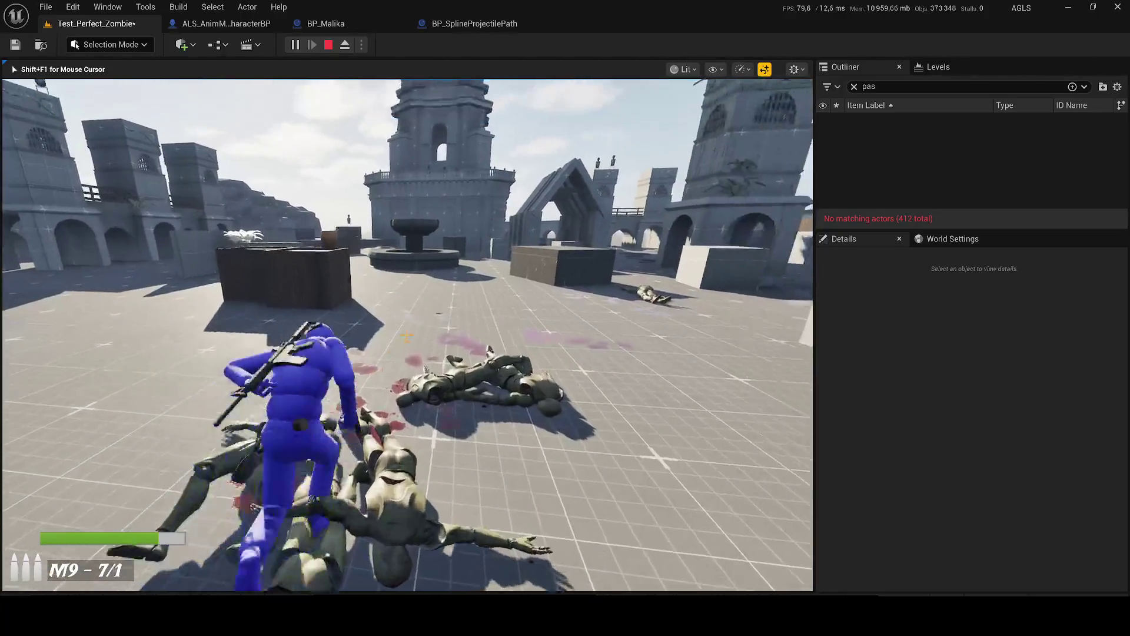
Step: Reload the M9, stop the play session, and show the CharacterLogic content assets
key("r")
key("Escape")
key("ctrl+b")
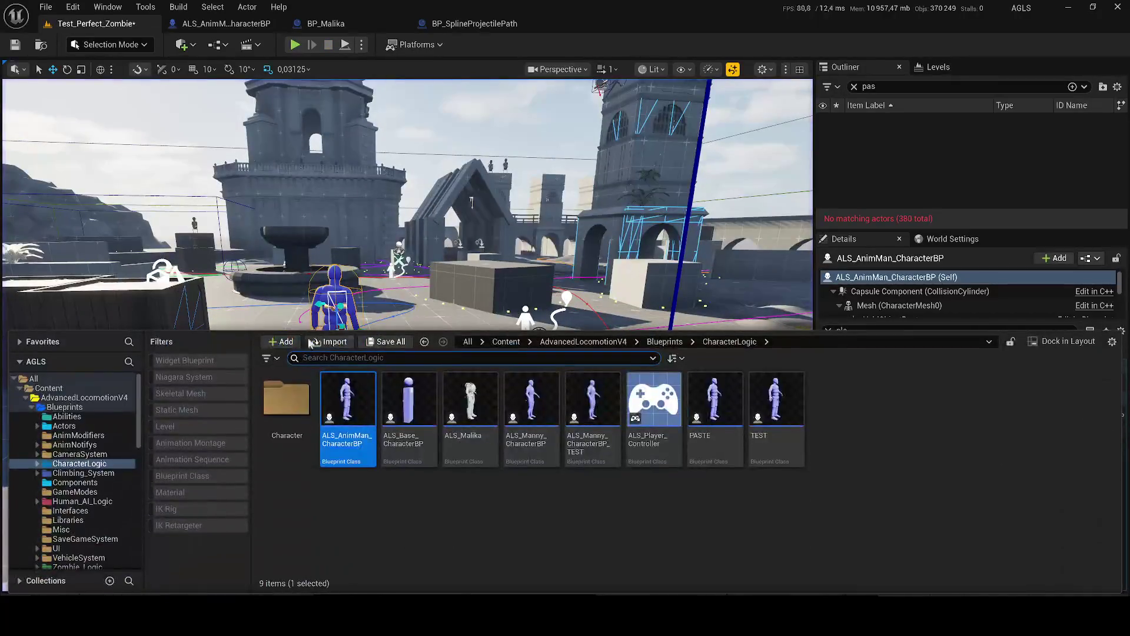
Step: Open ALS_AnimMan_CharacterBP's viewport, copy BP_Malika's Body component, and return to AnimMan
double_click(350, 392)
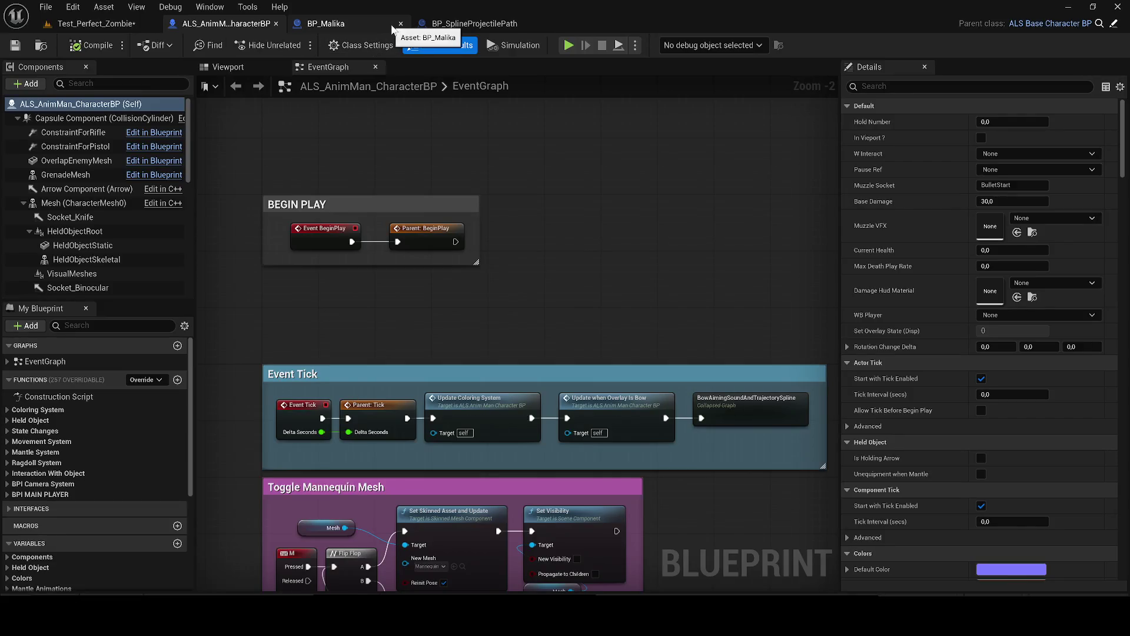
left_click(229, 67)
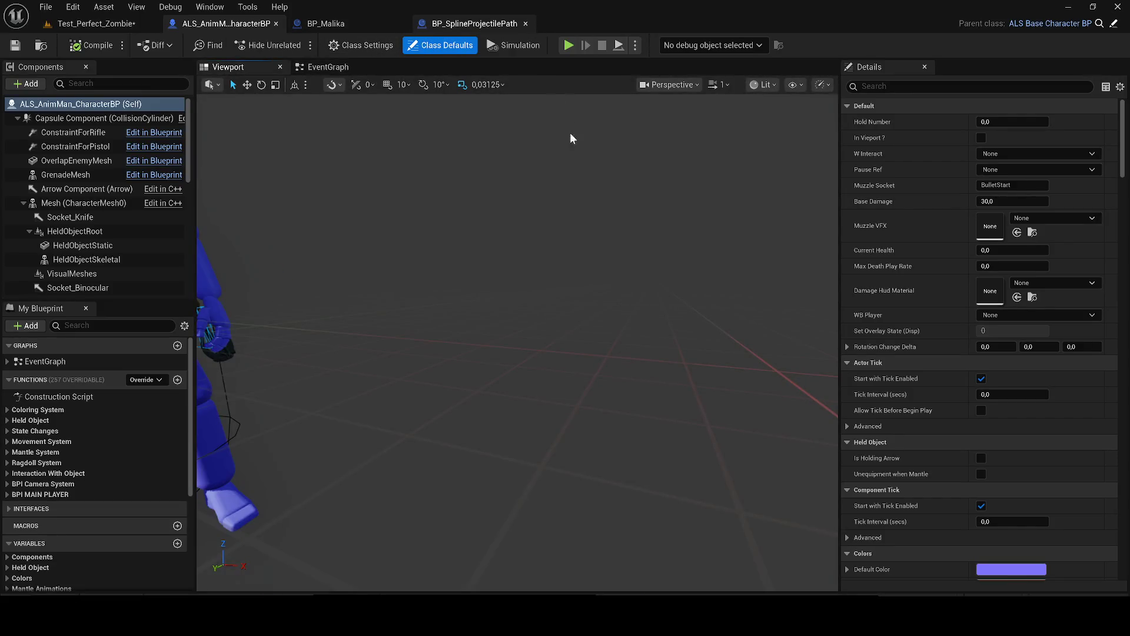
left_click(329, 24)
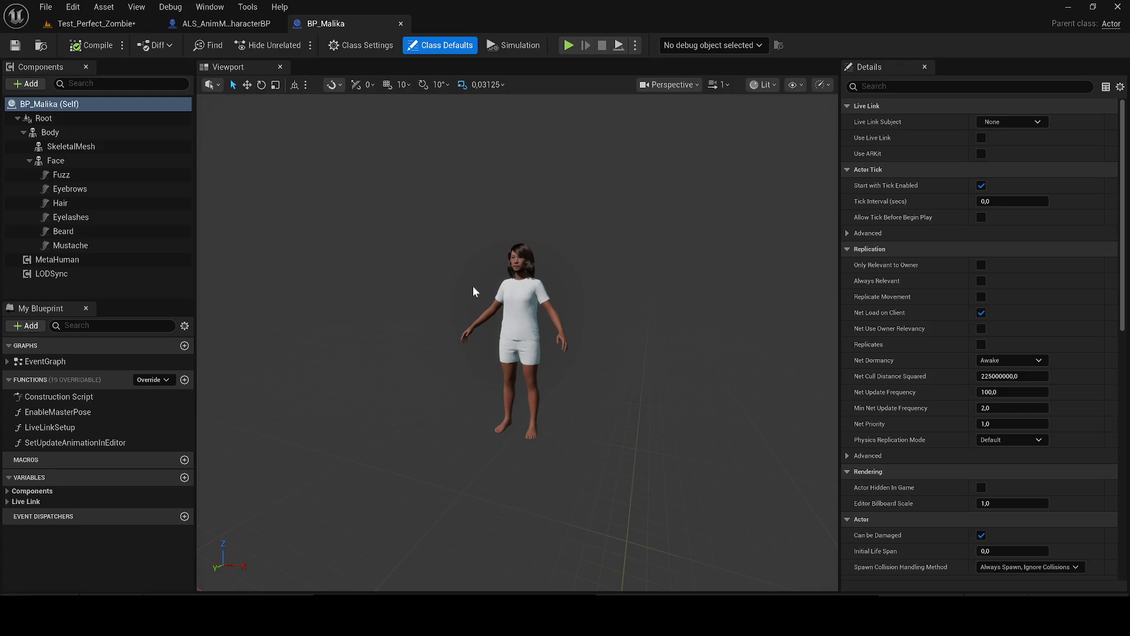
left_click(70, 132)
right_click(68, 133)
left_click(126, 217)
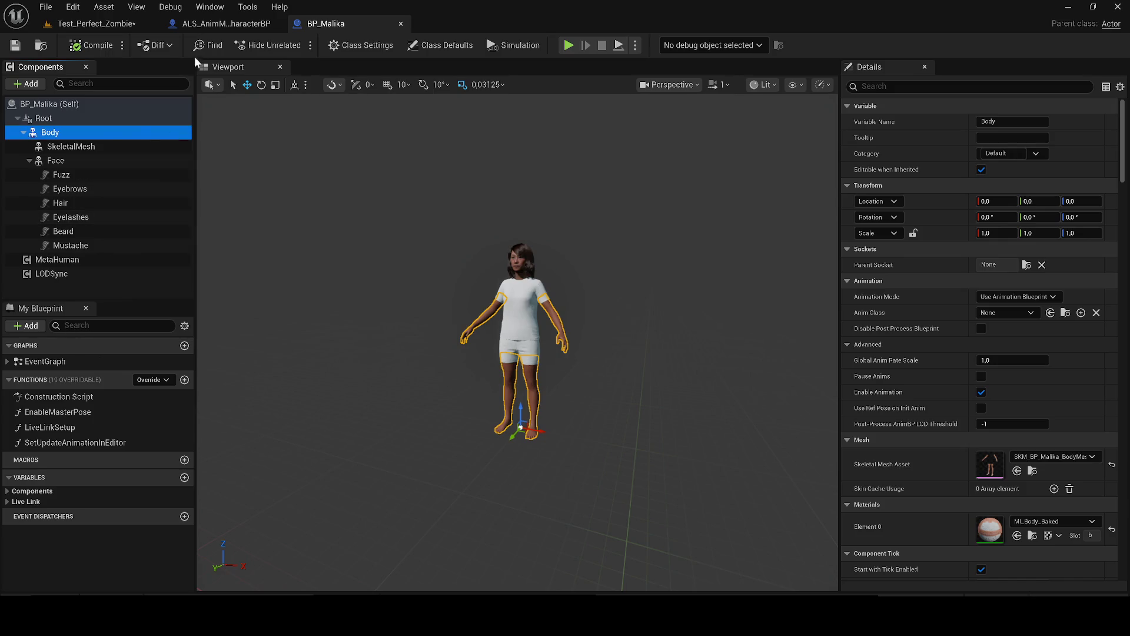
left_click(218, 25)
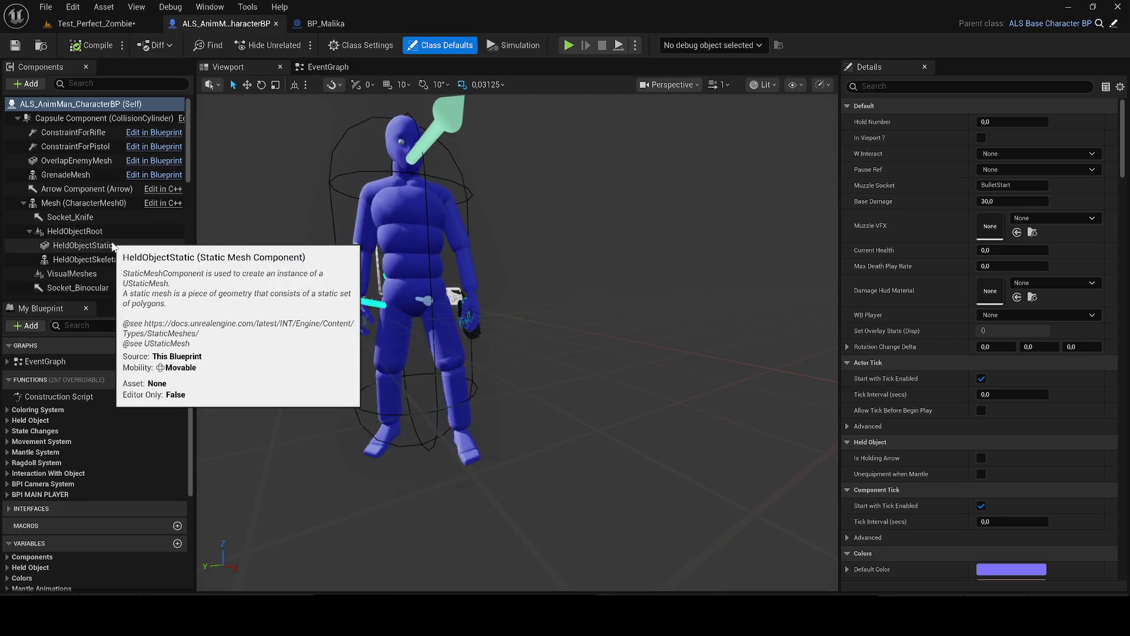
Step: Open ALS_Manny_CharacterBP and select its VisualSkeletalMesh component
scroll(111, 241, "down", 5)
scroll(82, 233, "up", 3)
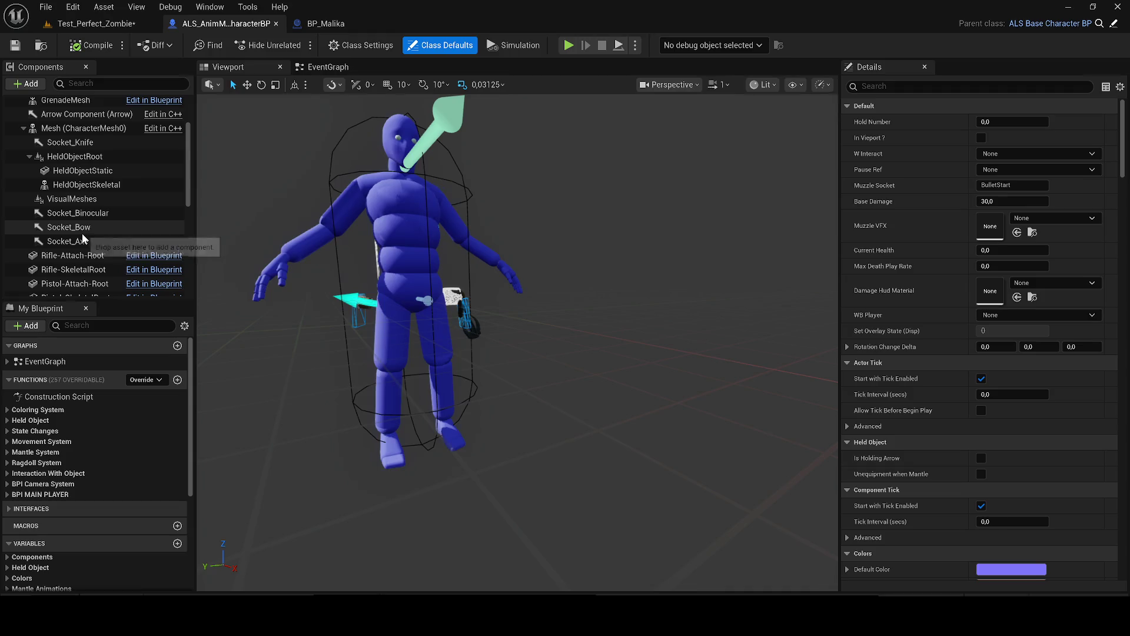
key("ctrl+space")
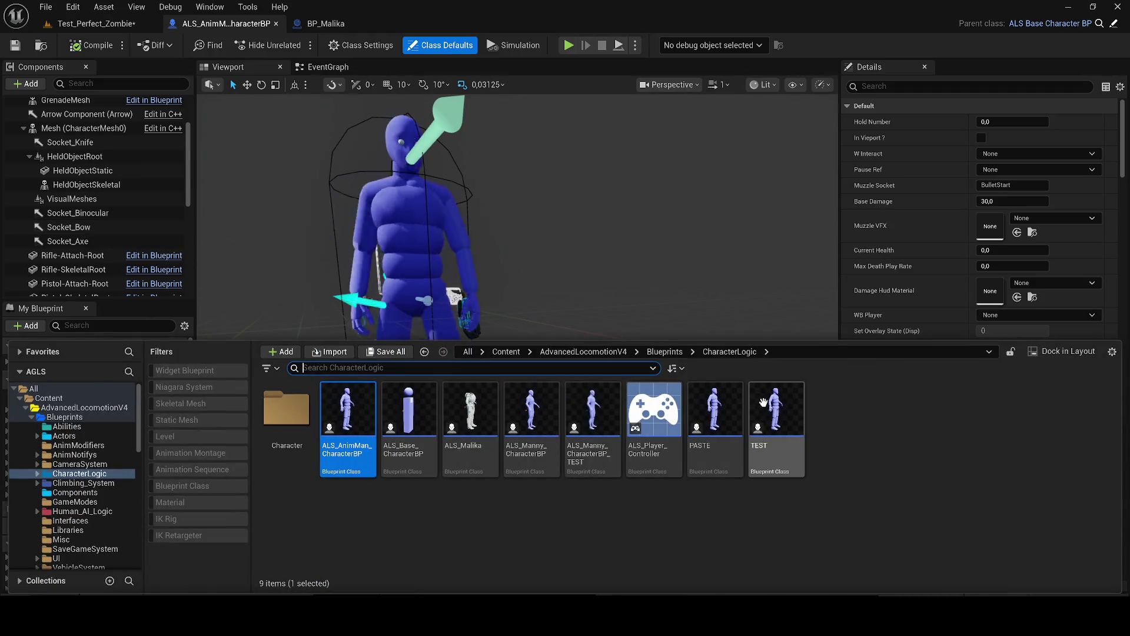
left_click(536, 433)
double_click(536, 433)
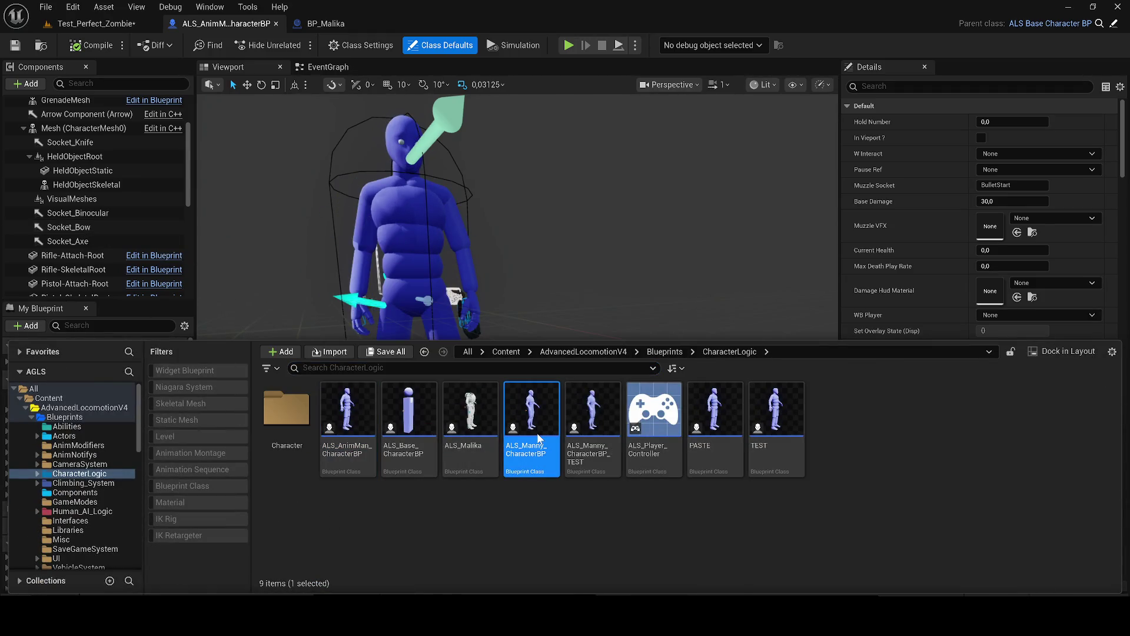
scroll(135, 180, "down", 5)
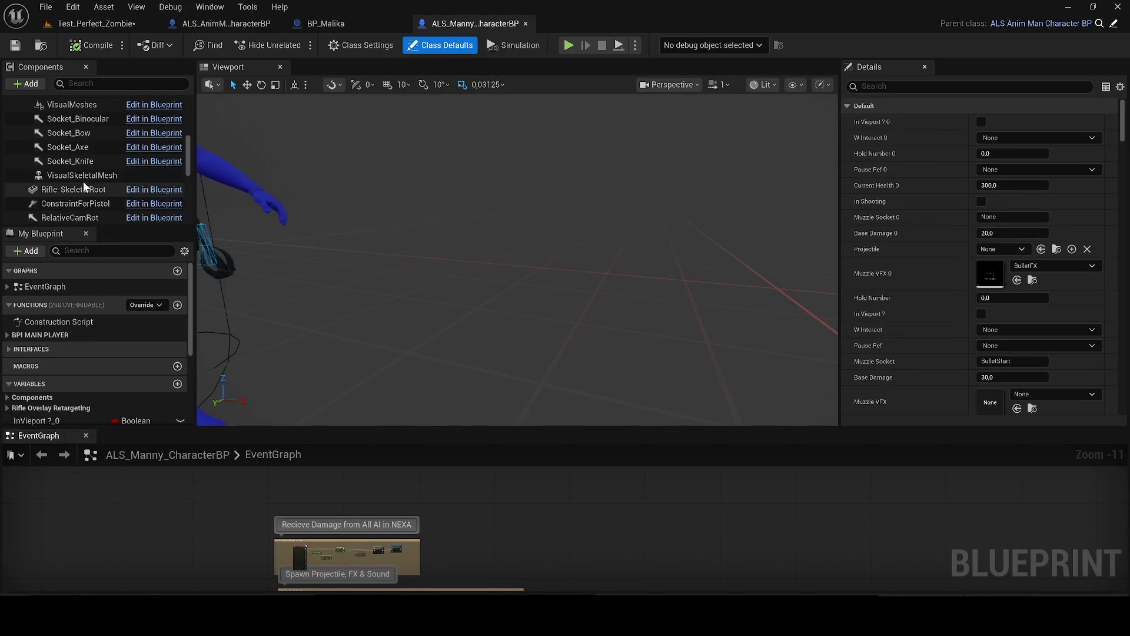
left_click(89, 175)
scroll(93, 180, "up", 3)
scroll(93, 183, "down", 2)
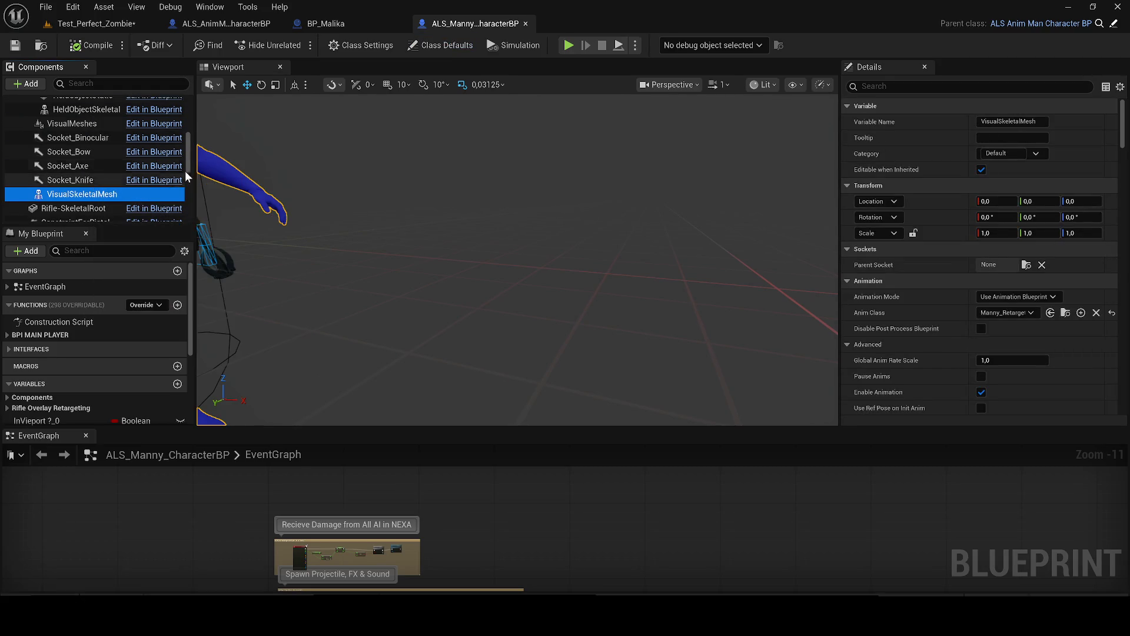
Step: Paste VisualSkeletalMesh into ALS_AnimMan_CharacterBP and parent it under Mesh (CharacterMesh0)
left_click(209, 24)
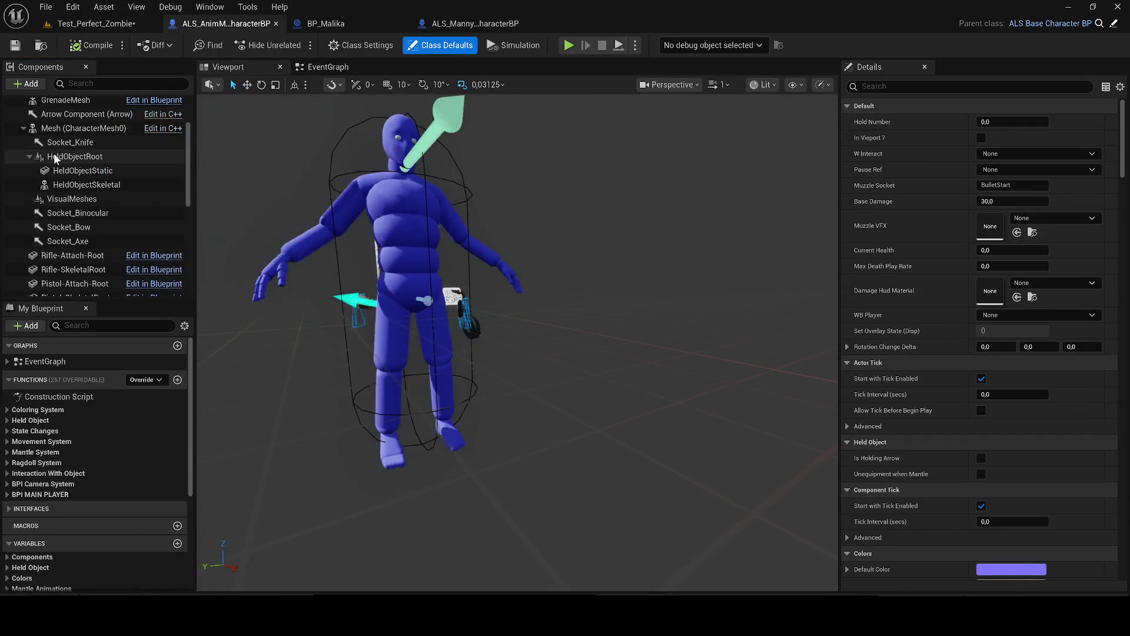
key("ctrl+v")
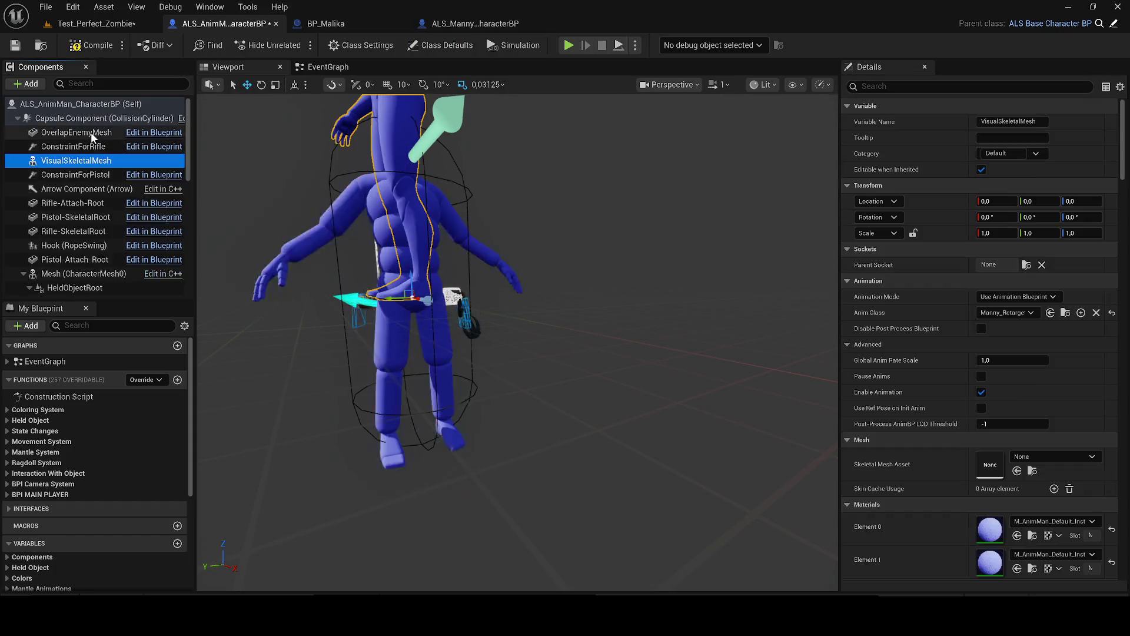
key("f")
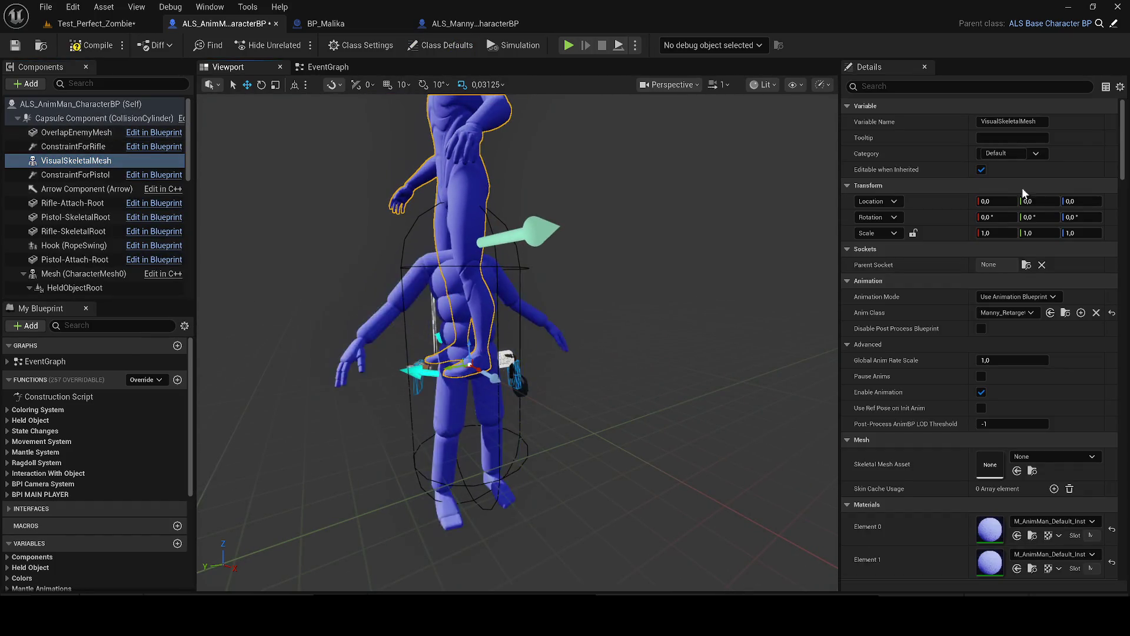
left_click(69, 164)
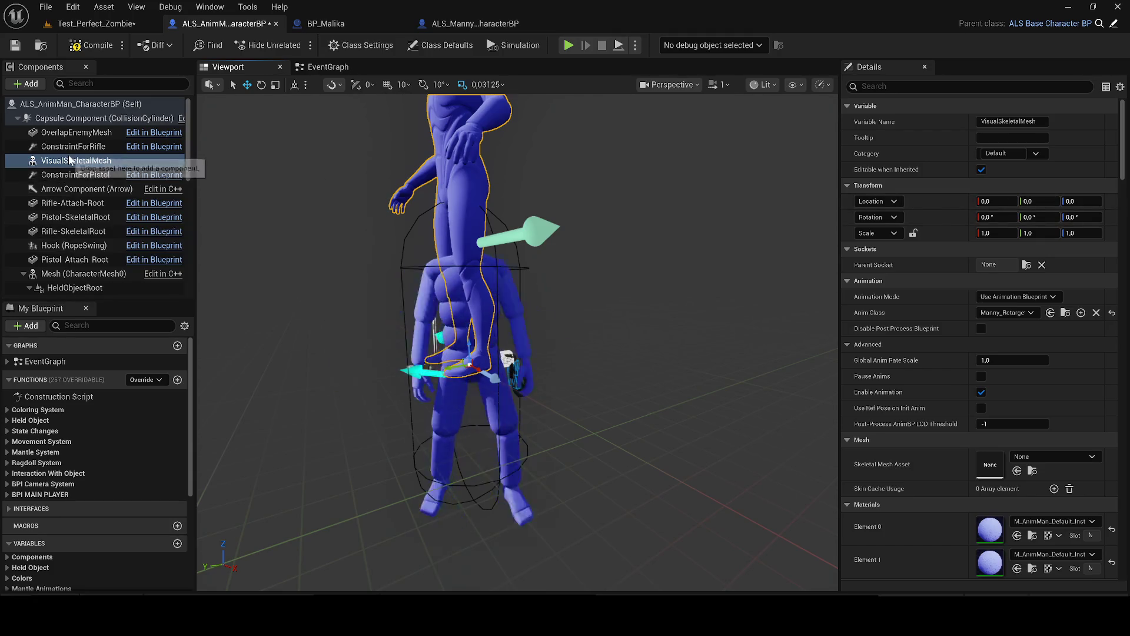
left_click_drag(70, 163, 98, 280)
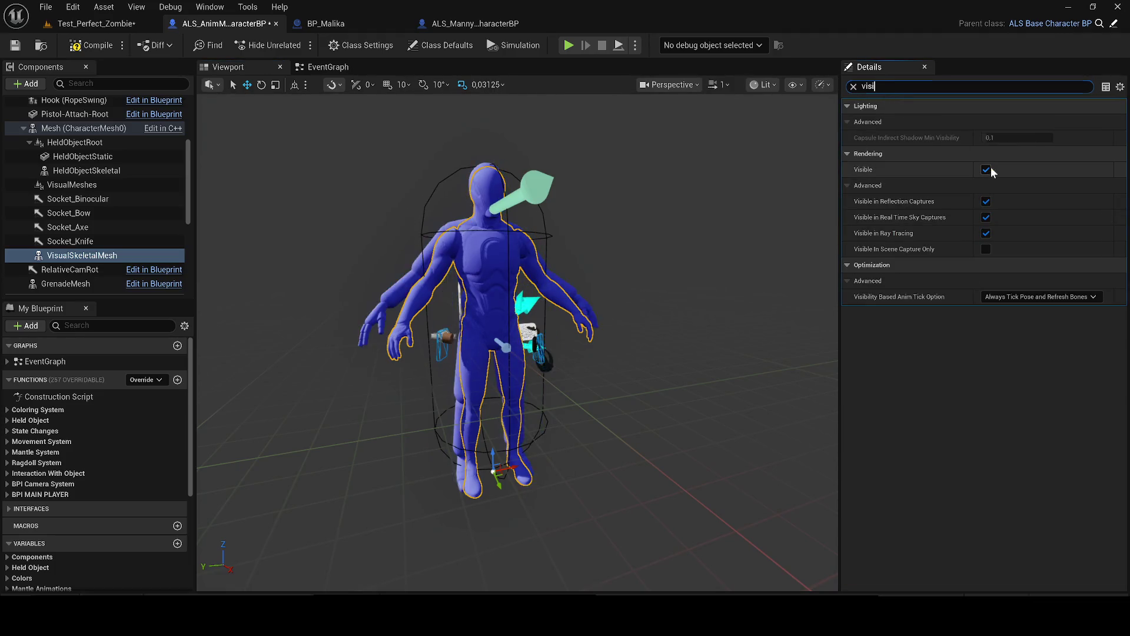
Step: Clear the property filter, check both mesh components, then compile and save the blueprint
left_click(853, 86)
left_click(467, 262)
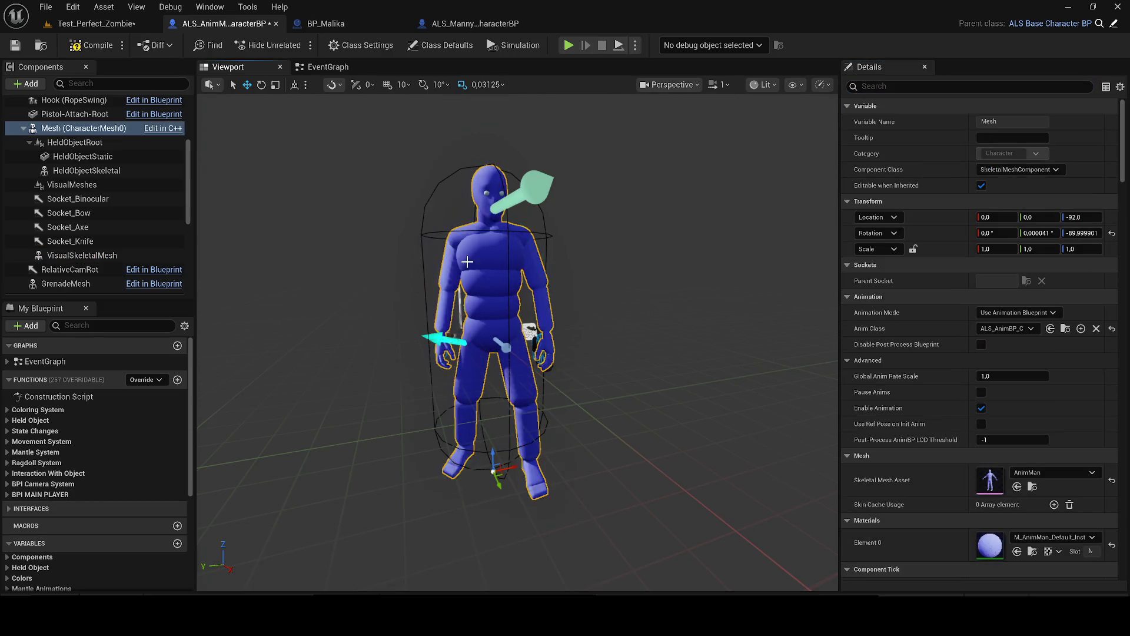
left_click(89, 256)
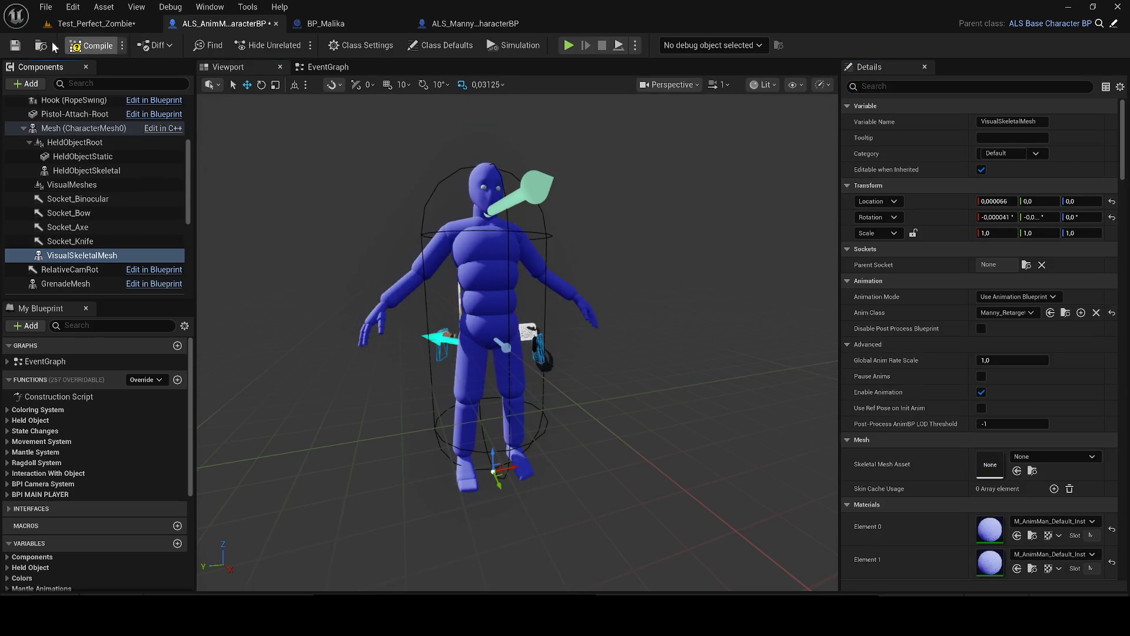
left_click(10, 46)
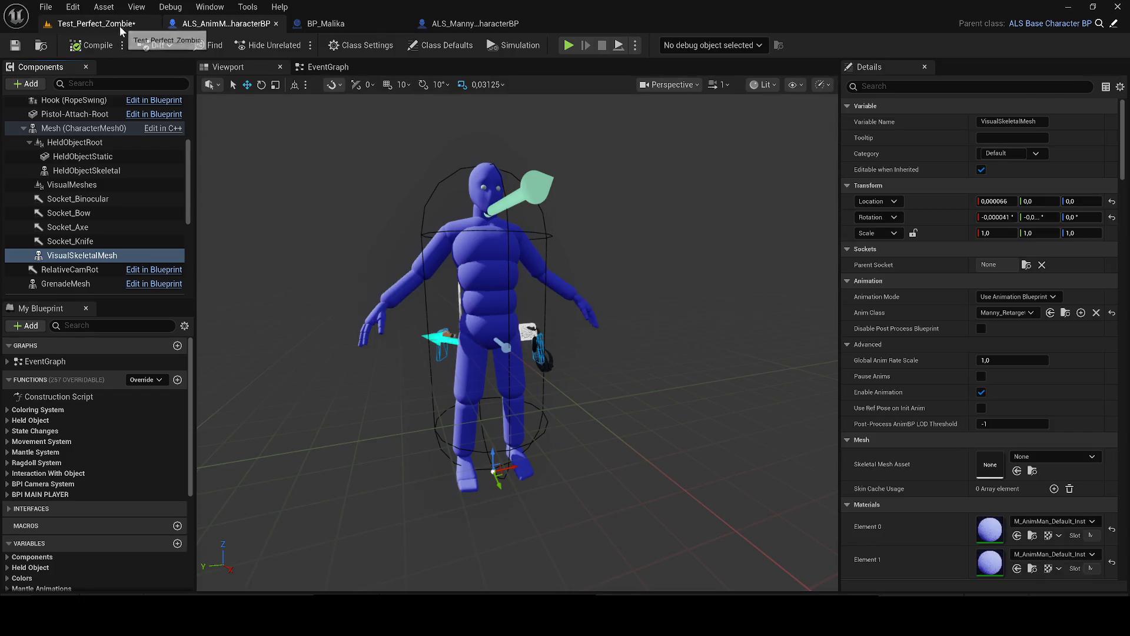
Step: Briefly playtest Test_Perfect_Zombie, save the level, and return to the ALS_AnimMan_CharacterBP blueprint
left_click(121, 28)
key("alt+p")
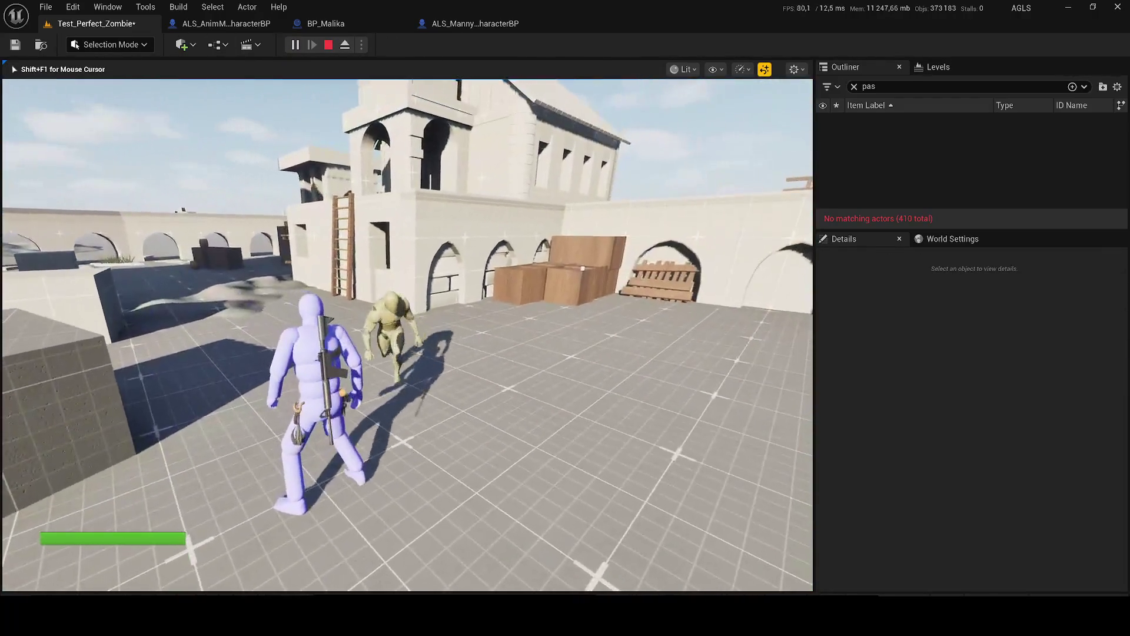
key("Escape")
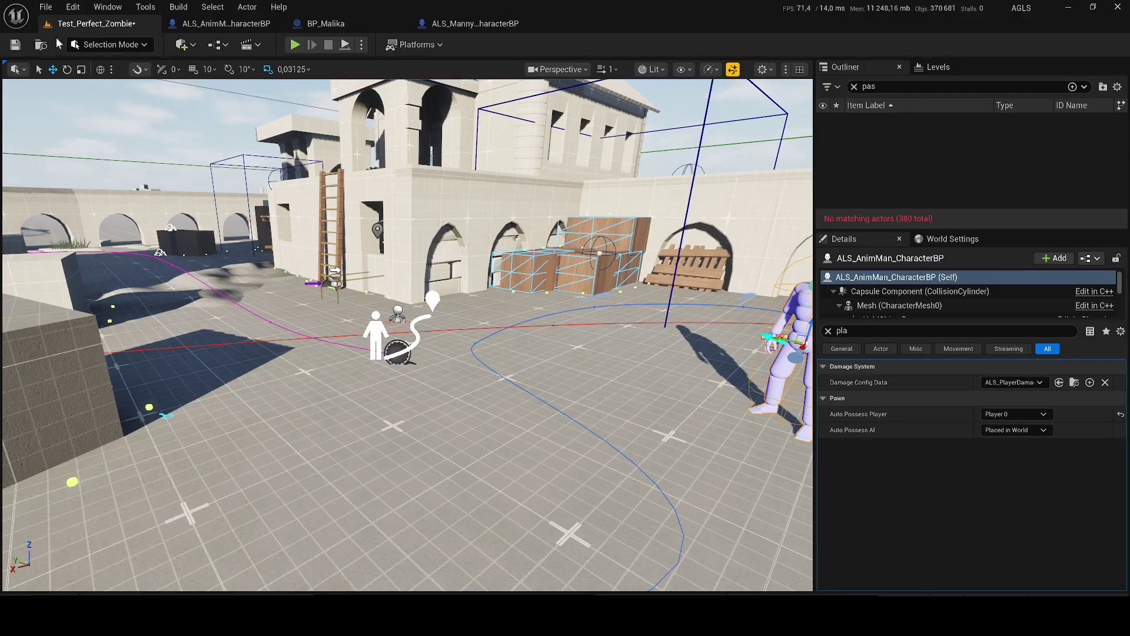
left_click(14, 45)
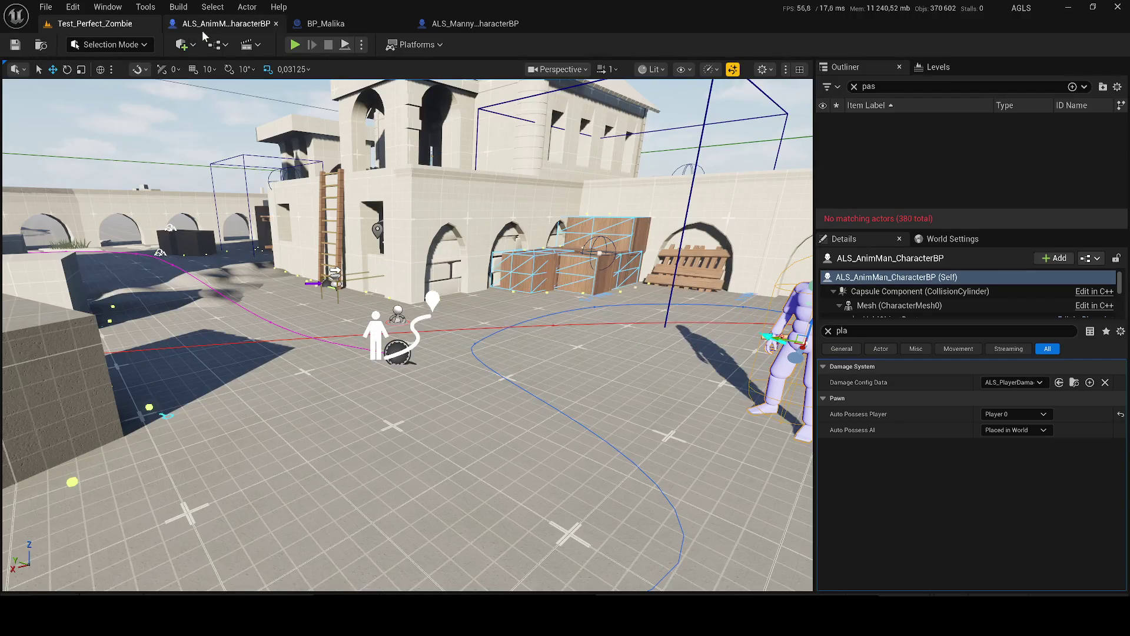
left_click(202, 30)
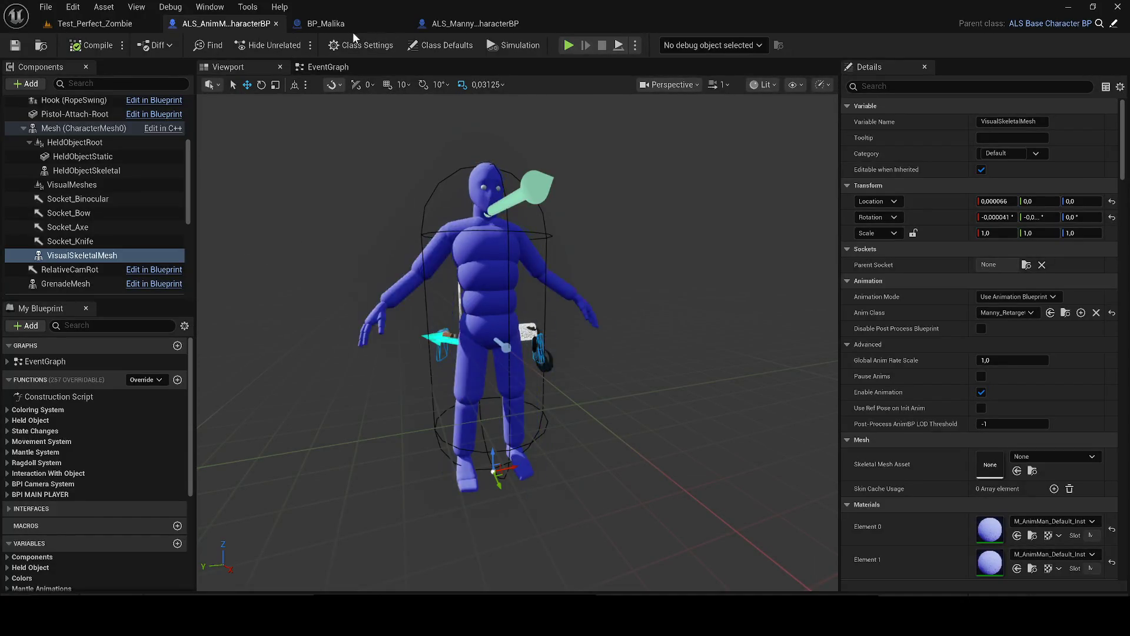
Step: Copy BP_Malika's Body component and select VisualSkeletalMesh in the ALS character blueprint
left_click(352, 27)
right_click(70, 137)
left_click(133, 221)
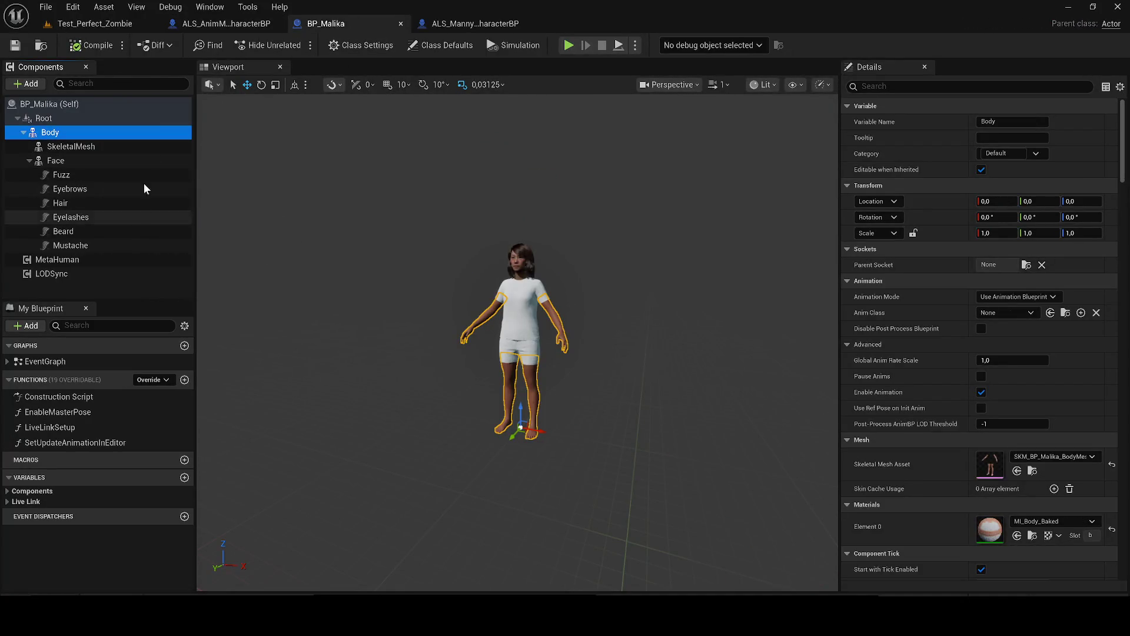
left_click(226, 24)
left_click(65, 257)
right_click(62, 254)
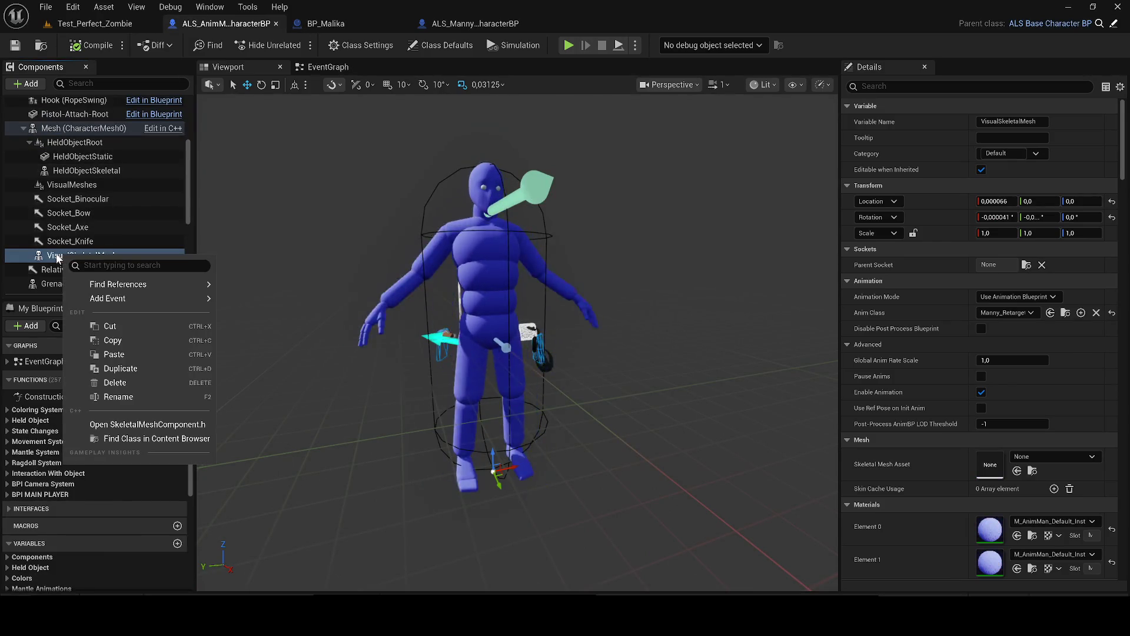
left_click(126, 338)
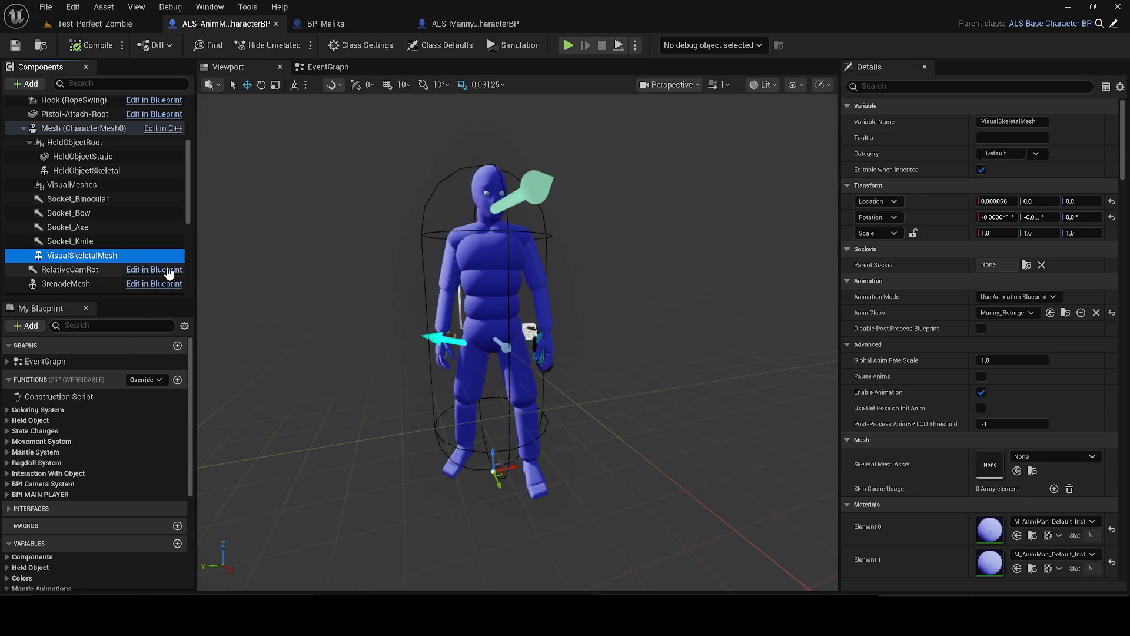
Step: Copy Malika's Body again and paste it onto VisualSkeletalMesh in the ALS character blueprint
left_click(341, 22)
right_click(96, 131)
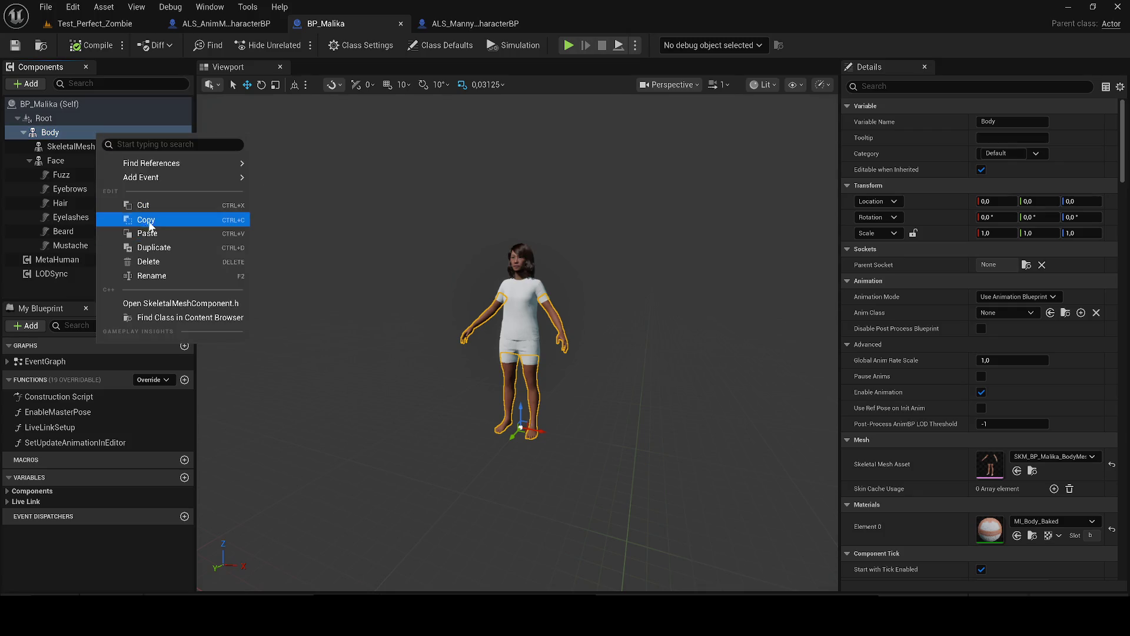
left_click(146, 220)
left_click(212, 25)
right_click(64, 256)
mouse_move(95, 300)
left_click(110, 353)
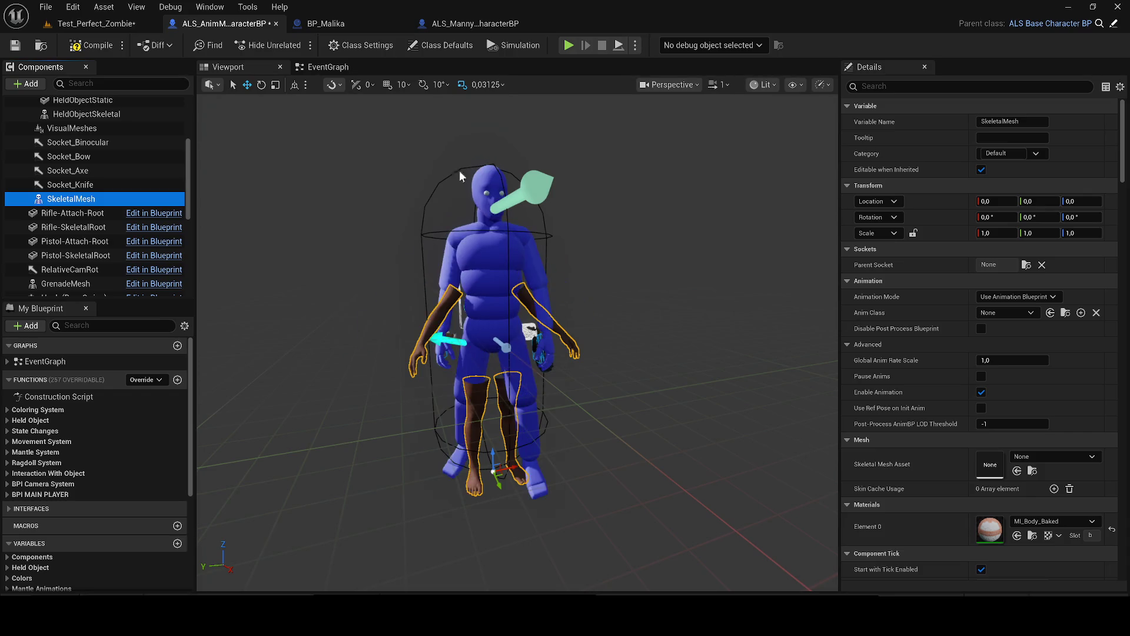
Step: Try to copy BP_Malika's Face component, then go back to the ALS character blueprint
left_click(369, 30)
right_click(75, 161)
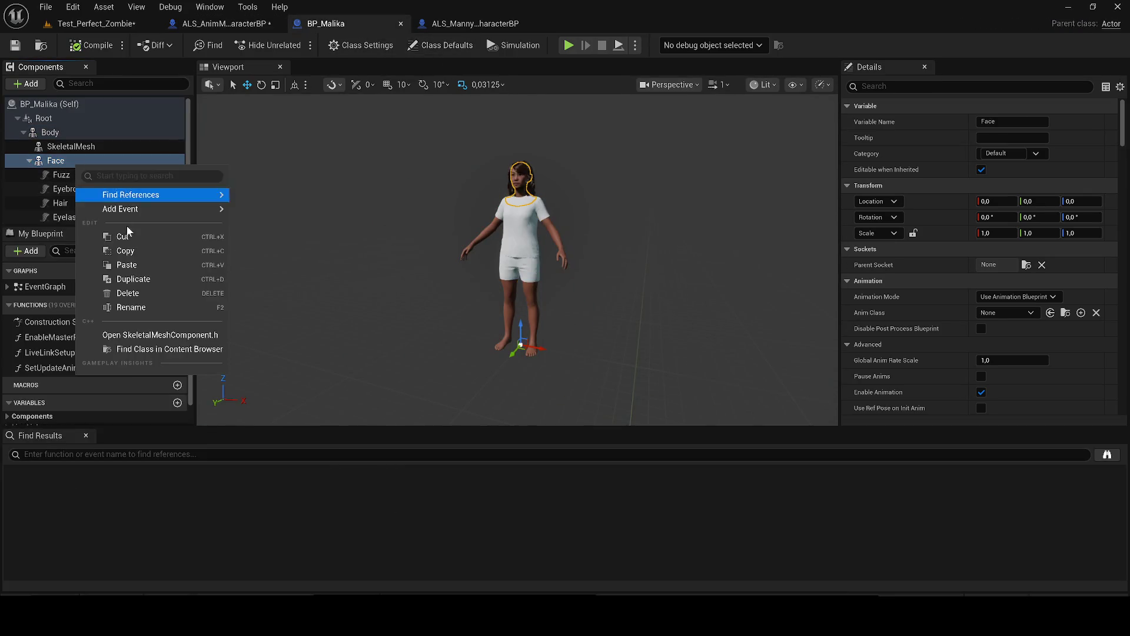
key("Escape")
left_click(229, 12)
mouse_move(177, 17)
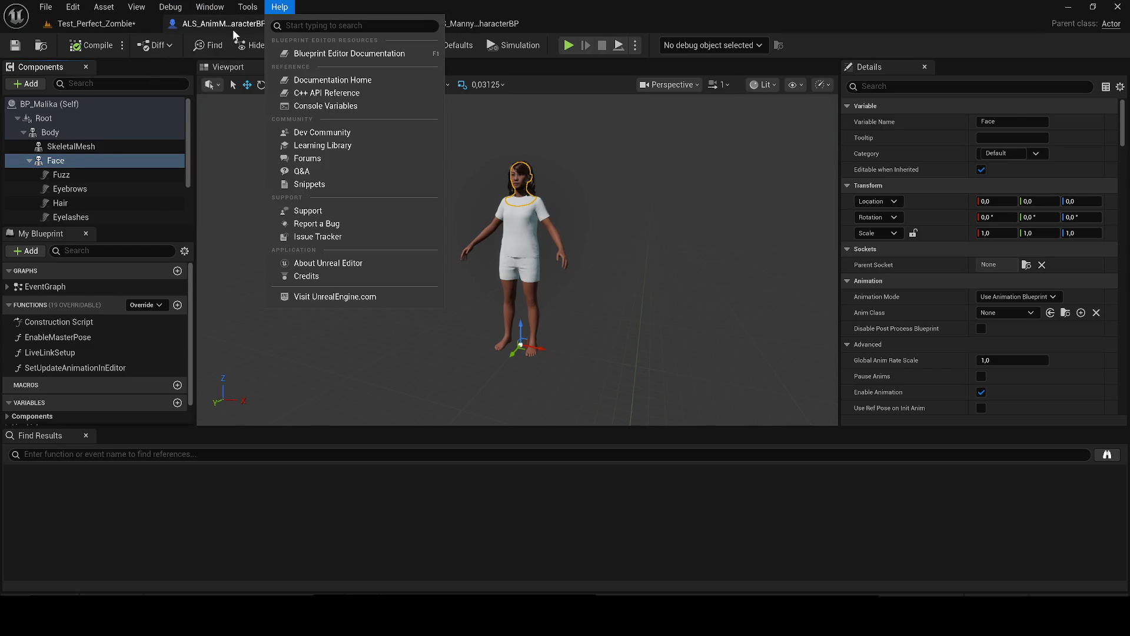
left_click(232, 27)
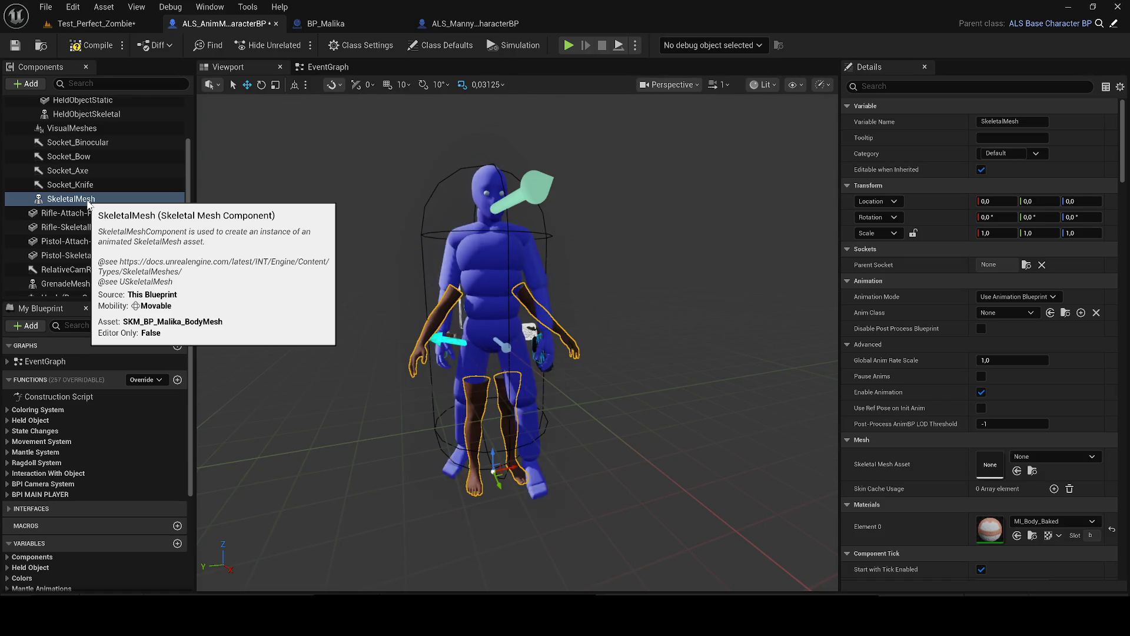
scroll(76, 196, "up", 3)
scroll(76, 195, "down", 3)
Step: Rename the pasted SkeletalMesh component to BodyMesh and attach it under VisualSkeletalMesh
key("F2")
key("BackSpace")
type("Bo")
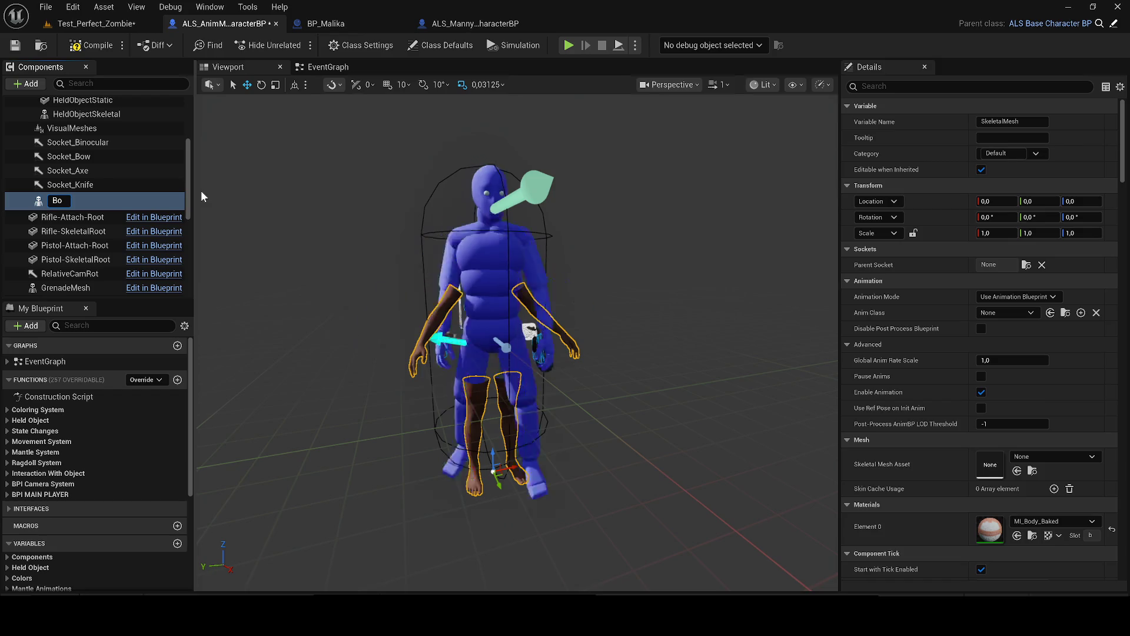
type("dyMesh")
key("Return")
scroll(116, 202, "up", 1)
mouse_move(85, 235)
left_mouse_down()
mouse_move(89, 127)
mouse_move(75, 112)
left_mouse_up()
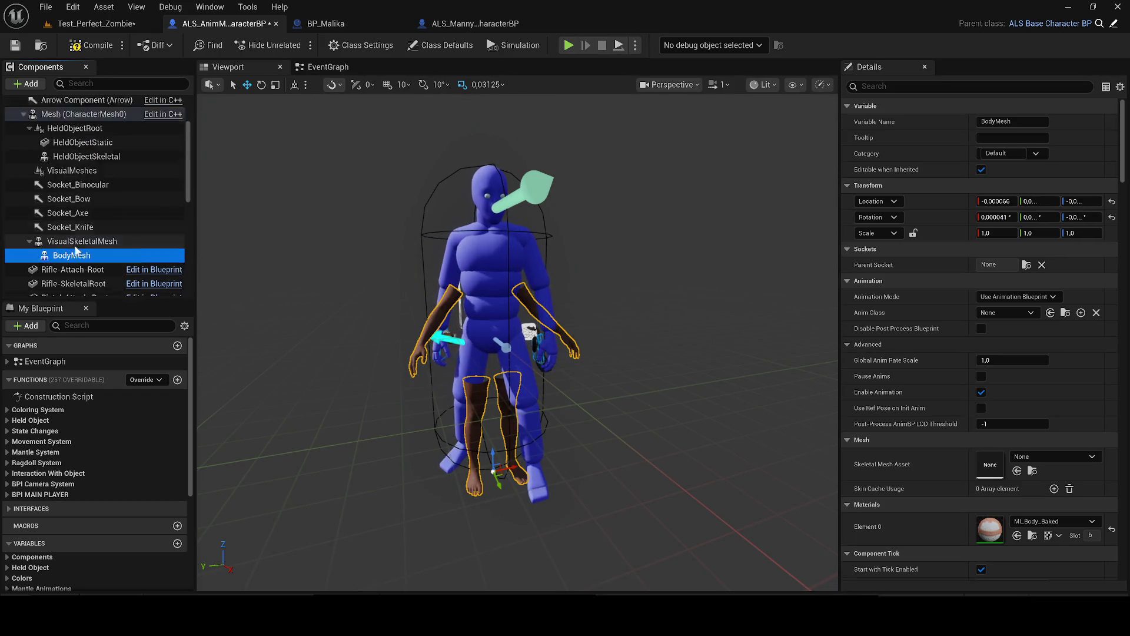
scroll(75, 250, "down", 1)
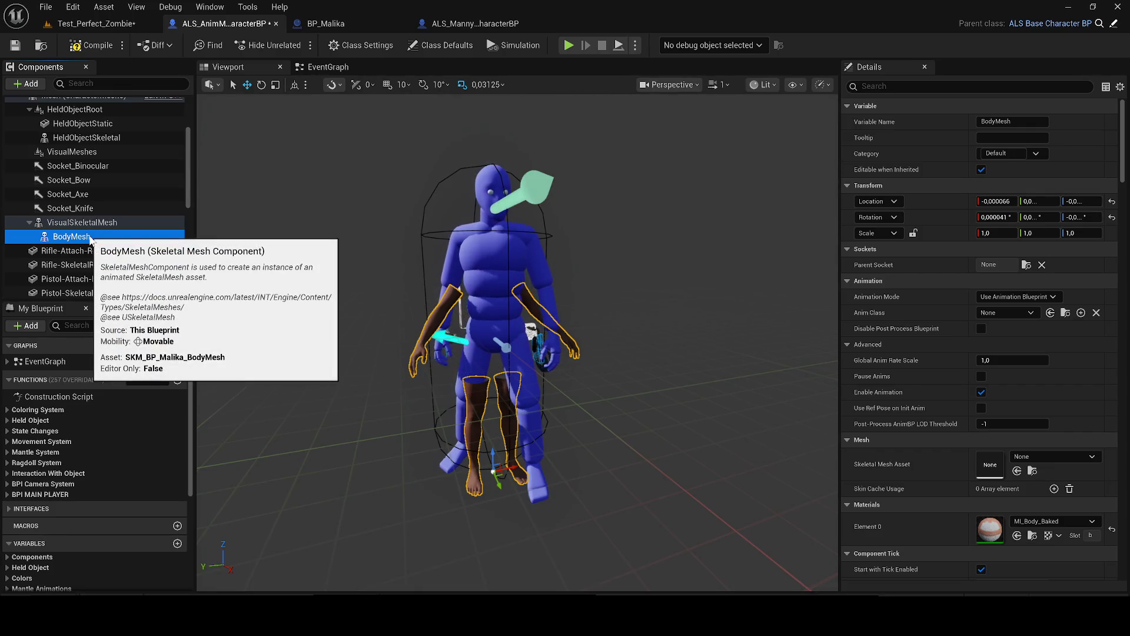
Step: Paste the face mesh onto BodyMesh, undo the paste, and select BodyMesh on the character
right_click(65, 236)
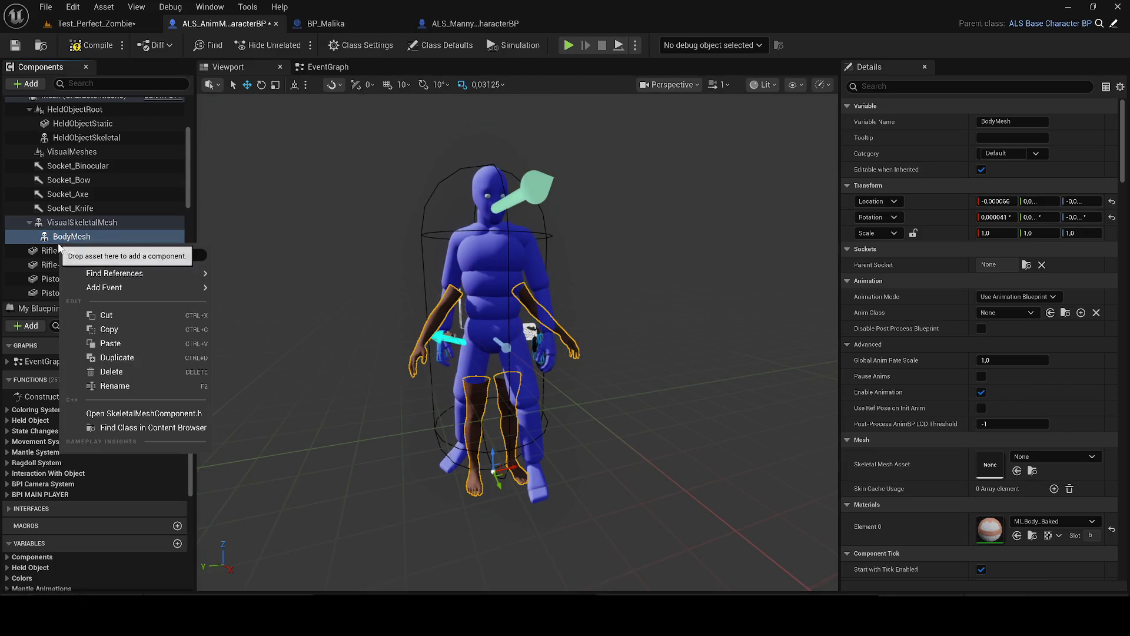
left_click(107, 344)
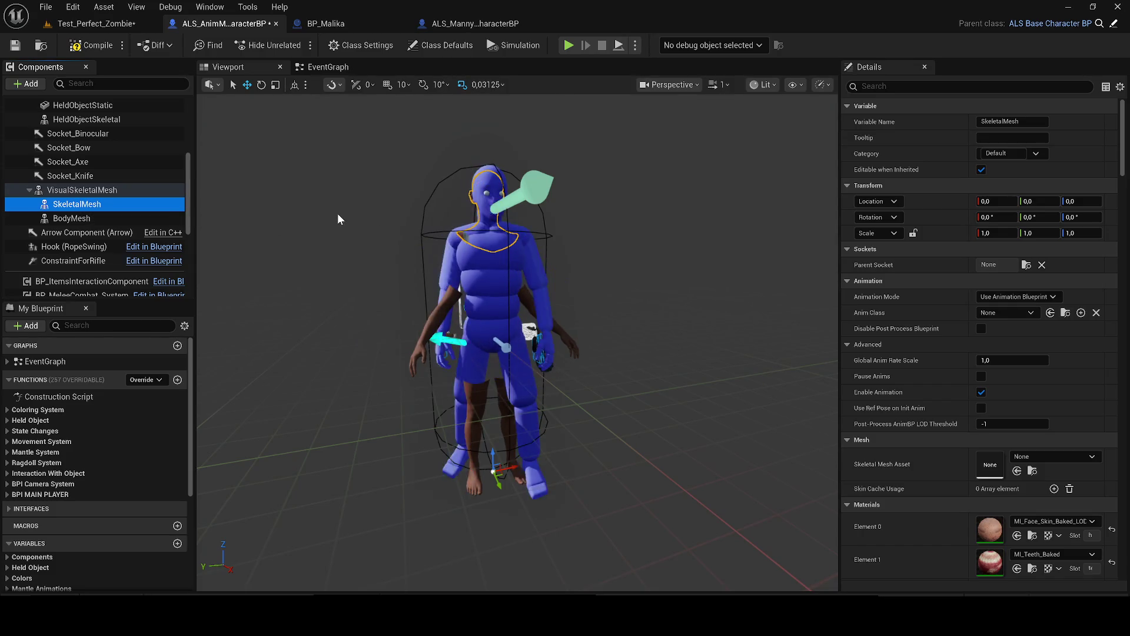
key("ctrl+z")
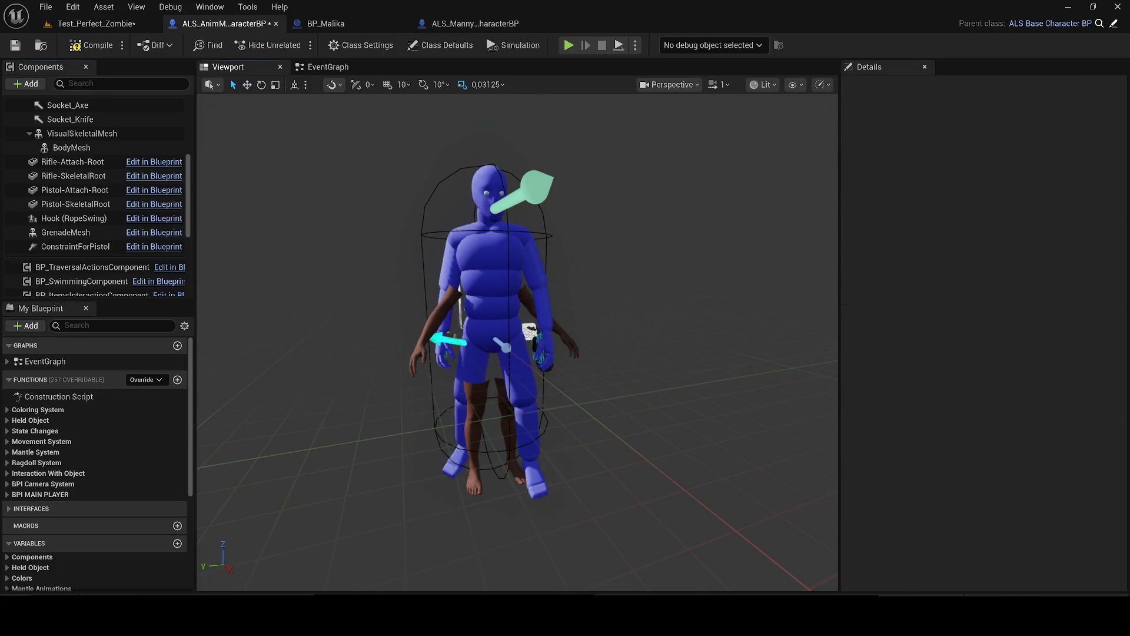
left_click(430, 342)
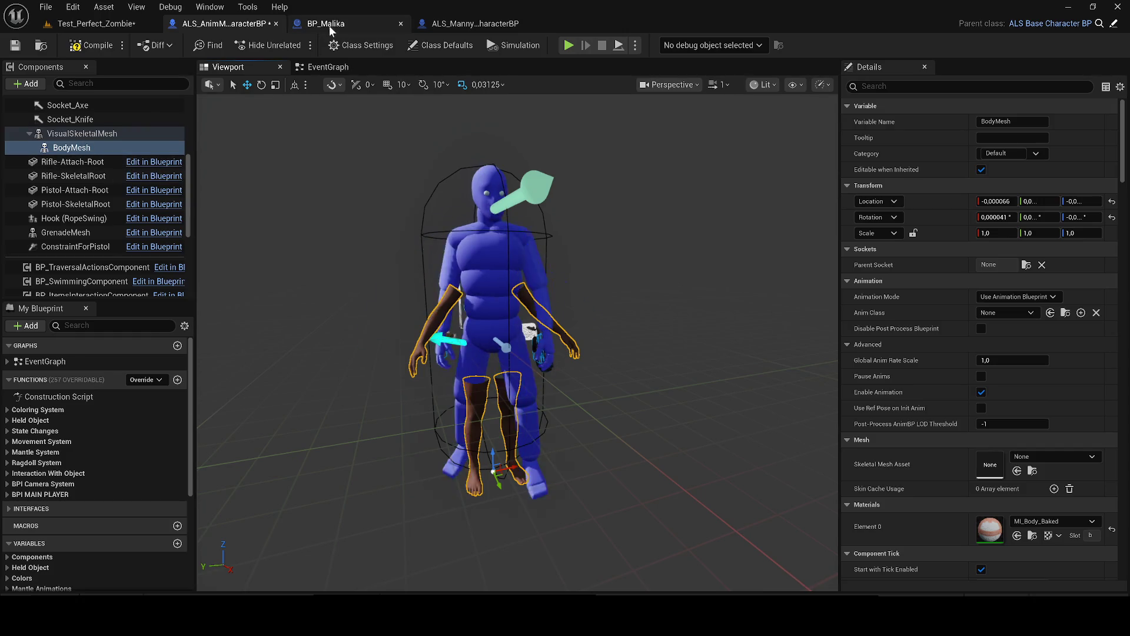
Step: Copy BP_Malika's Face component and paste it onto BodyMesh in the ALS character blueprint
left_click(327, 23)
right_click(93, 165)
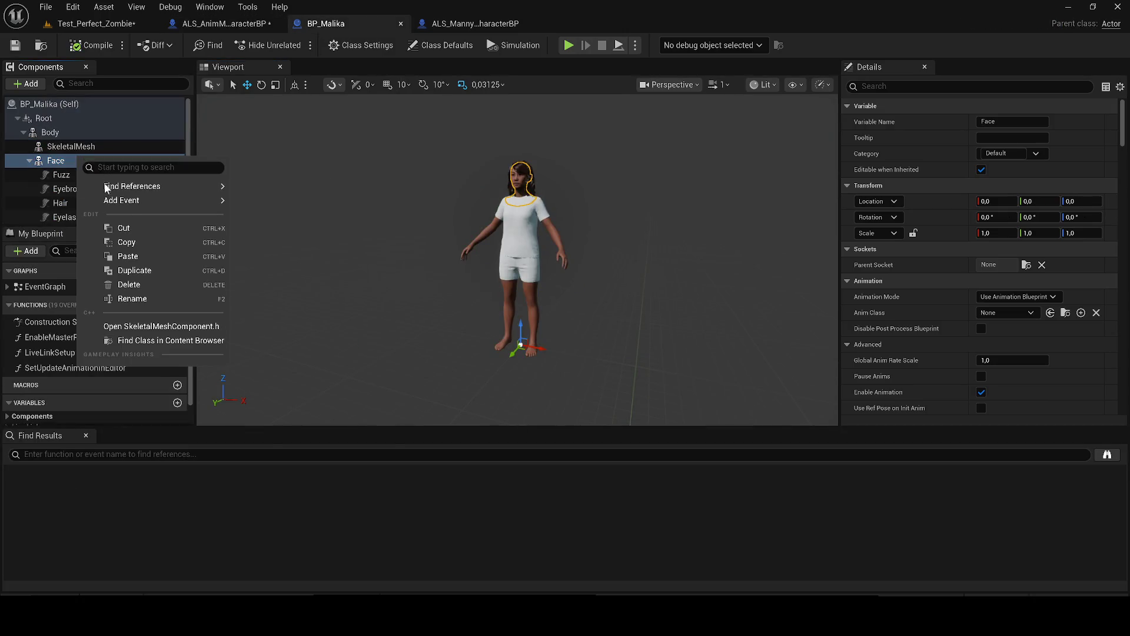
left_click(128, 240)
left_click(285, 19)
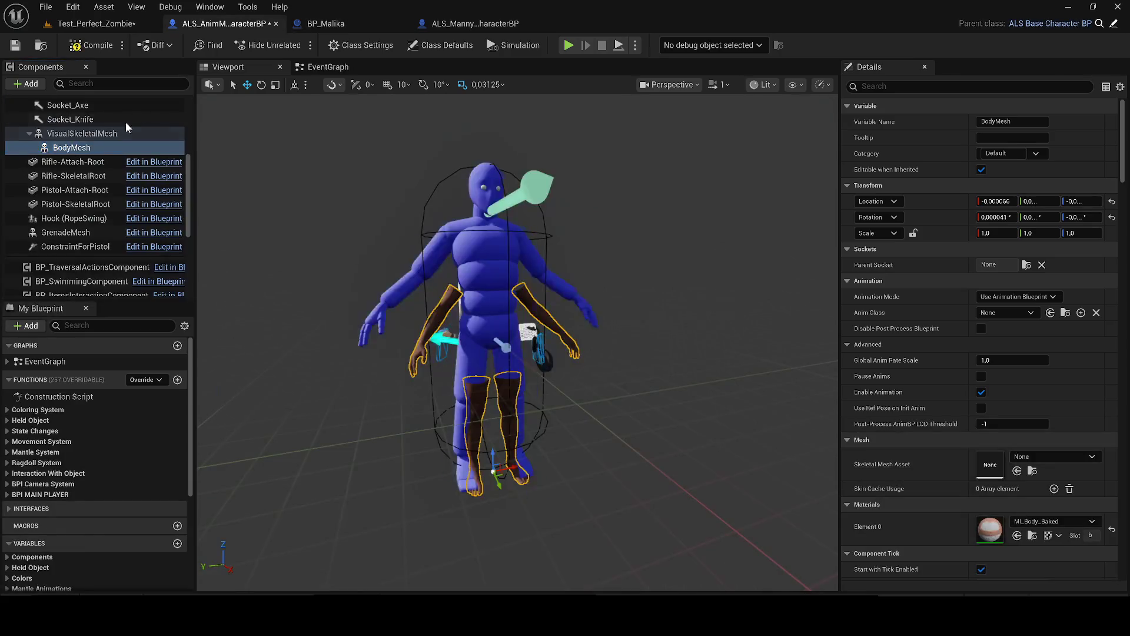
right_click(73, 147)
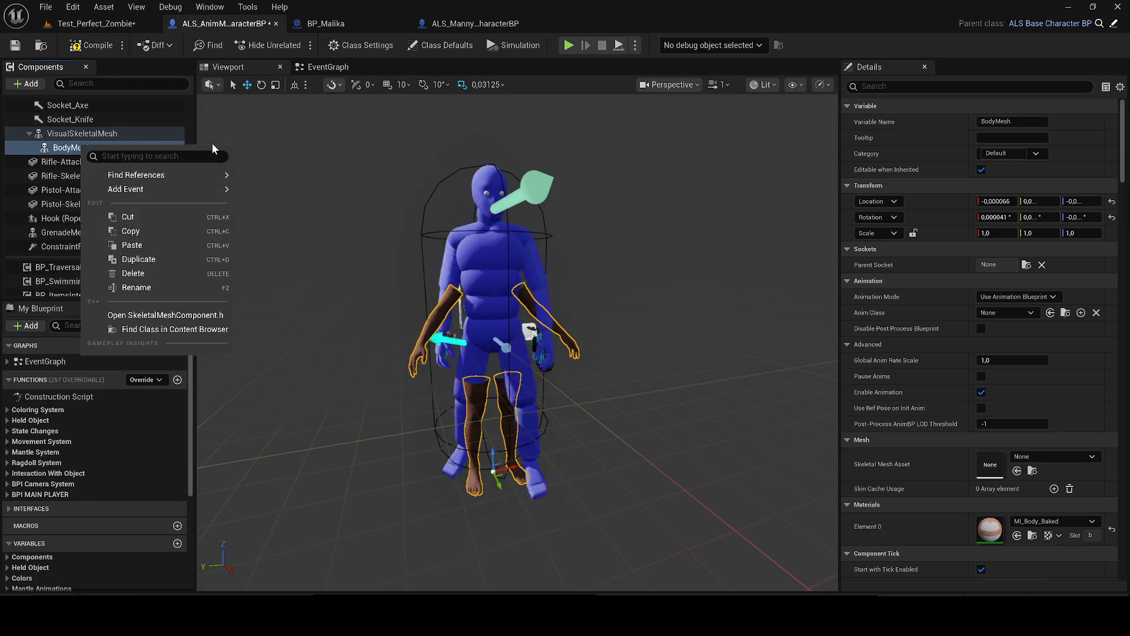
left_click(69, 149)
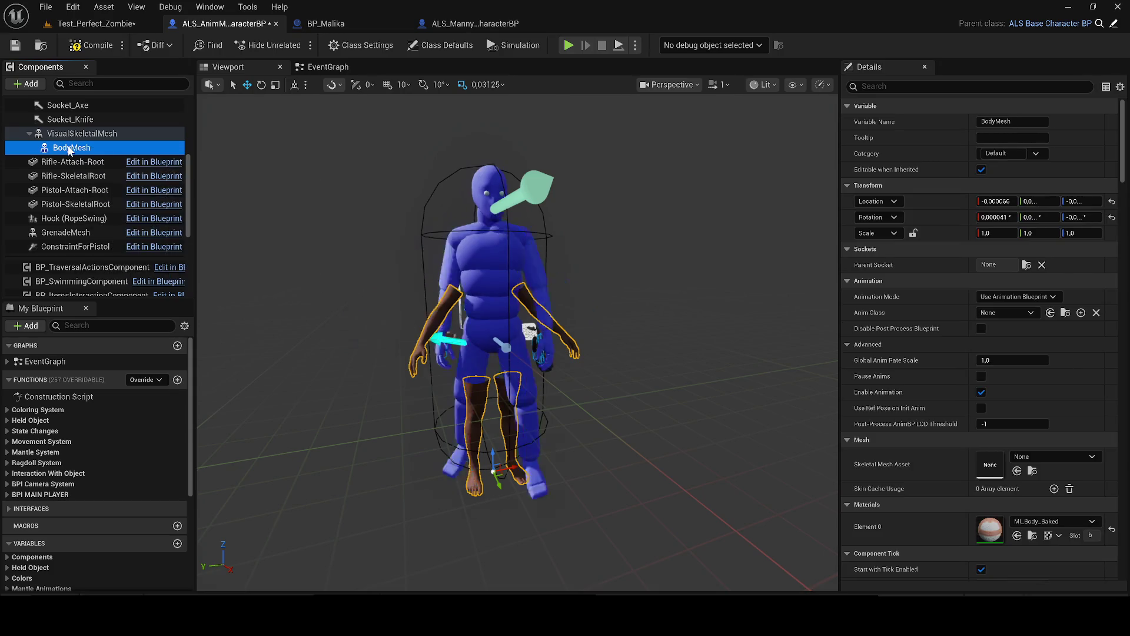
right_click(69, 150)
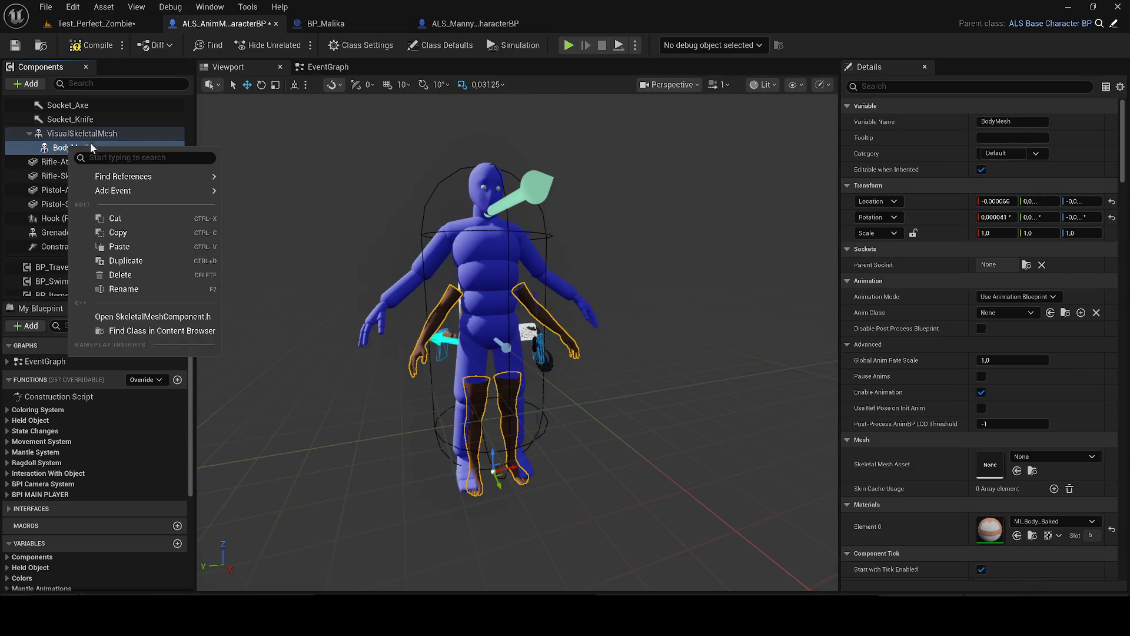
left_click(120, 247)
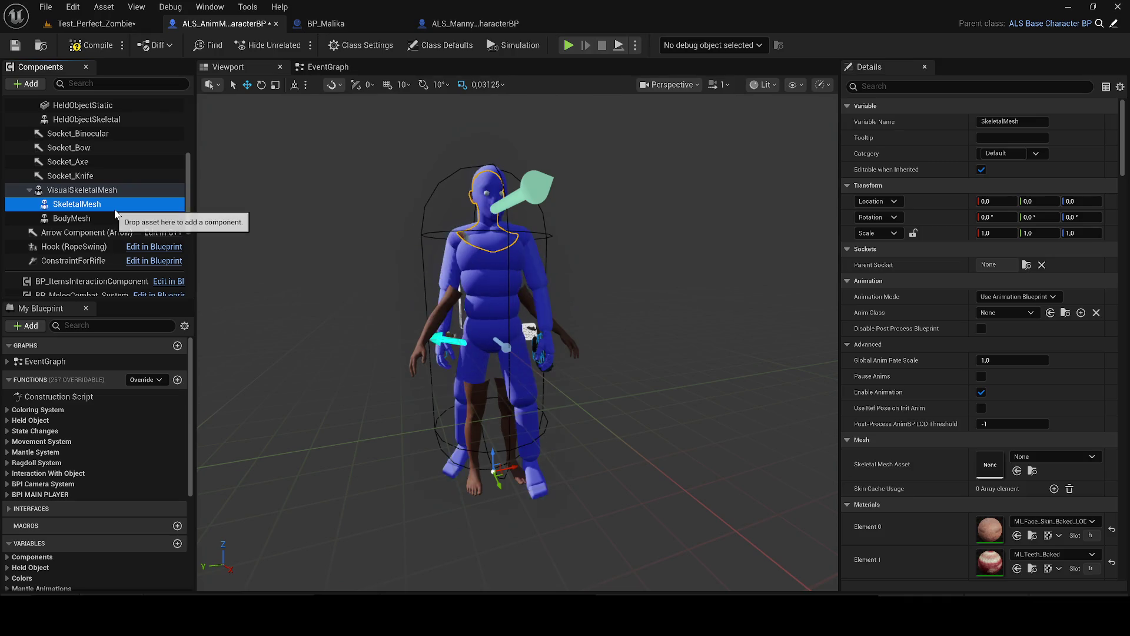
Step: Rename the pasted component to Face, then select the Fuzz groom in BP_Malika
key("F2")
type("Face")
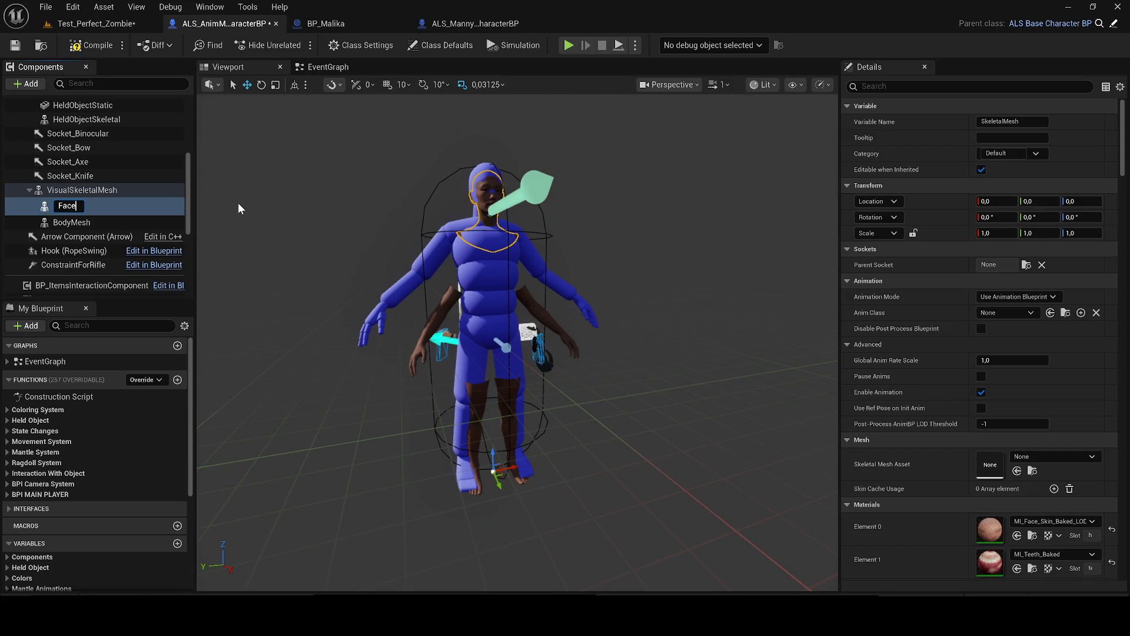
key("Return")
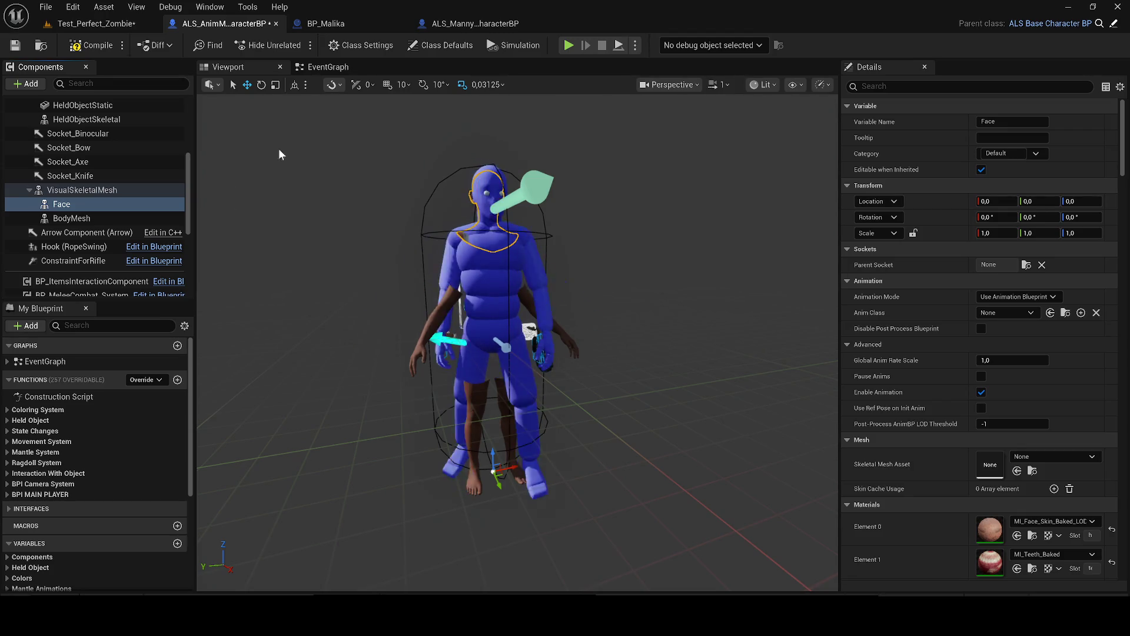
left_click(322, 23)
left_click(76, 174)
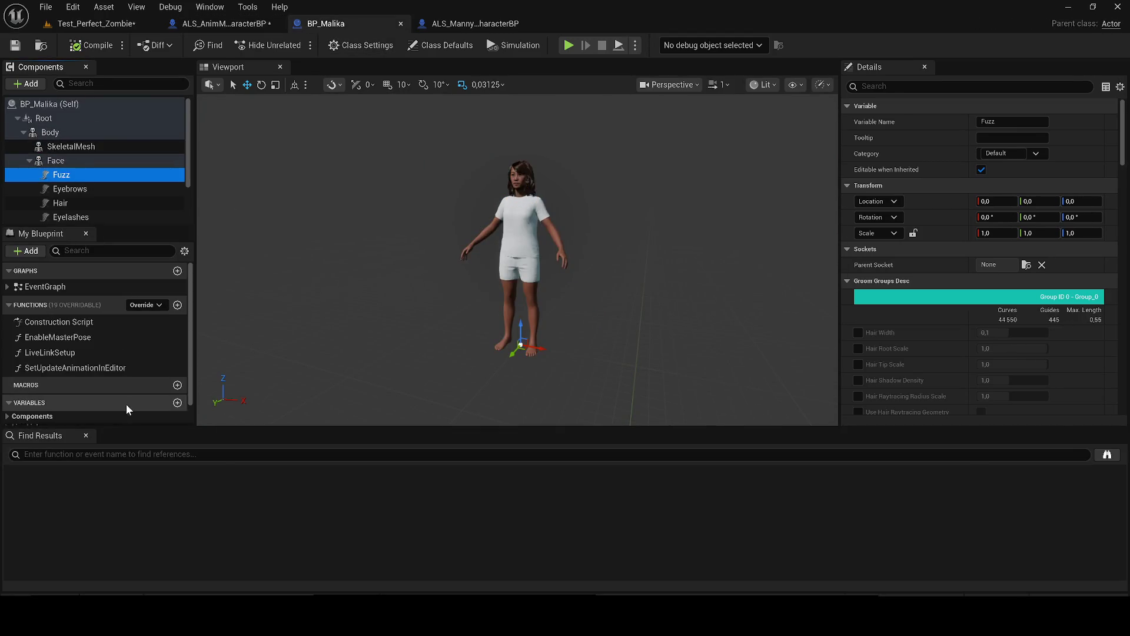
Step: Copy the six groom components Fuzz through Mustache and attach them under Face in the ALS blueprint
left_click(86, 434)
left_click(80, 246, "shift")
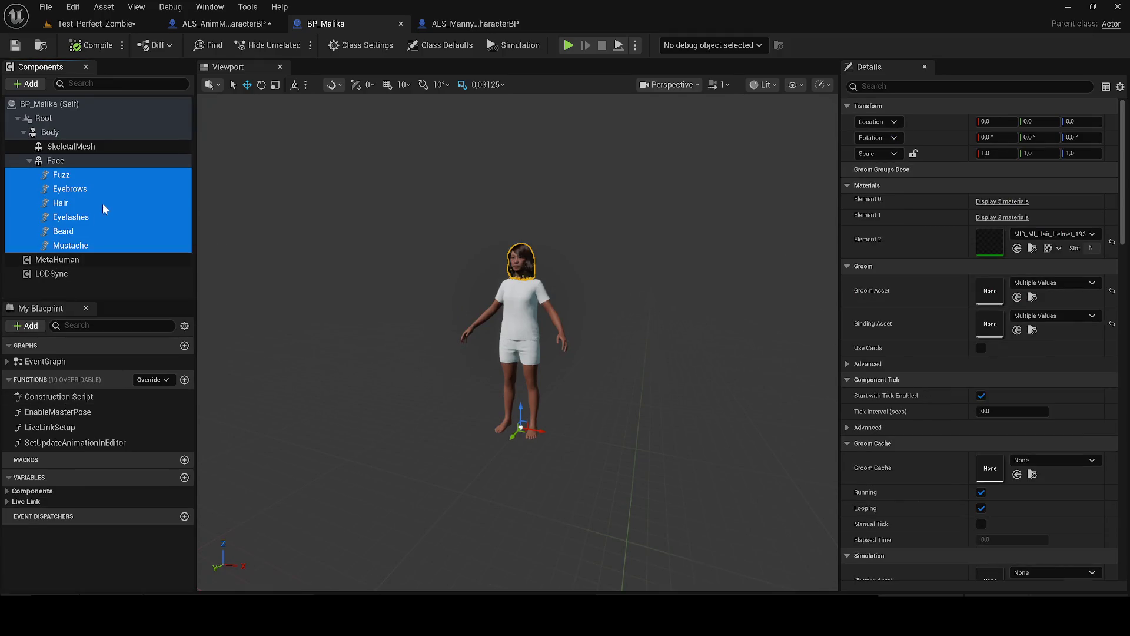
right_click(102, 203)
left_click(135, 258)
left_click(209, 24)
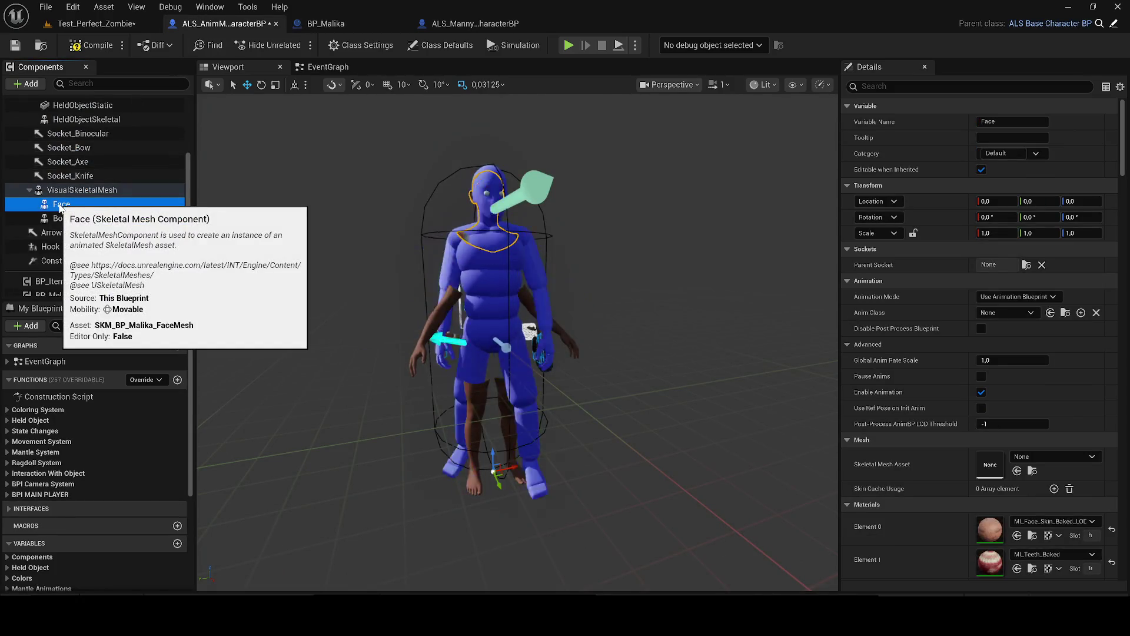
right_click(62, 206)
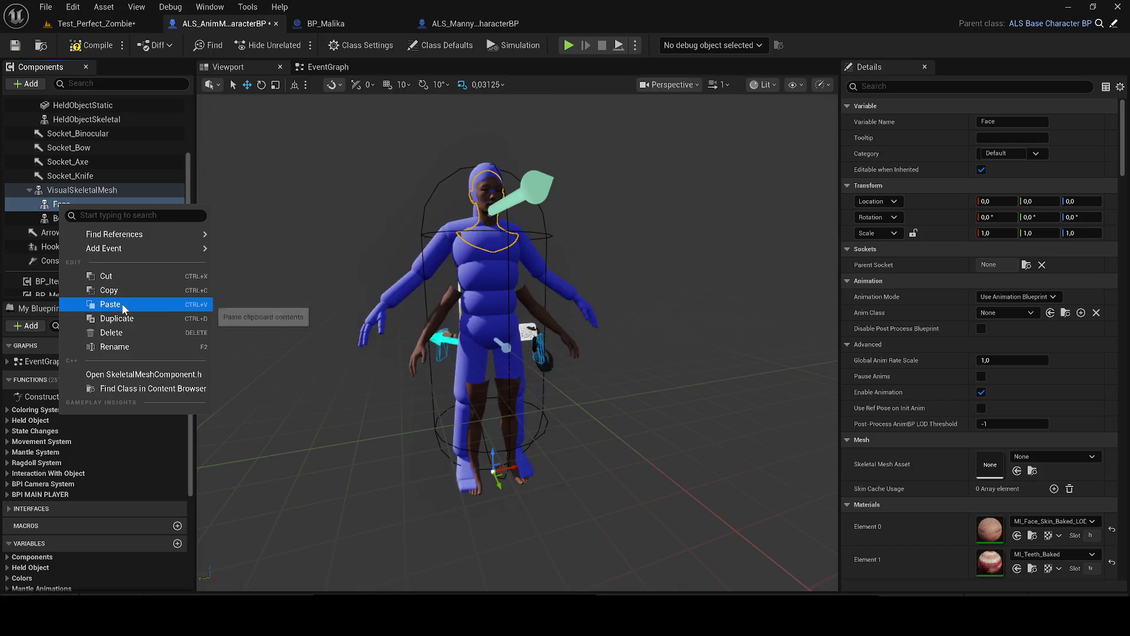
left_click(123, 306)
mouse_move(119, 140)
left_mouse_down()
mouse_move(93, 145)
mouse_move(73, 122)
left_mouse_up()
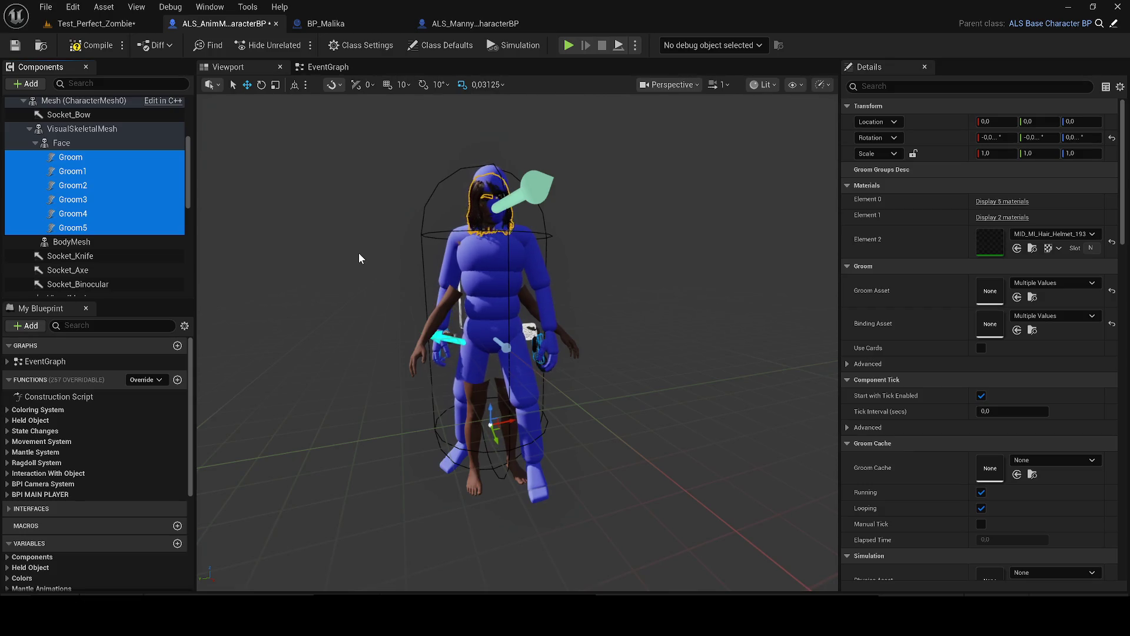
Step: Inspect the main Mesh's Skeletal Mesh Asset list, searching 'hea', and close it unchanged
left_click(118, 129)
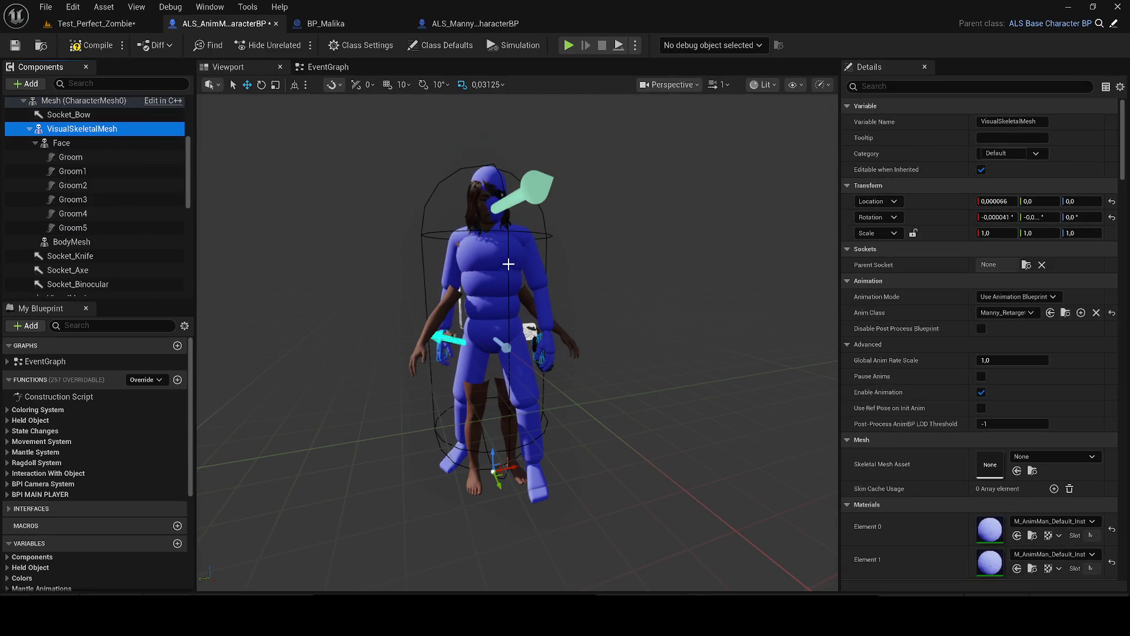
left_click_drag(508, 263, 508, 253)
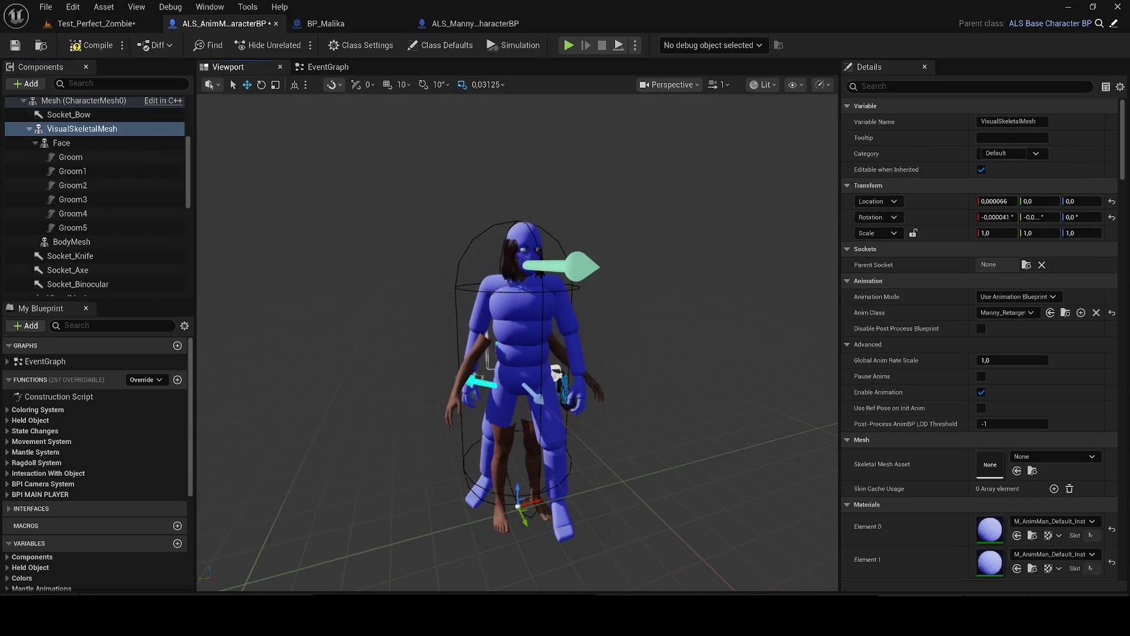
left_click(508, 253)
left_click(1034, 474)
type("hea")
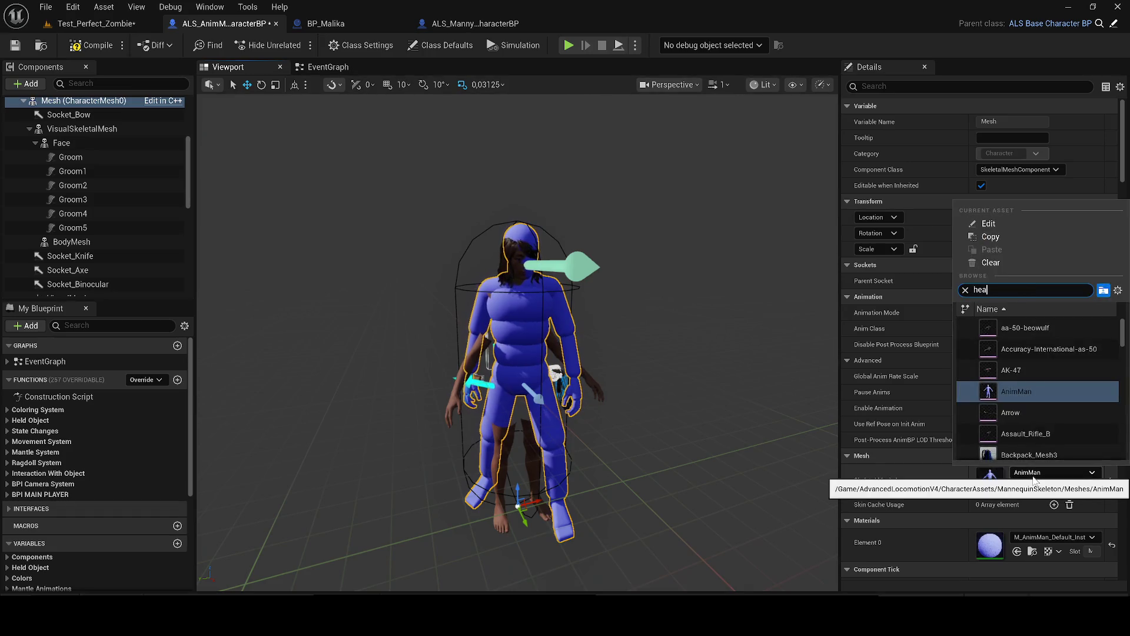
left_click(681, 332)
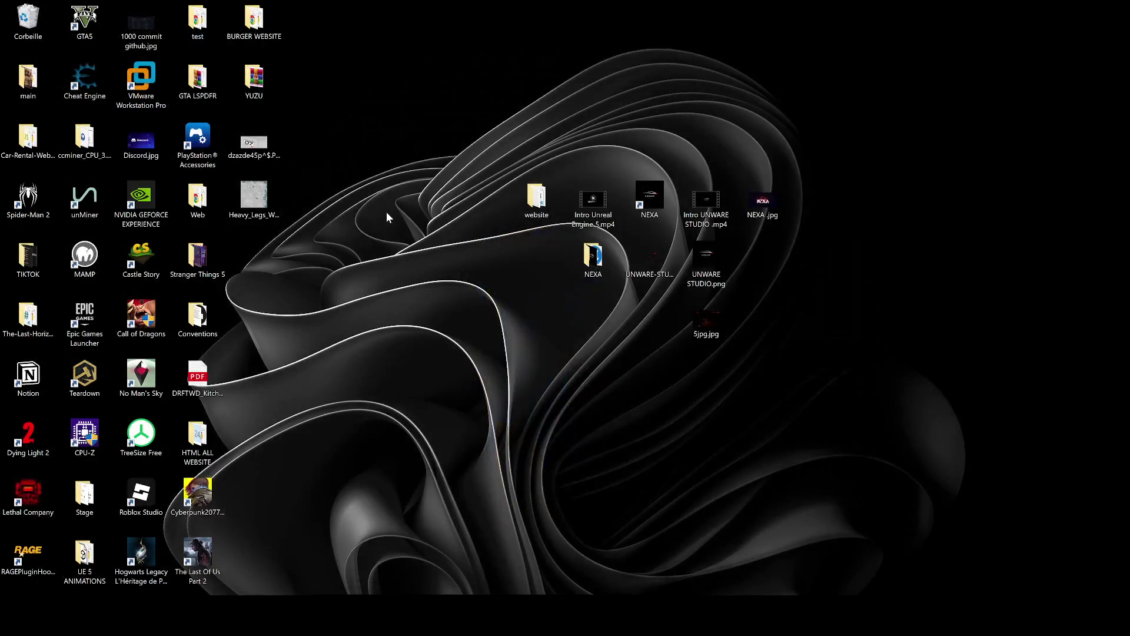
Step: Send the crash report and restart Unreal Editor, waiting while it relaunches into Level_Nexa_2
left_click(743, 468)
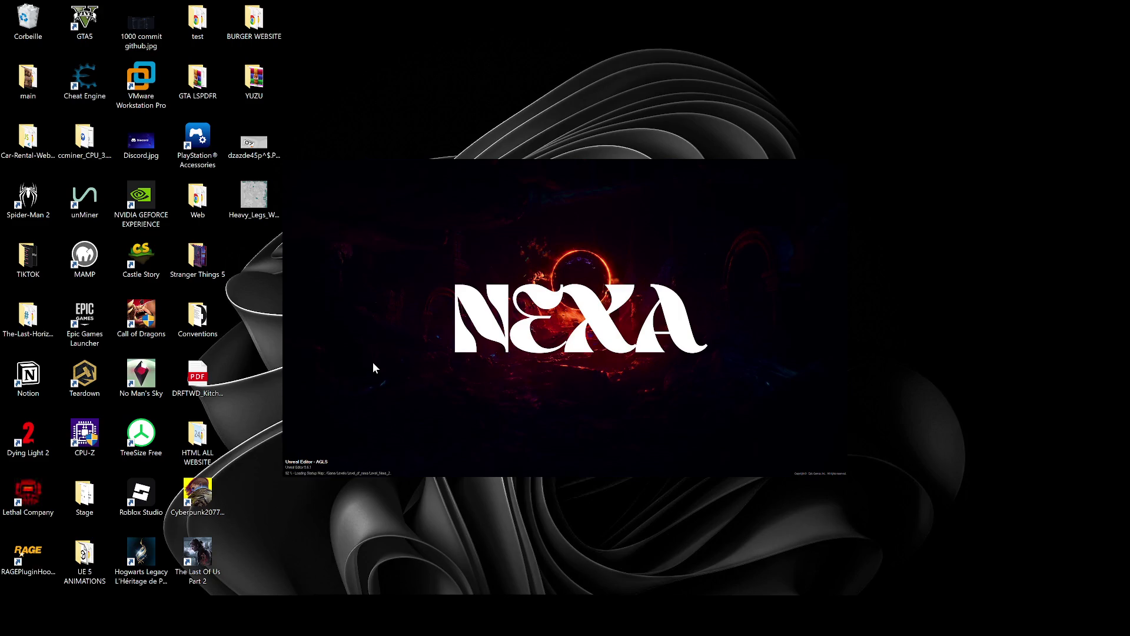
key("XF86AudioRaiseVolume")
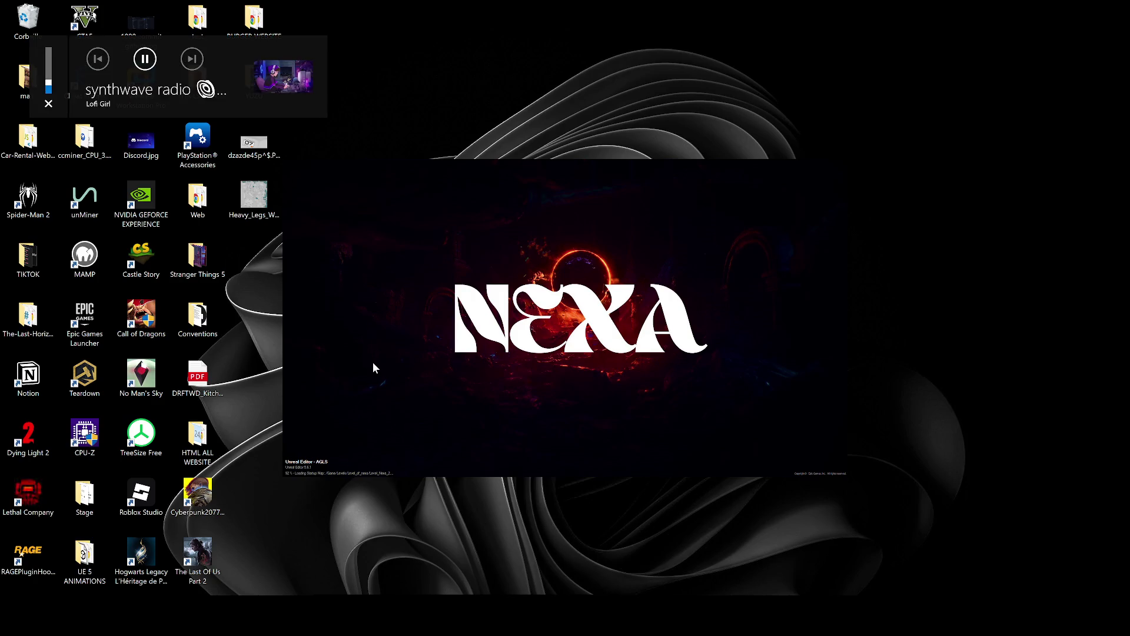
key("super")
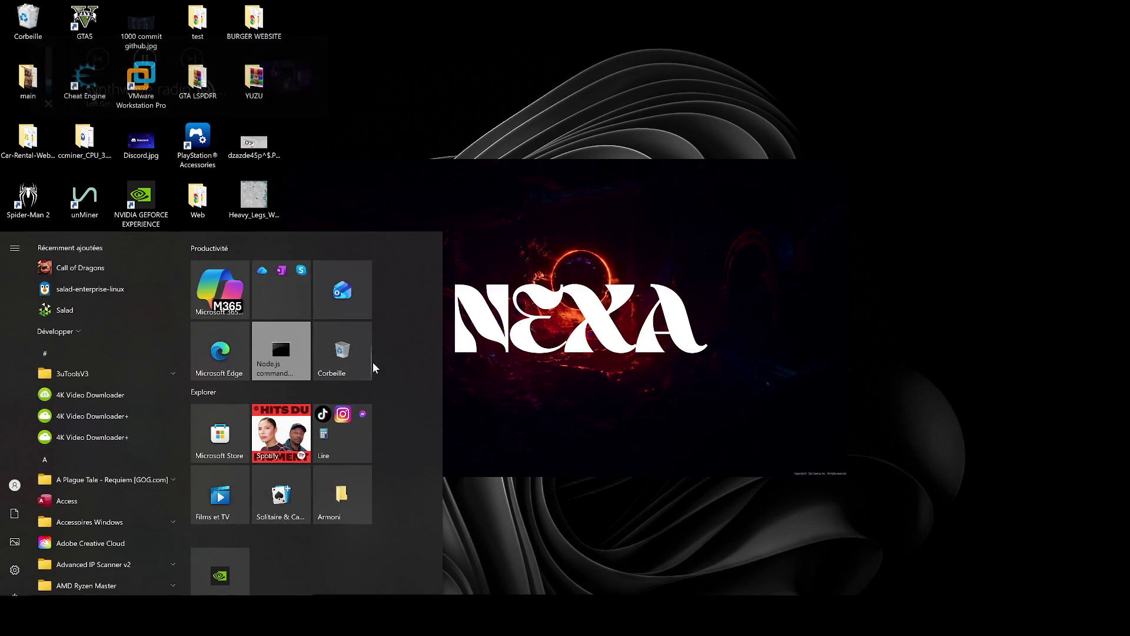
key("super")
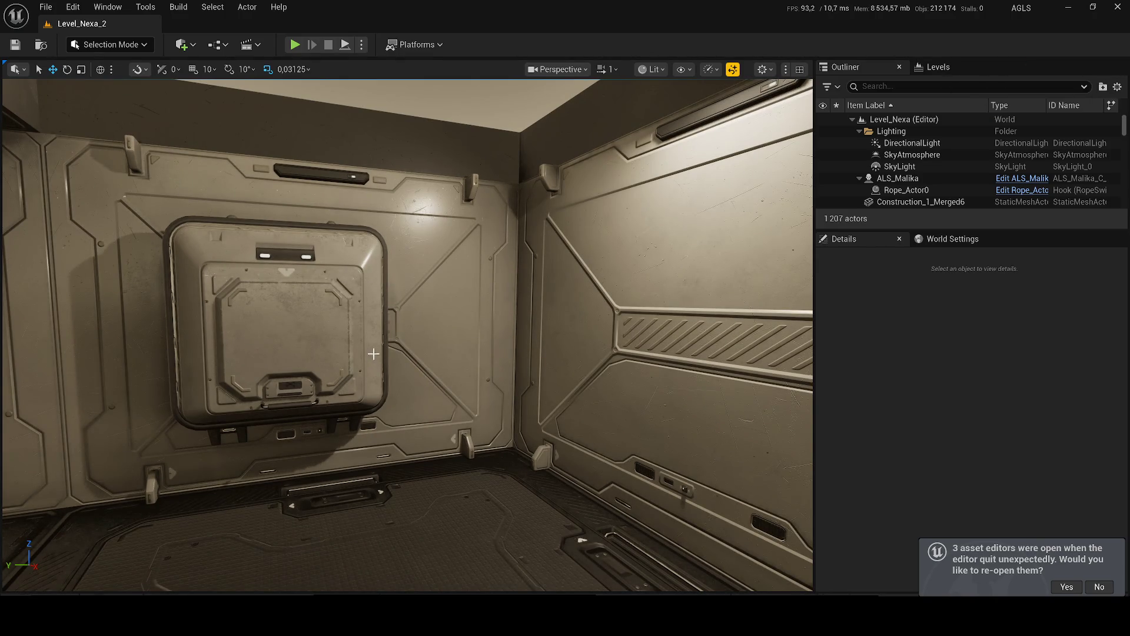
Step: Reopen previous asset editors, close ALS_Manny, move BP_Malika's tab after AnimMan, and show Level_Nexa_2
left_click(1066, 587)
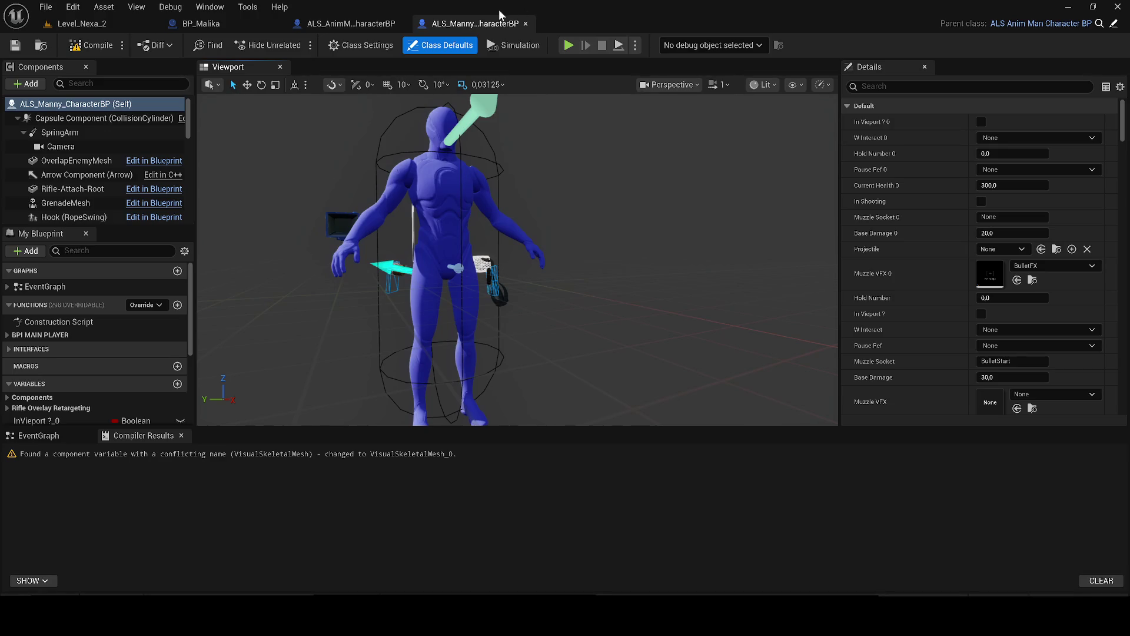
left_click(358, 24)
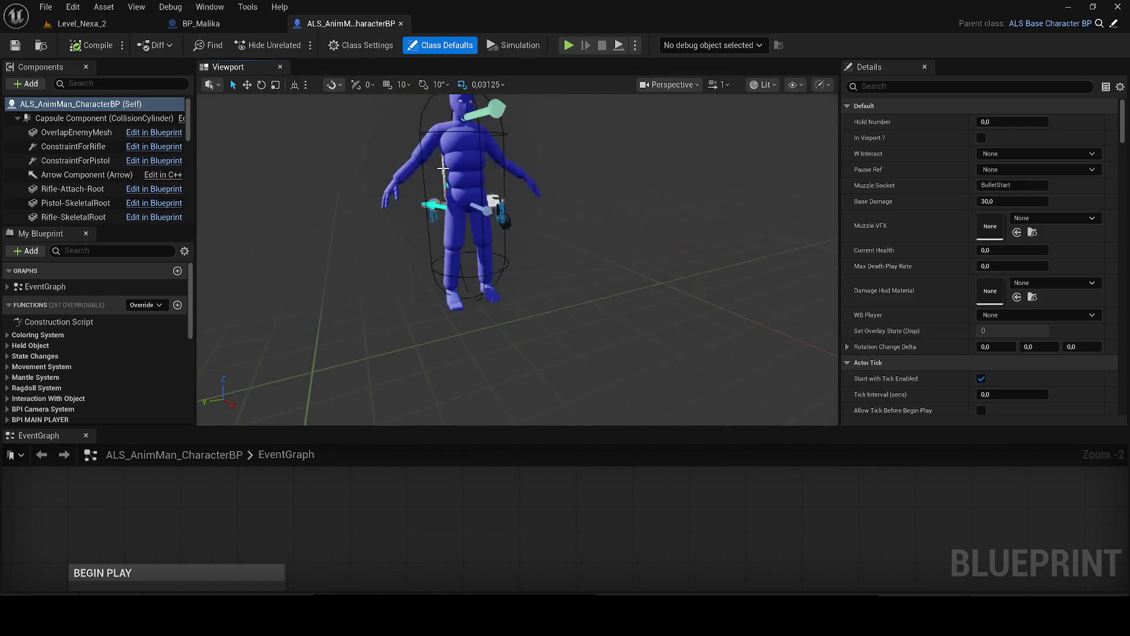
left_click_drag(200, 23, 414, 31)
left_click(82, 24)
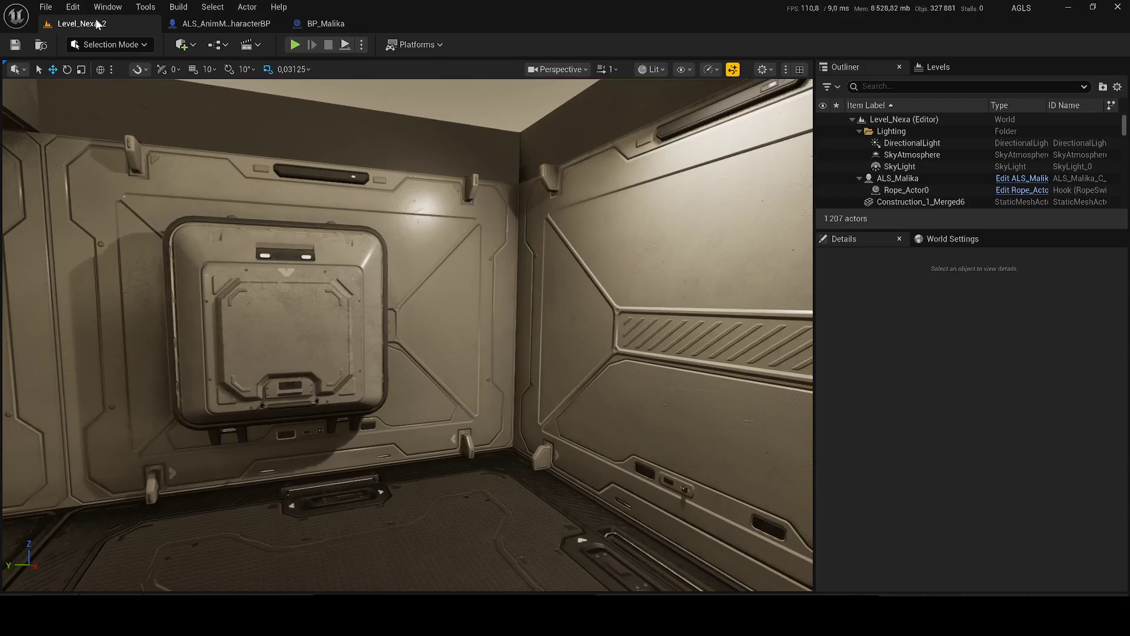
Step: In the Content Drawer's Content root, filter to Level assets and search 'zombie'
key("ctrl+space")
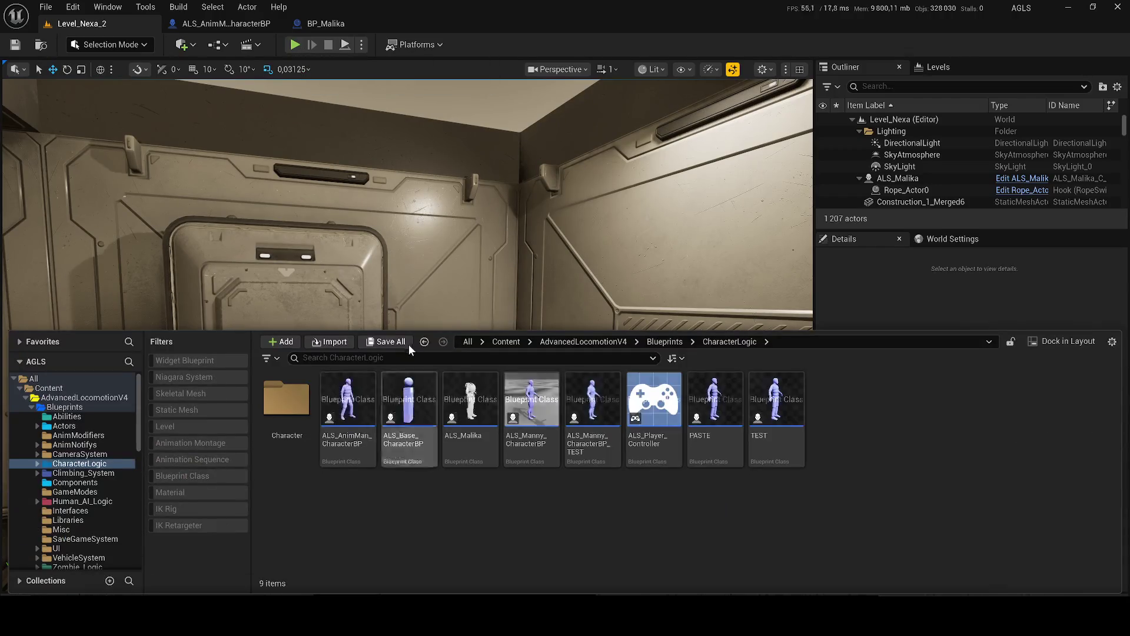
left_click(505, 342)
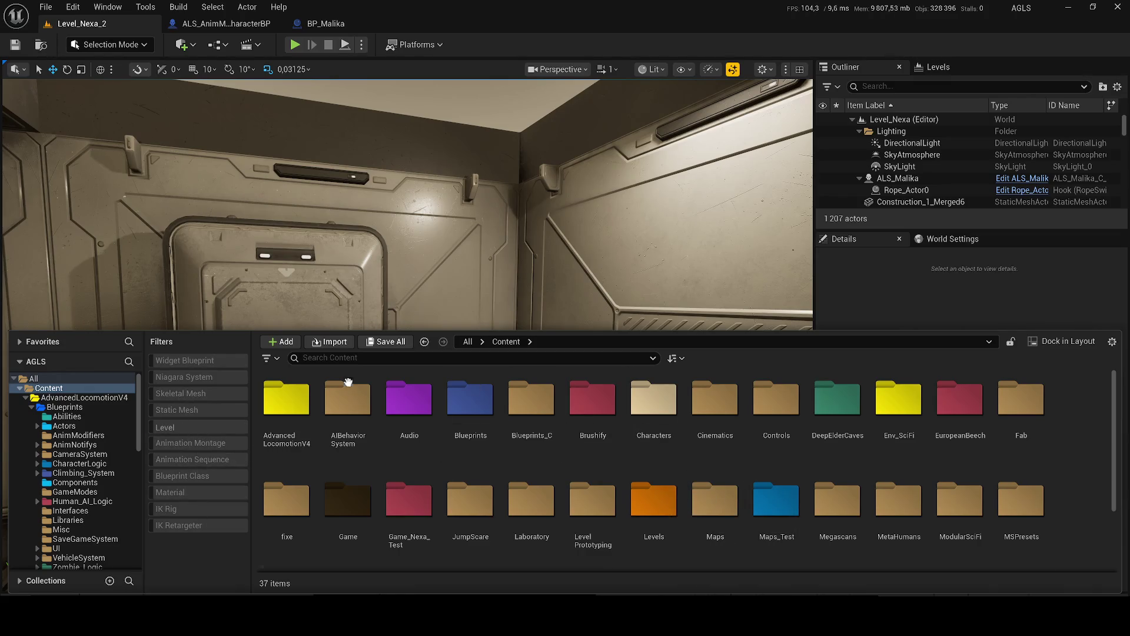
left_click(182, 426)
type("zombie")
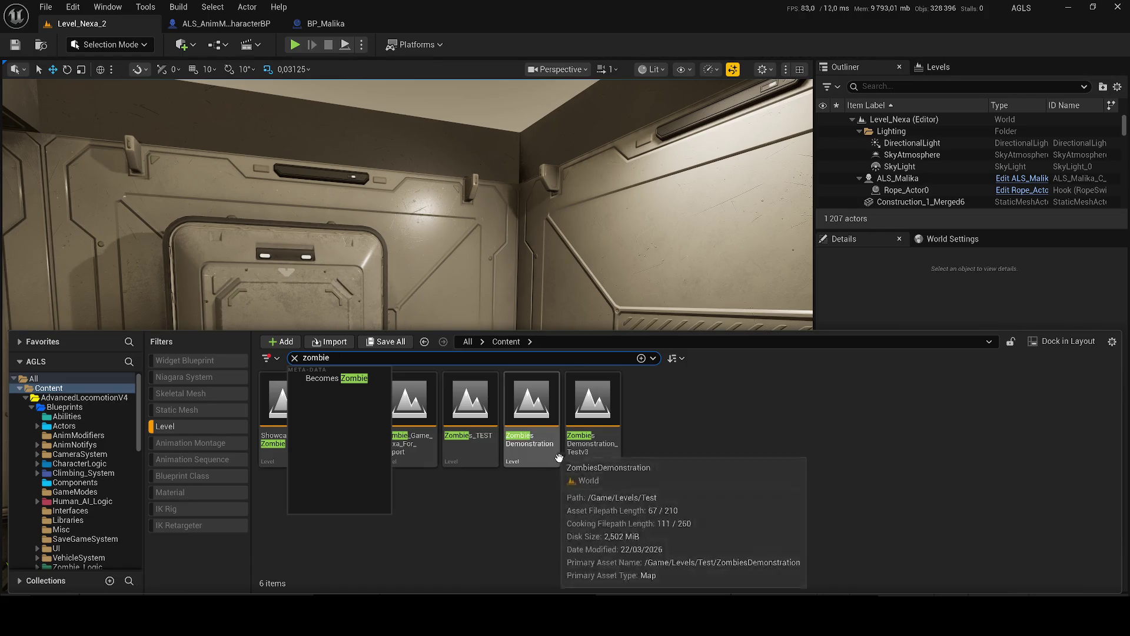
left_click(528, 499)
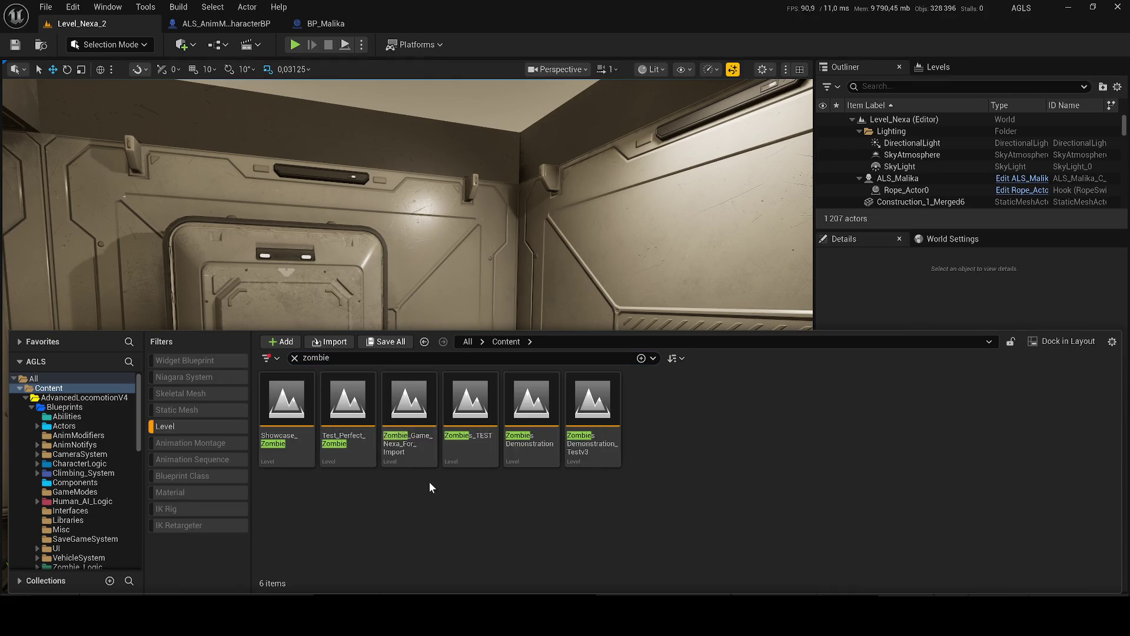
Step: Open Test_Perfect_Zombie and playtest it, running the character forward and left
mouse_move(385, 461)
double_click(349, 442)
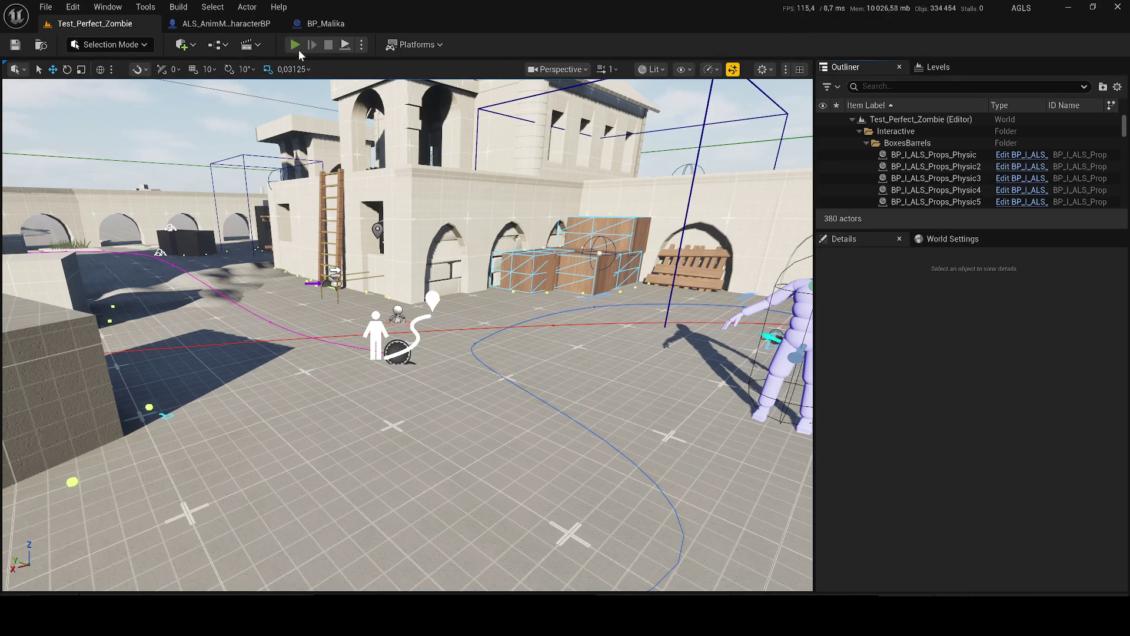
key("alt+p")
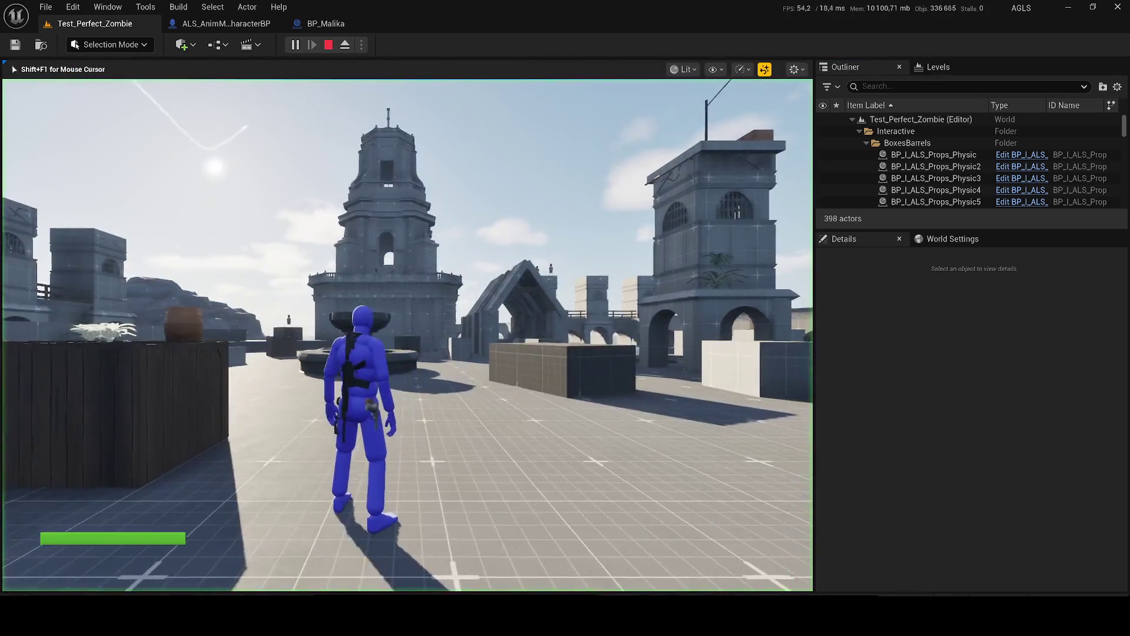
key("w")
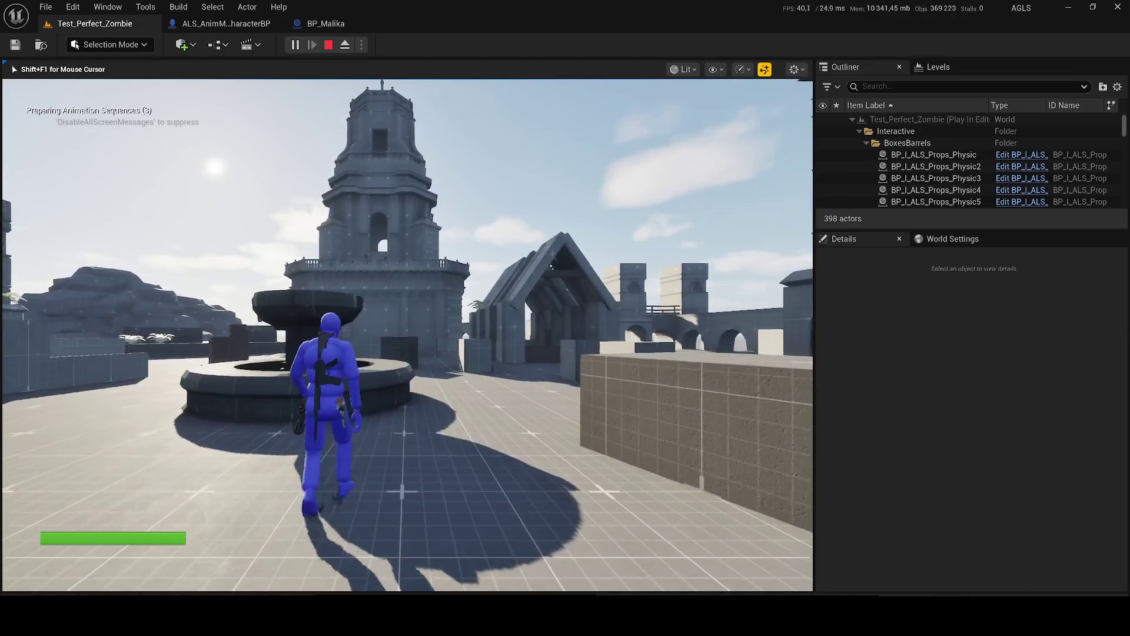
key("a")
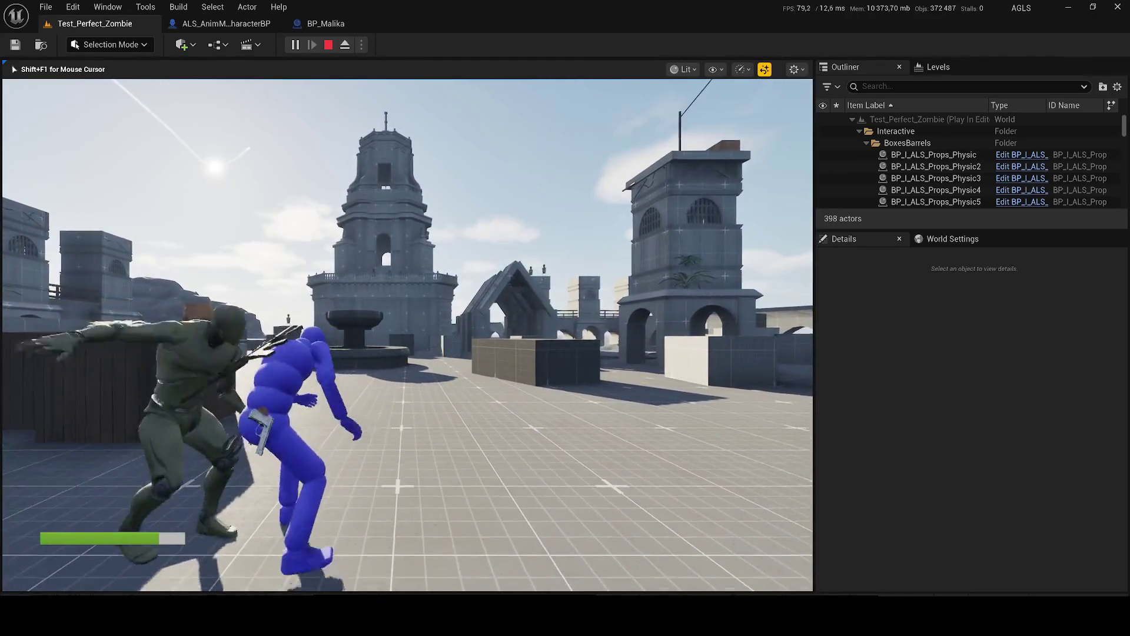
key("Escape")
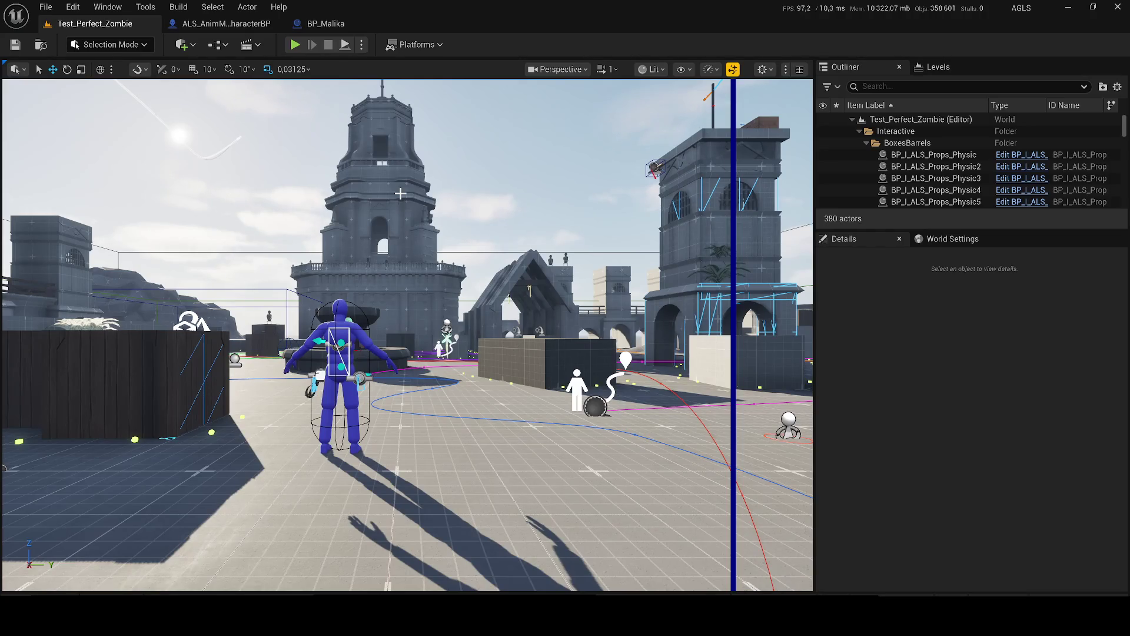
Step: In ALS_AnimMan_CharacterBP, dock the EventGraph beside the Viewport and bring the character preview forward
left_click(226, 23)
mouse_move(86, 429)
left_mouse_down()
mouse_move(265, 236)
mouse_move(345, 66)
left_mouse_up()
left_click(247, 68)
mouse_move(489, 314)
left_mouse_down()
mouse_move(490, 282)
mouse_move(507, 330)
left_mouse_up()
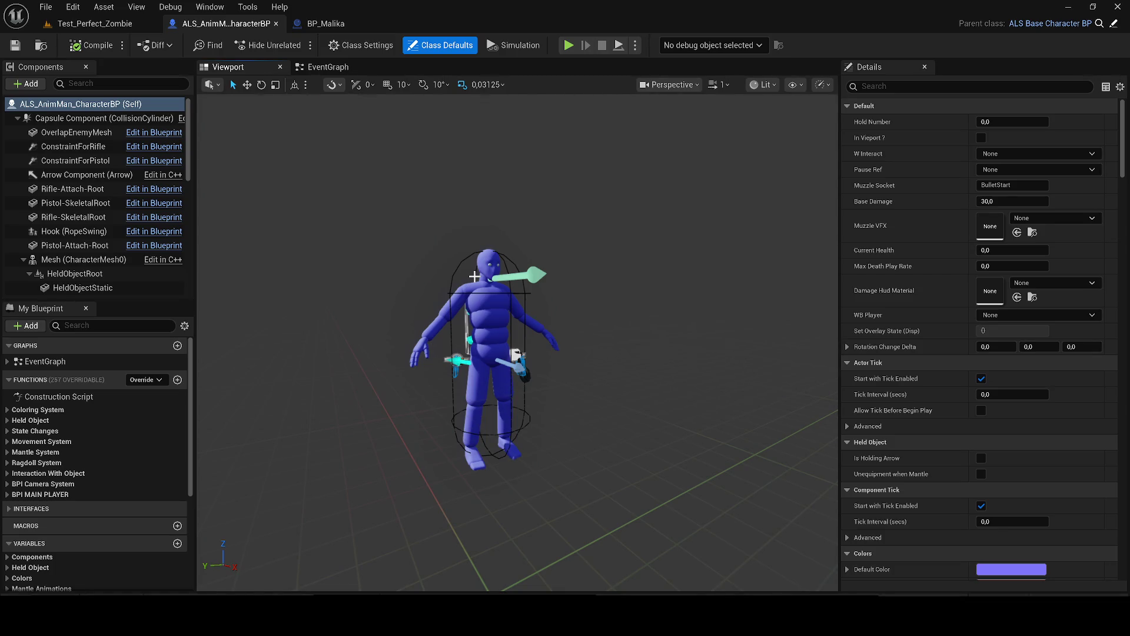
Step: Select VisualSkeletalMesh and save the AnimMan character blueprint
scroll(94, 193, "down", 6)
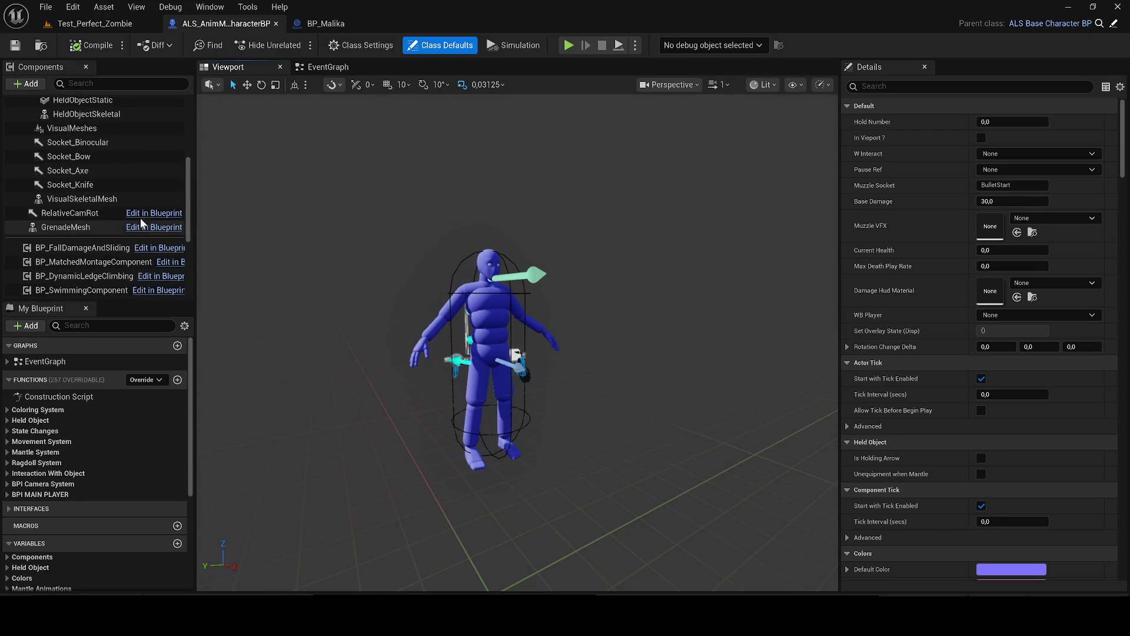
left_click(94, 197)
scroll(59, 182, "up", 3)
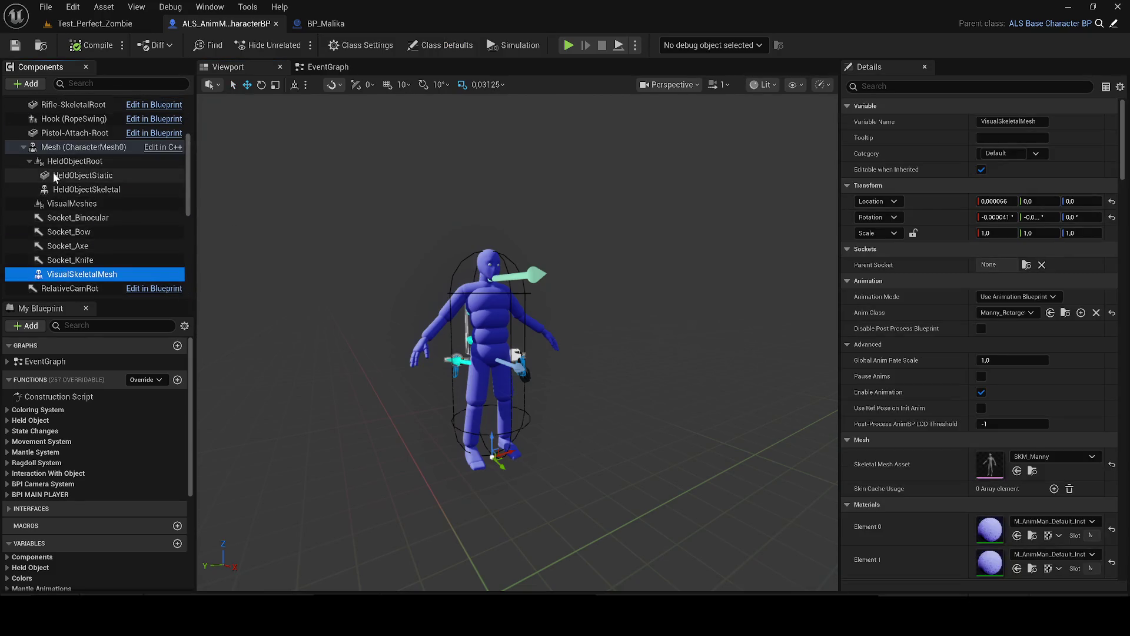
left_click(15, 46)
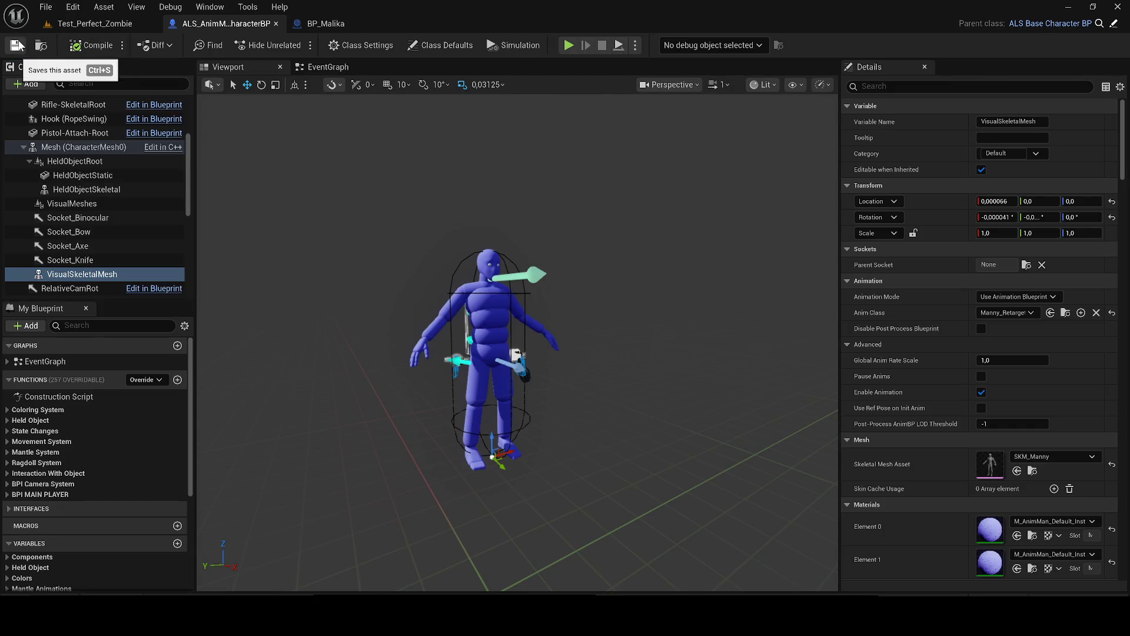
Step: Copy BP_Malika's Body component, then mistakenly copy VisualSkeletalMesh in the AnimMan blueprint
left_click(326, 23)
left_click(48, 131)
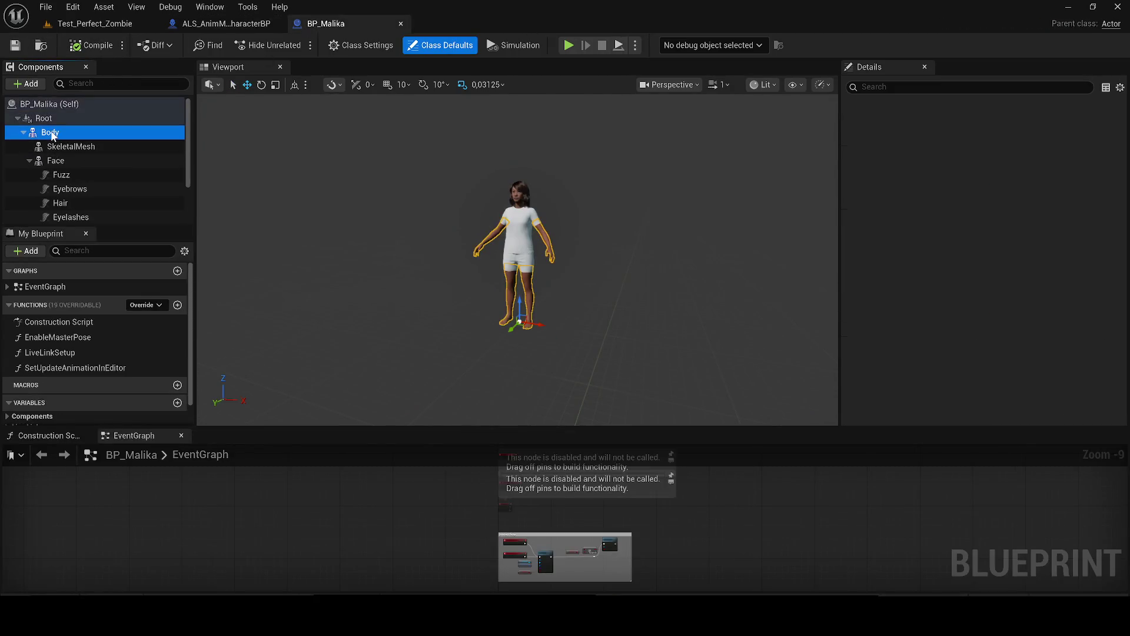
right_click(52, 133)
left_click(103, 217)
left_click(226, 24)
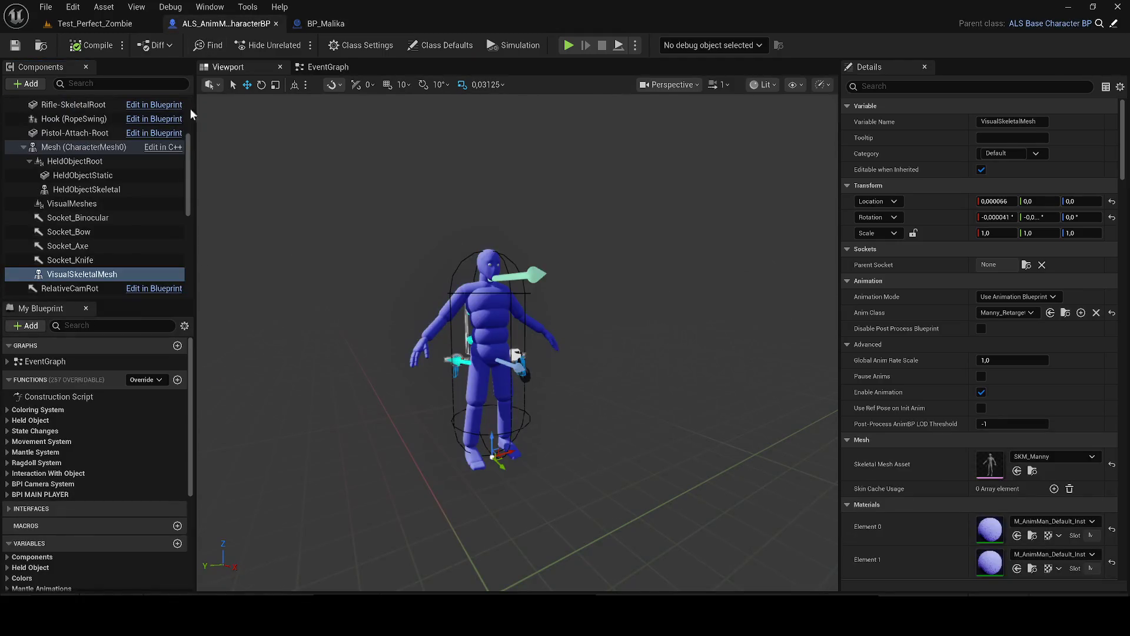
right_click(81, 272)
left_click(127, 361)
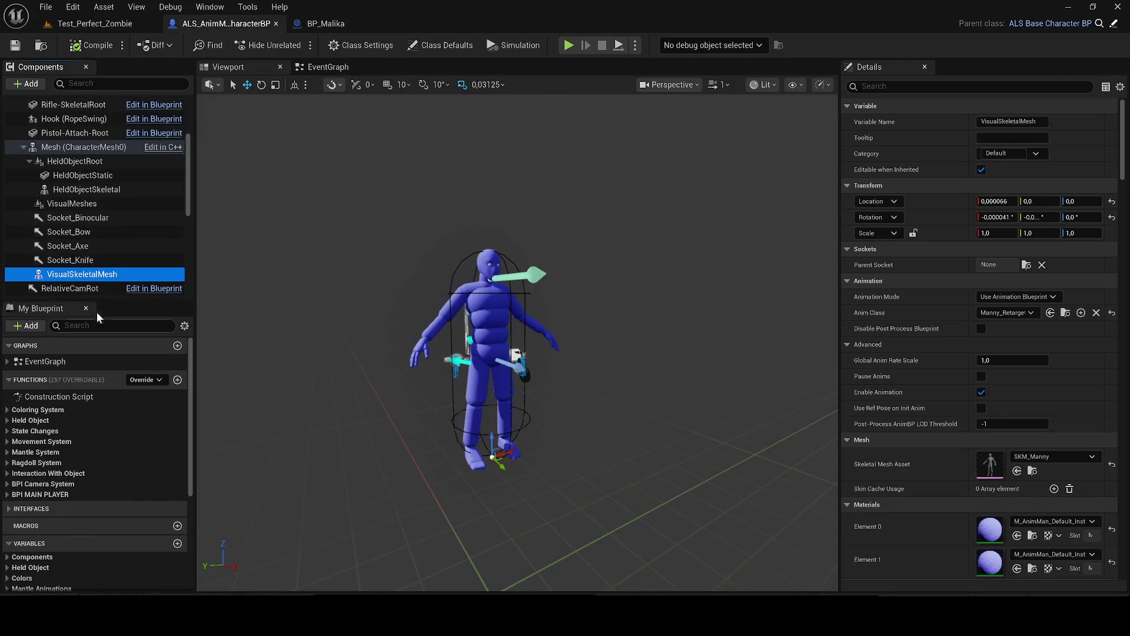
Step: Recopy Malika's Body and paste it onto VisualSkeletalMesh in the AnimMan blueprint
left_click(300, 24)
right_click(59, 133)
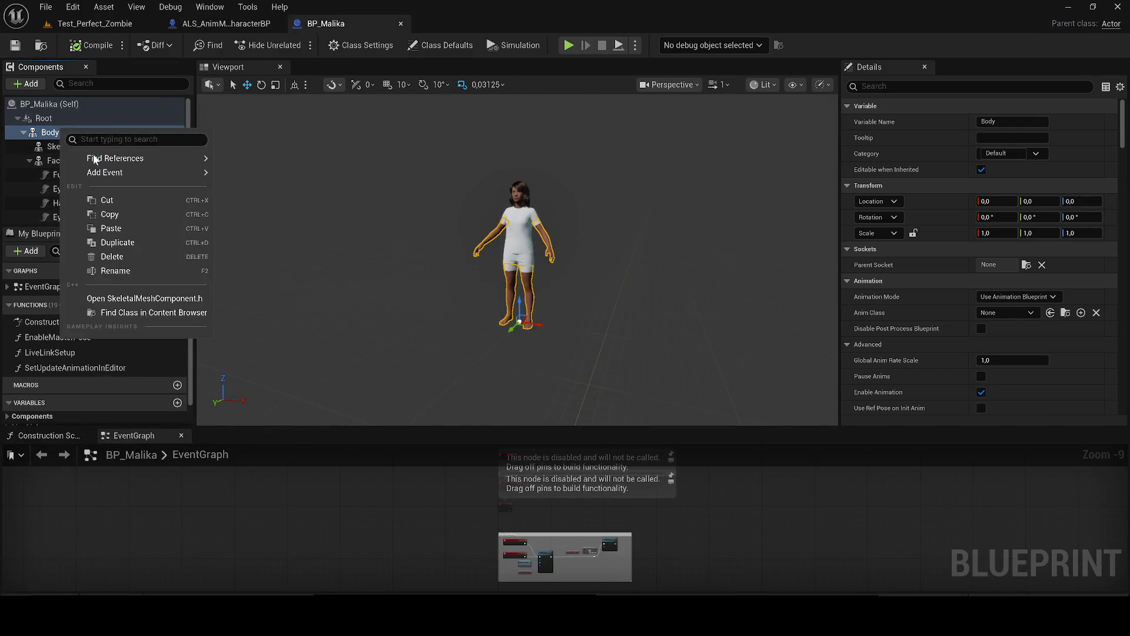
left_click(119, 219)
left_click(221, 25)
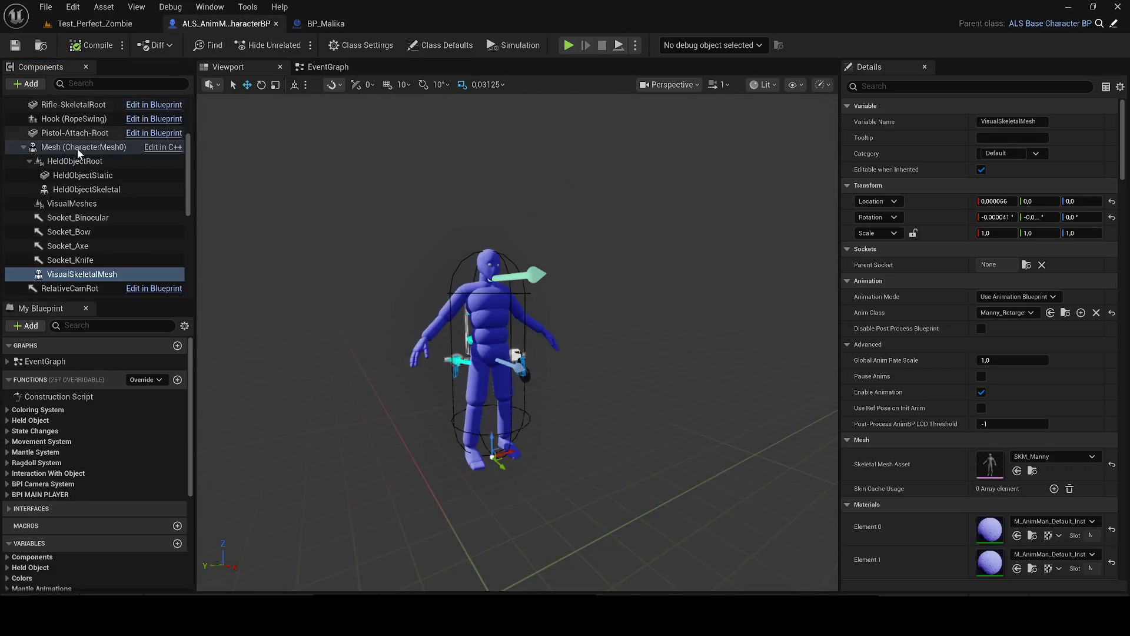
right_click(54, 276)
left_click(100, 376)
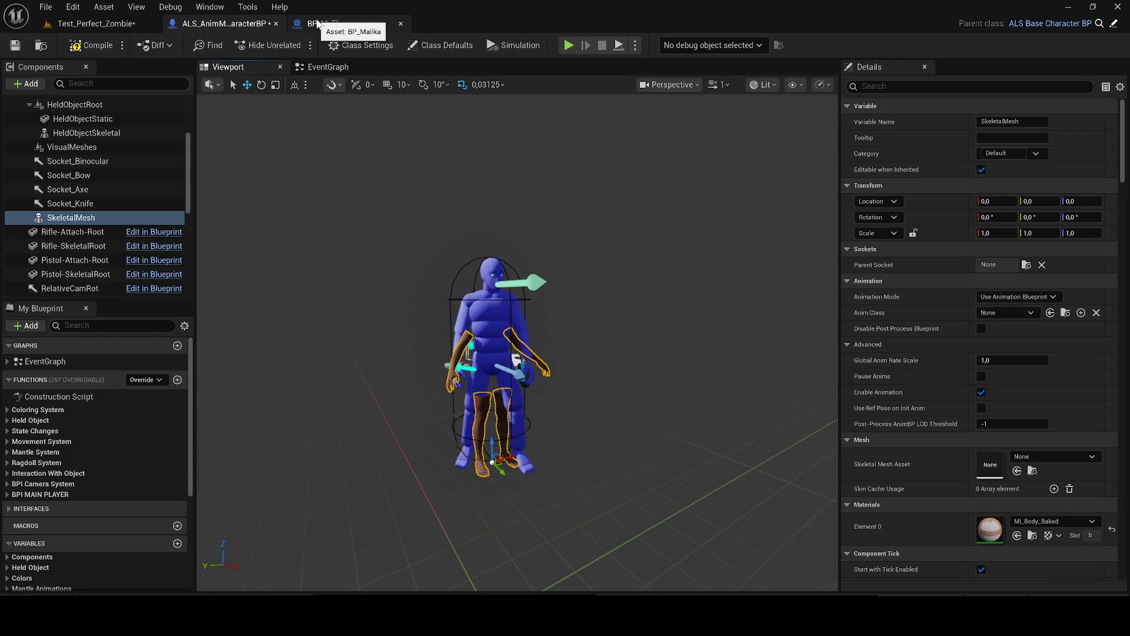
Step: Name the pasted component Bidy, then correct the typo to Body
scroll(88, 176, "up", 2)
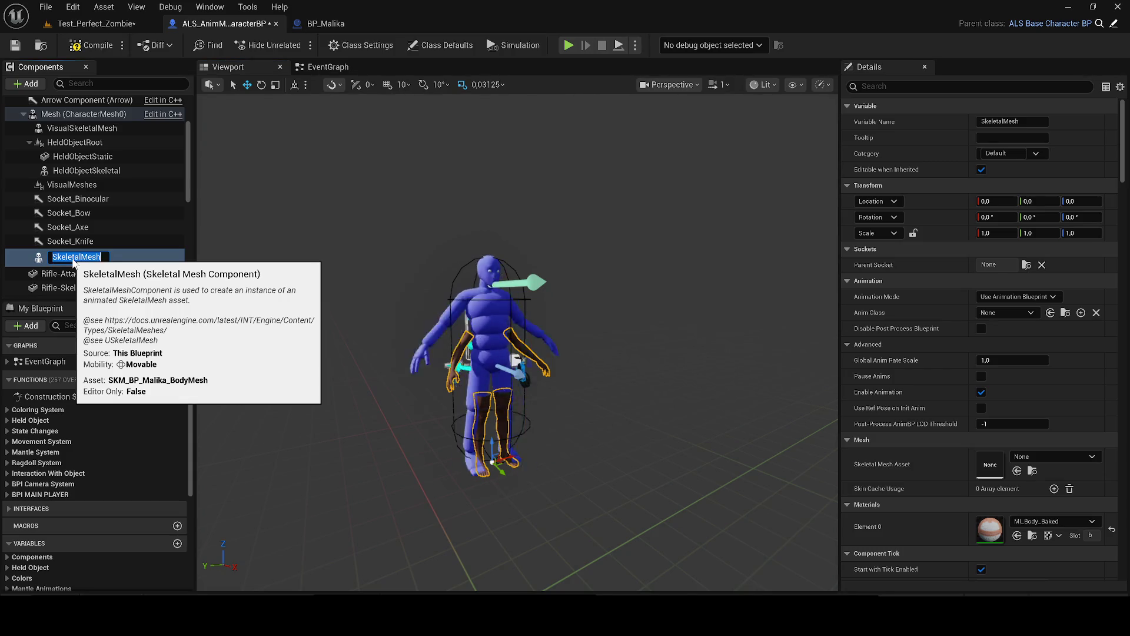
type("Bidy")
key("Return")
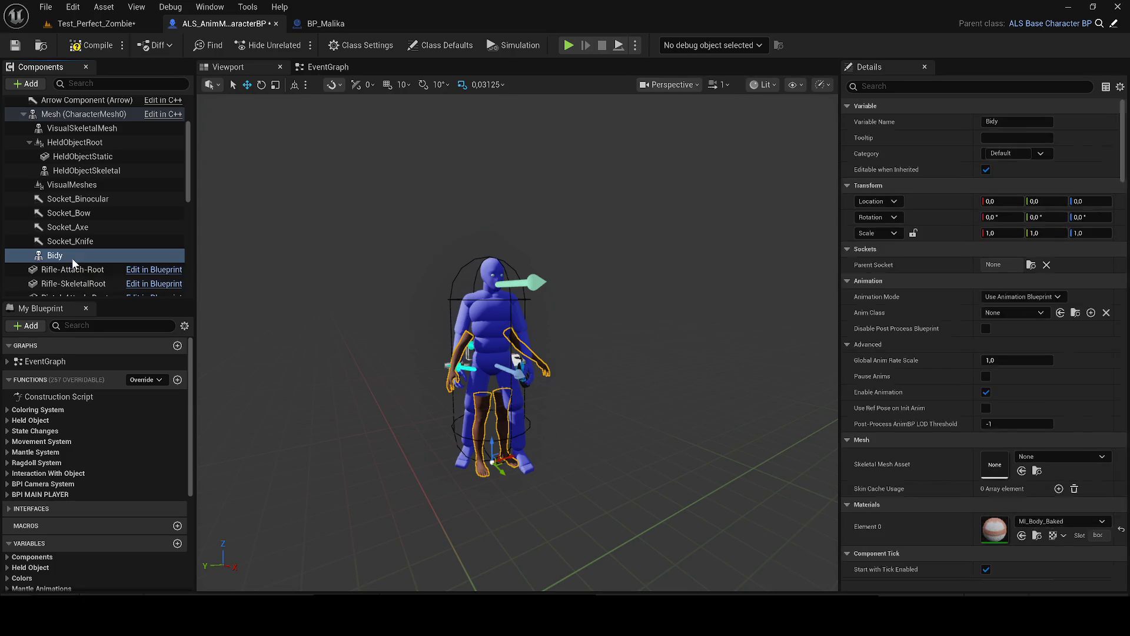
key("F2")
type("Body")
key("Return")
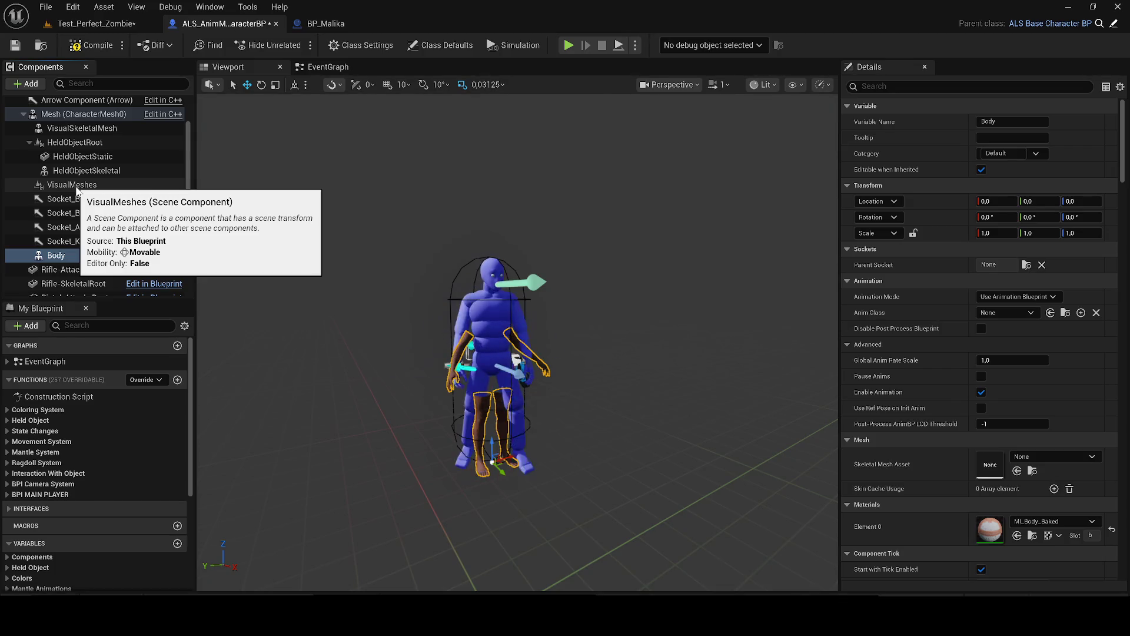
Step: Rename Body to BodyMesh and attach it under VisualMeshes
left_click(78, 256)
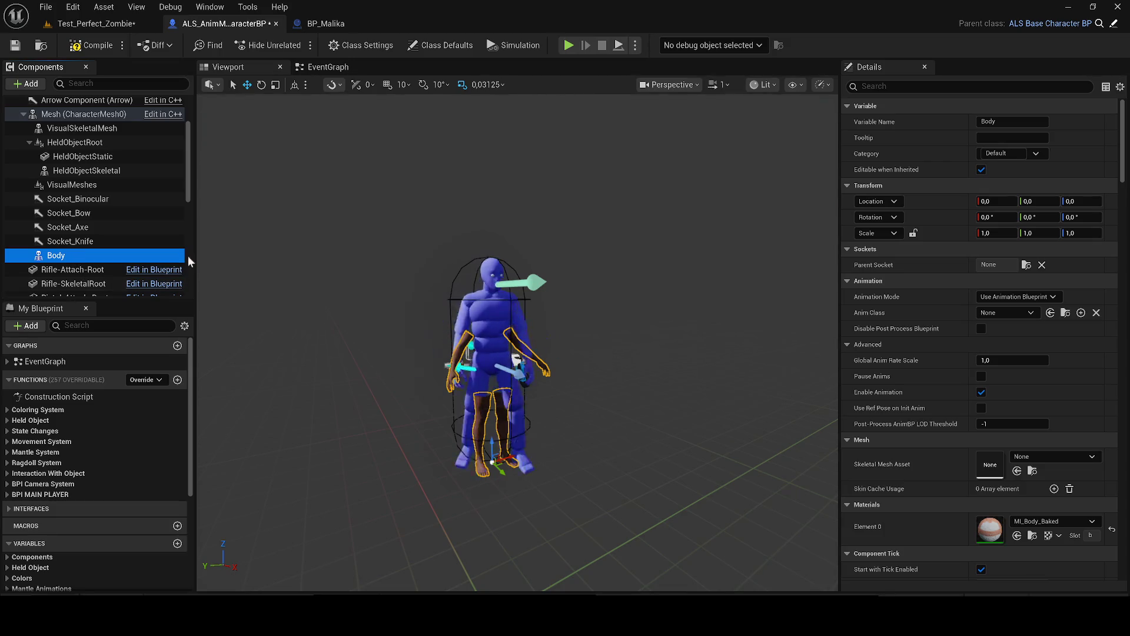
left_click(77, 258)
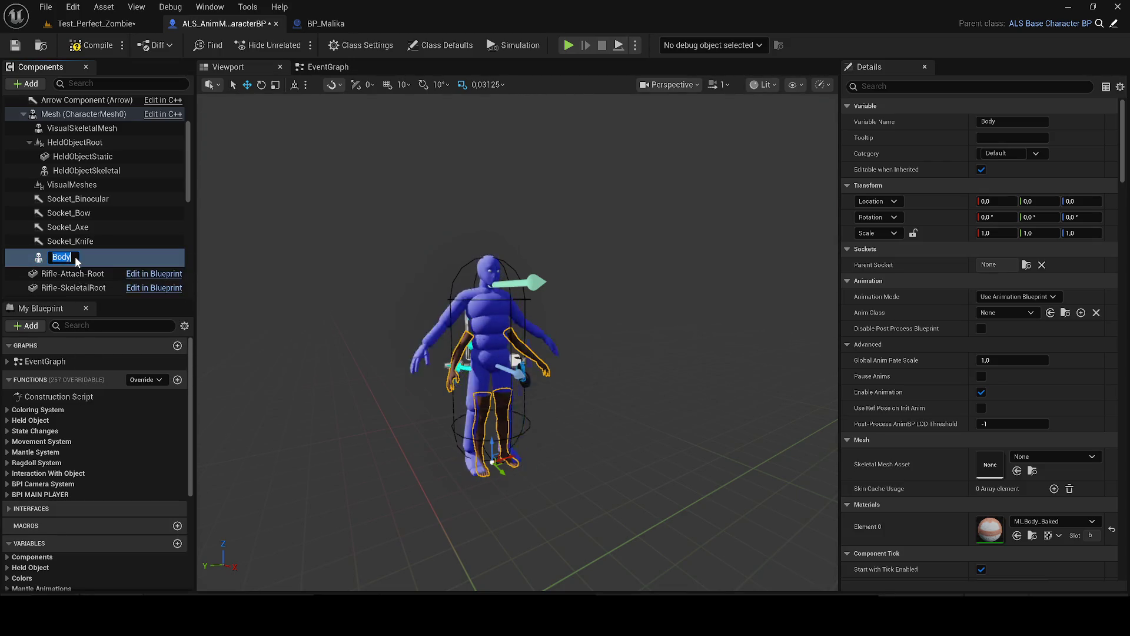
type("Mesh")
key("Return")
left_click_drag(81, 263, 76, 188)
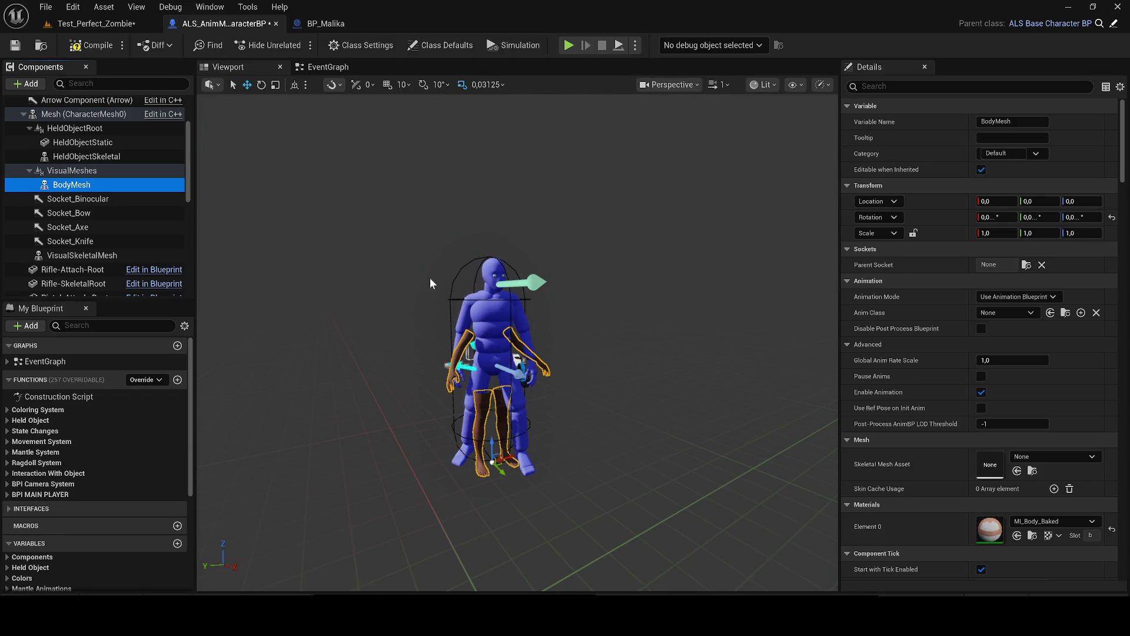
scroll(94, 178, "up", 1)
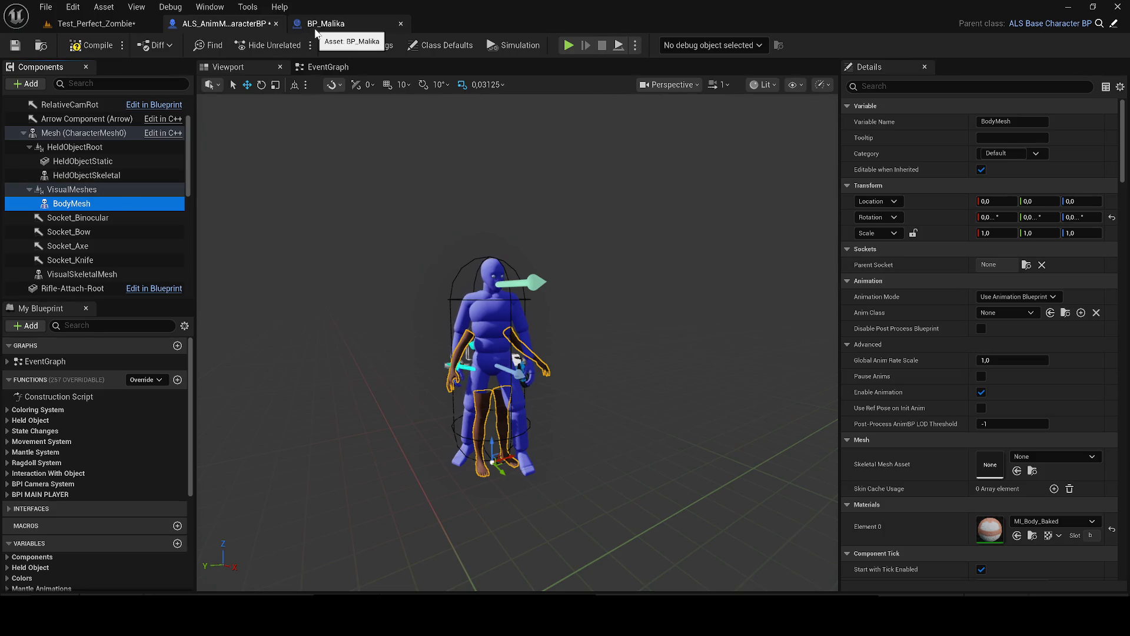
Step: Copy the Face component from BP_Malika and paste it under BodyMesh in the ALS character blueprint
left_click(321, 24)
right_click(58, 156)
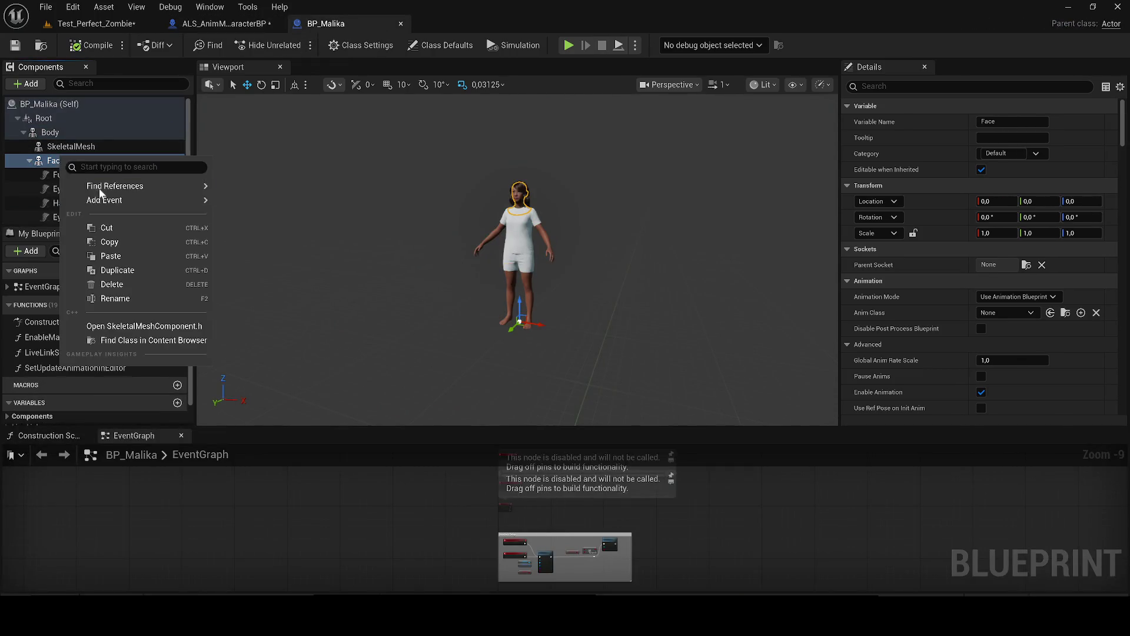
left_click(111, 241)
left_click(237, 23)
right_click(65, 203)
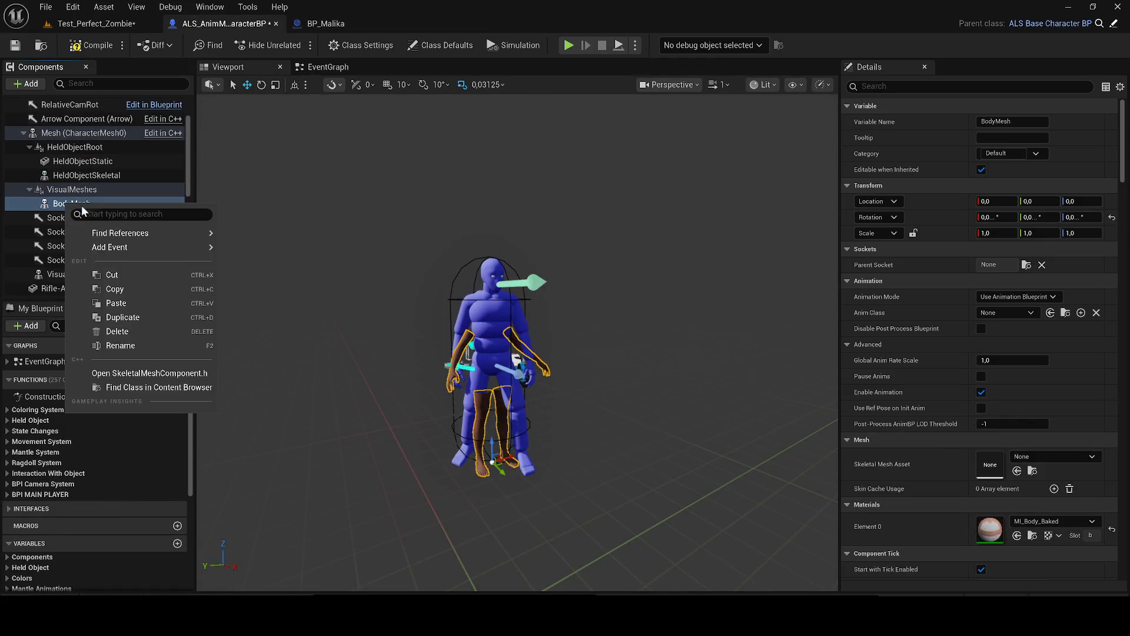
left_click(120, 305)
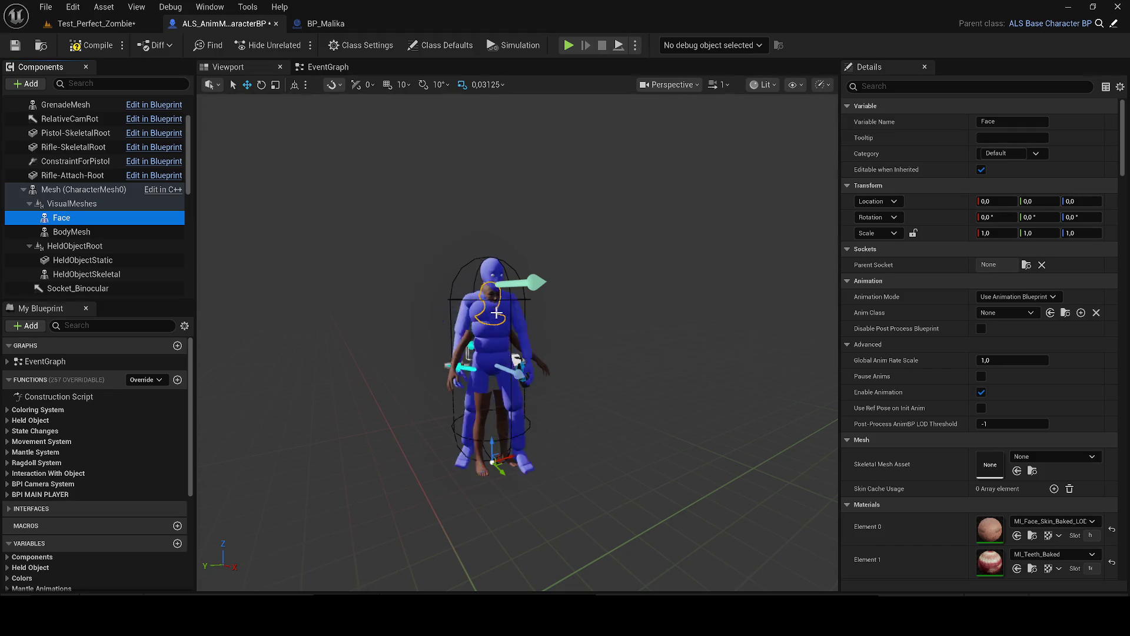
Step: Copy Malika's groom components (Fuzz through Beard), paste them into the ALS blueprint and attach them under Face
left_click(322, 21)
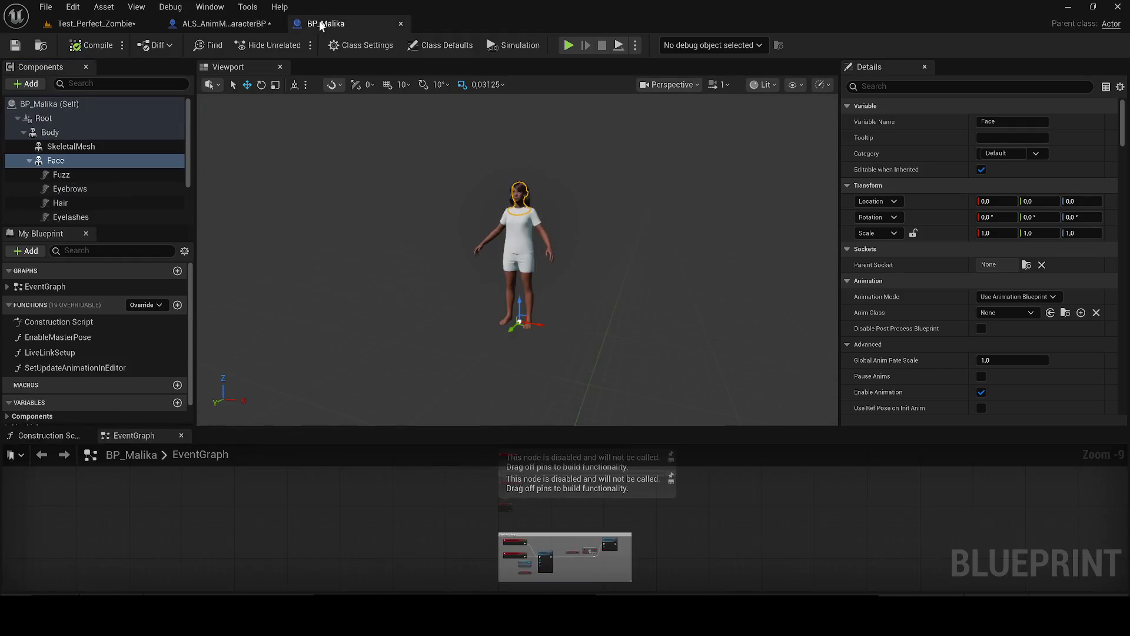
scroll(77, 165, "down", 2)
left_click(62, 116)
left_click(82, 186, "shift")
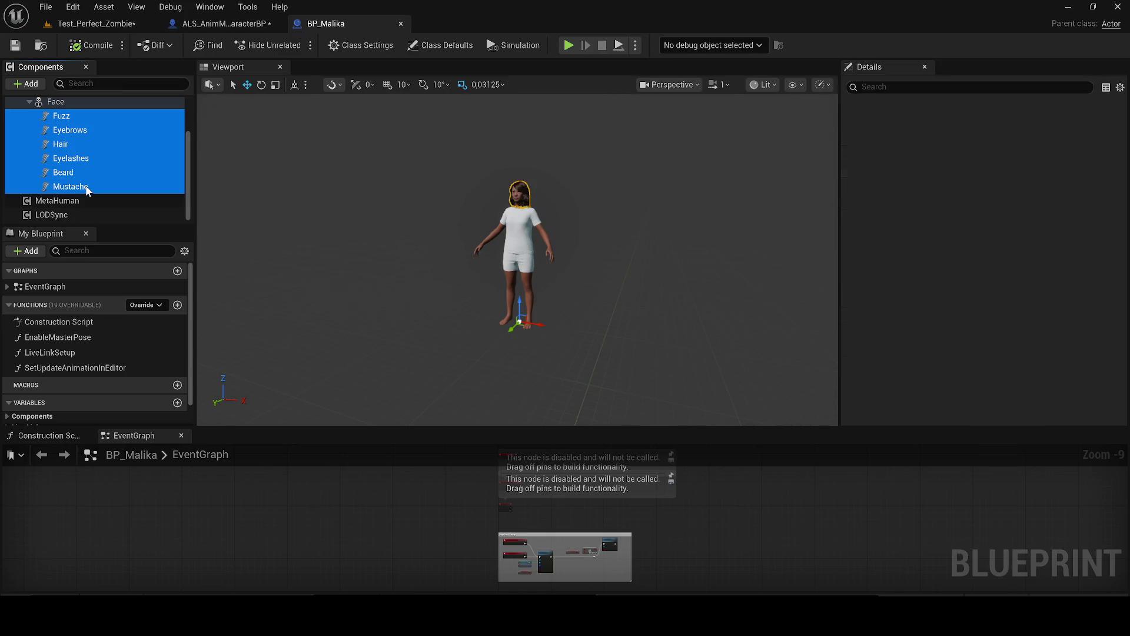
left_click(203, 24)
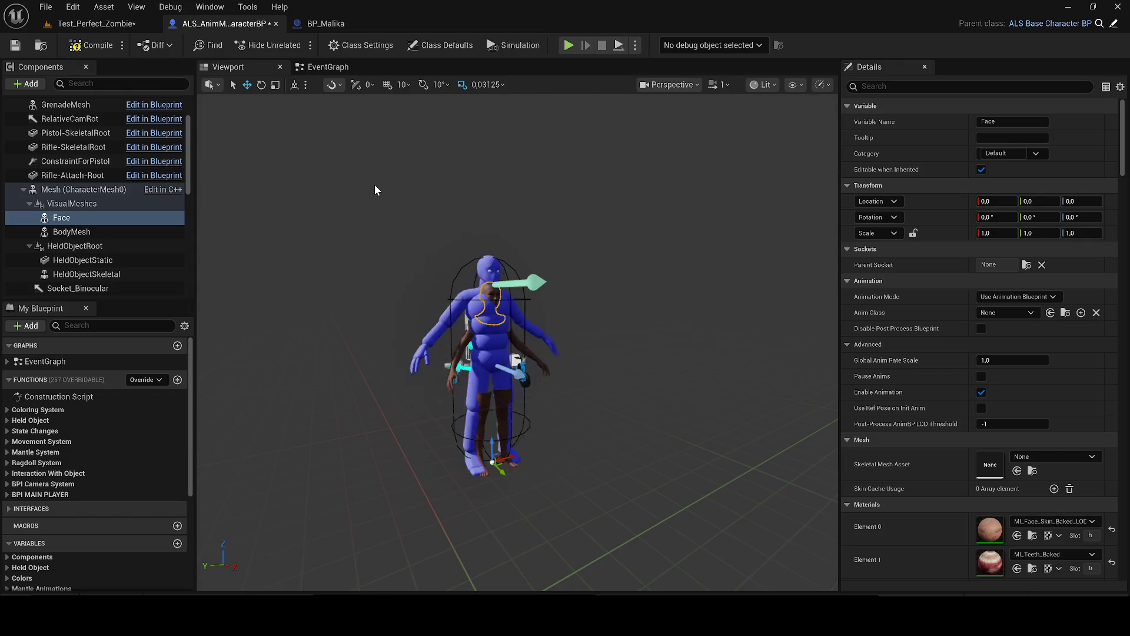
right_click(73, 217)
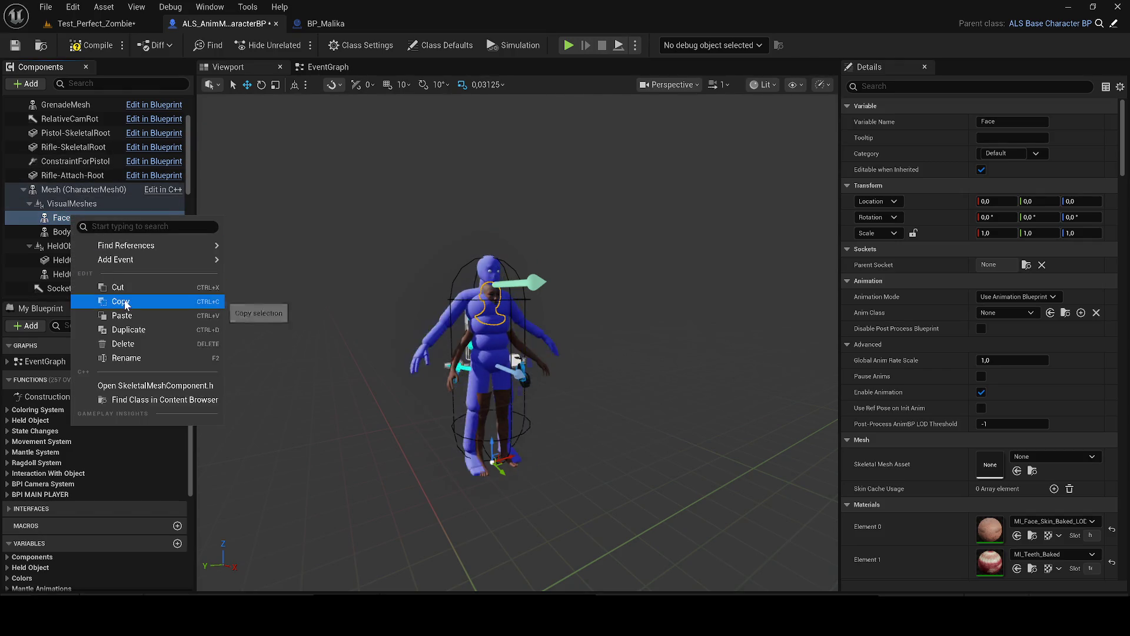
left_click(106, 307)
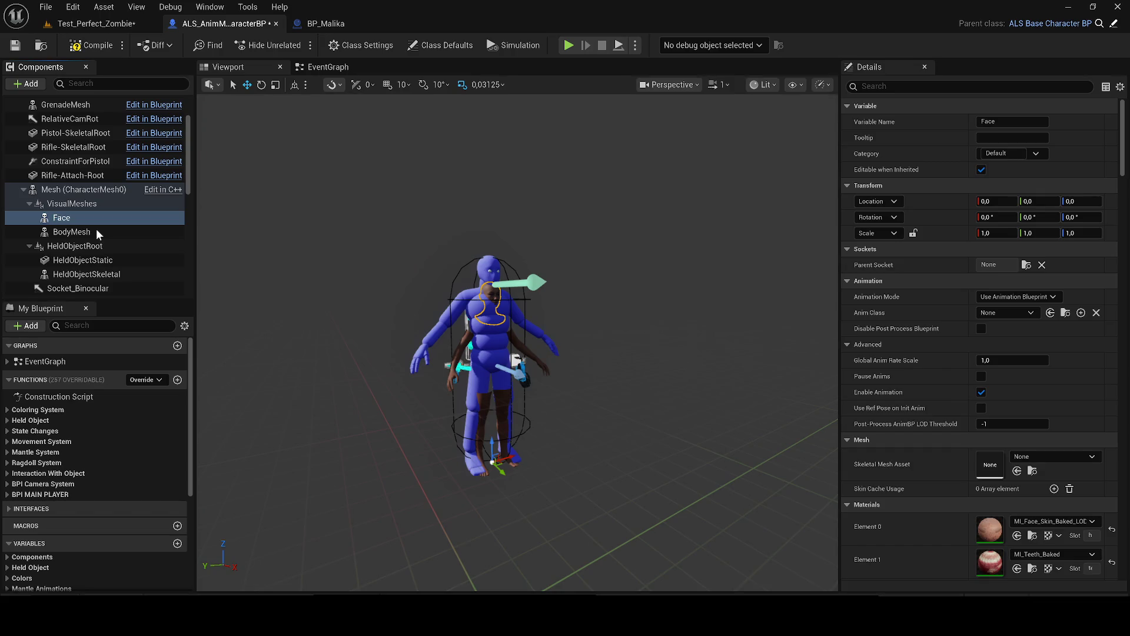
key("ctrl+v")
mouse_move(117, 252)
left_mouse_down()
mouse_move(113, 283)
mouse_move(91, 291)
mouse_move(225, 269)
mouse_move(271, 236)
left_mouse_up()
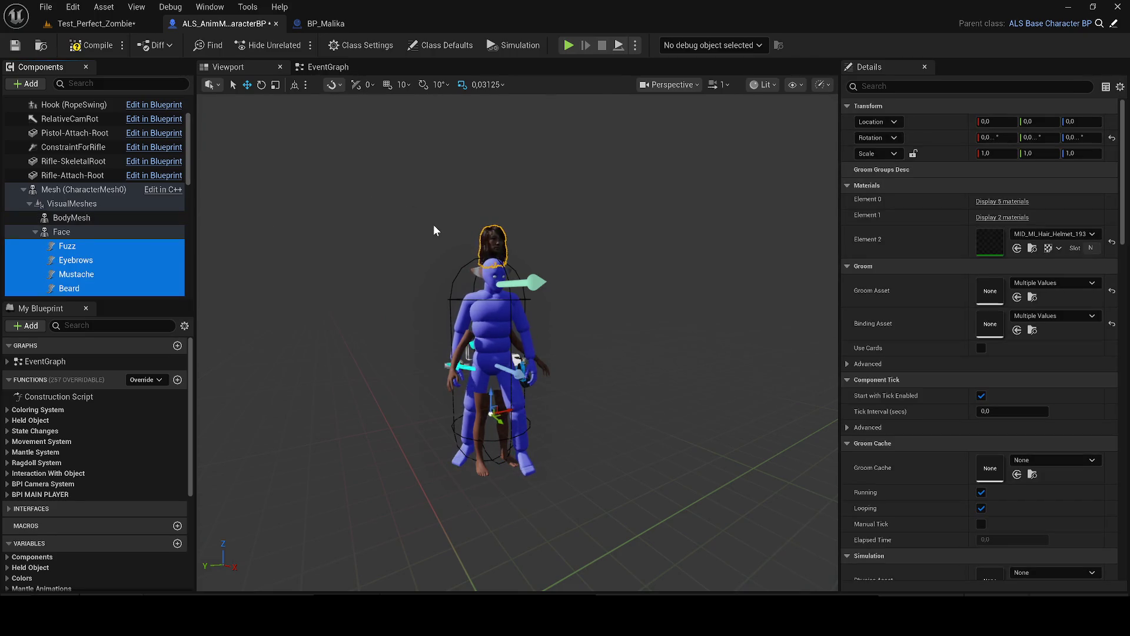
scroll(164, 292, "down", 2)
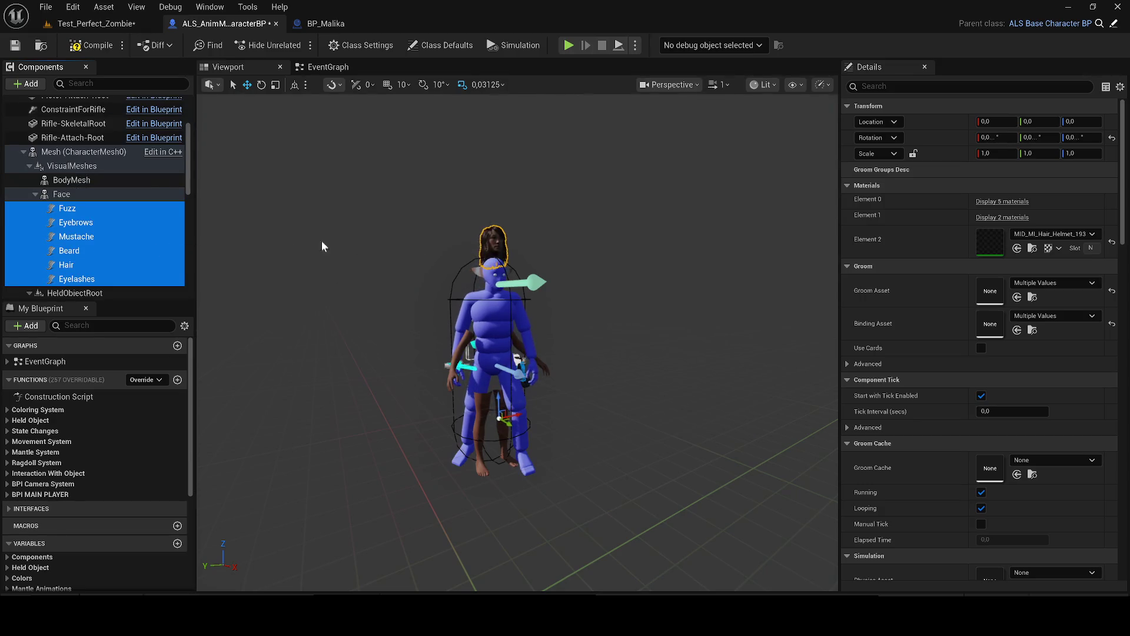
scroll(530, 250, "up", 5)
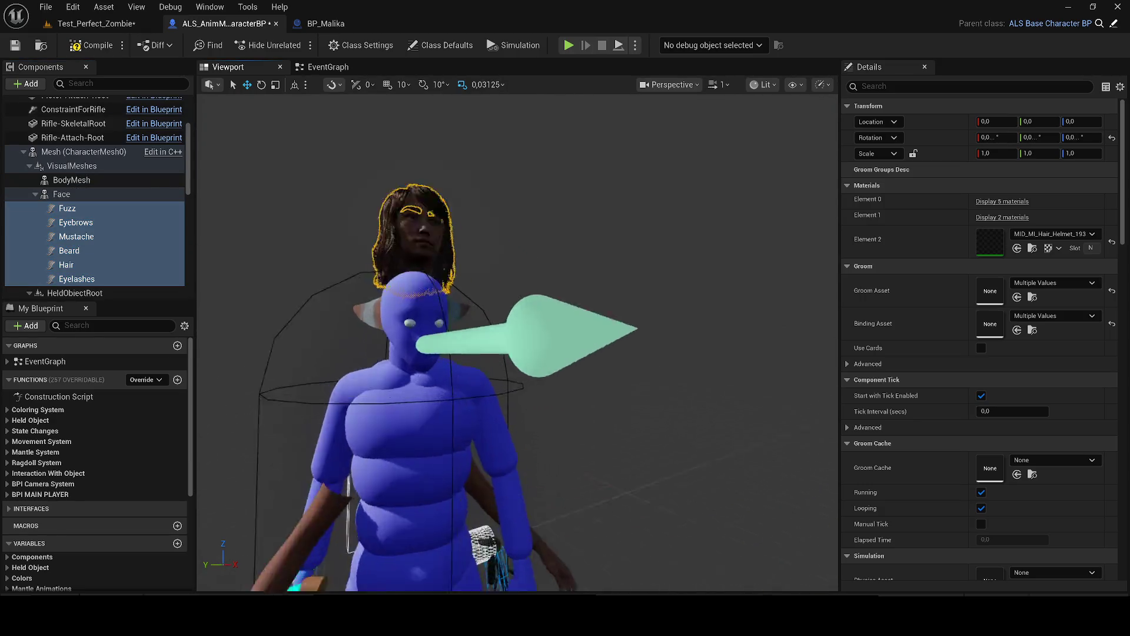
scroll(518, 341, "down", 2)
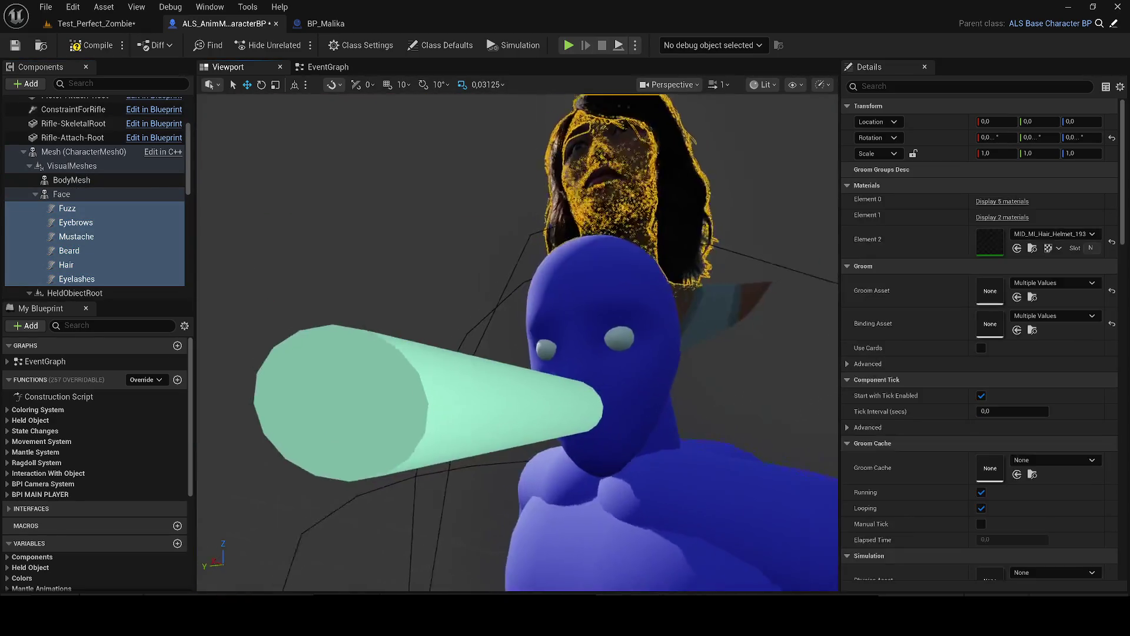
scroll(518, 341, "down", 3)
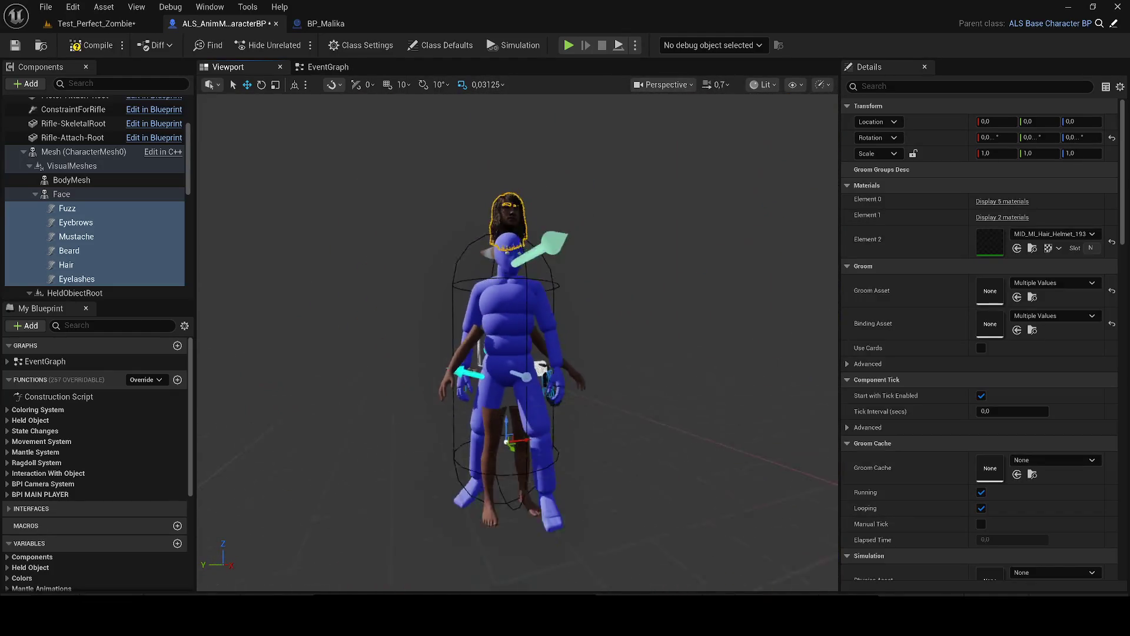
scroll(518, 341, "up", 1)
scroll(488, 274, "down", 4)
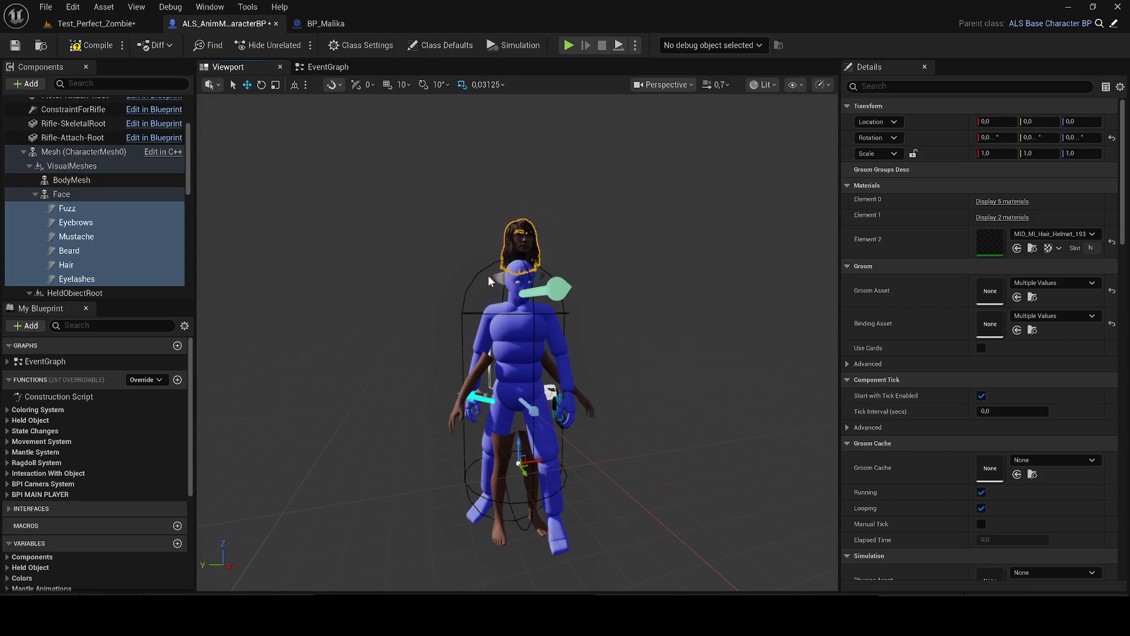
left_click(517, 318)
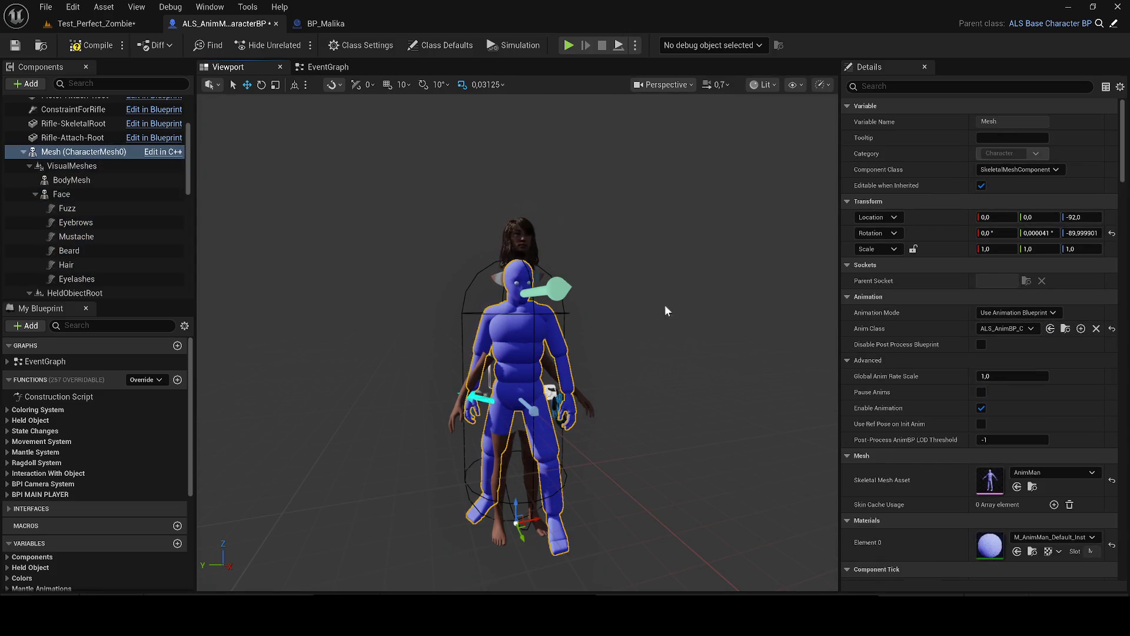
Step: Reset the main Mesh's Skeletal Mesh Asset to its default, without picking another mesh
left_click(1040, 473)
type("heavy")
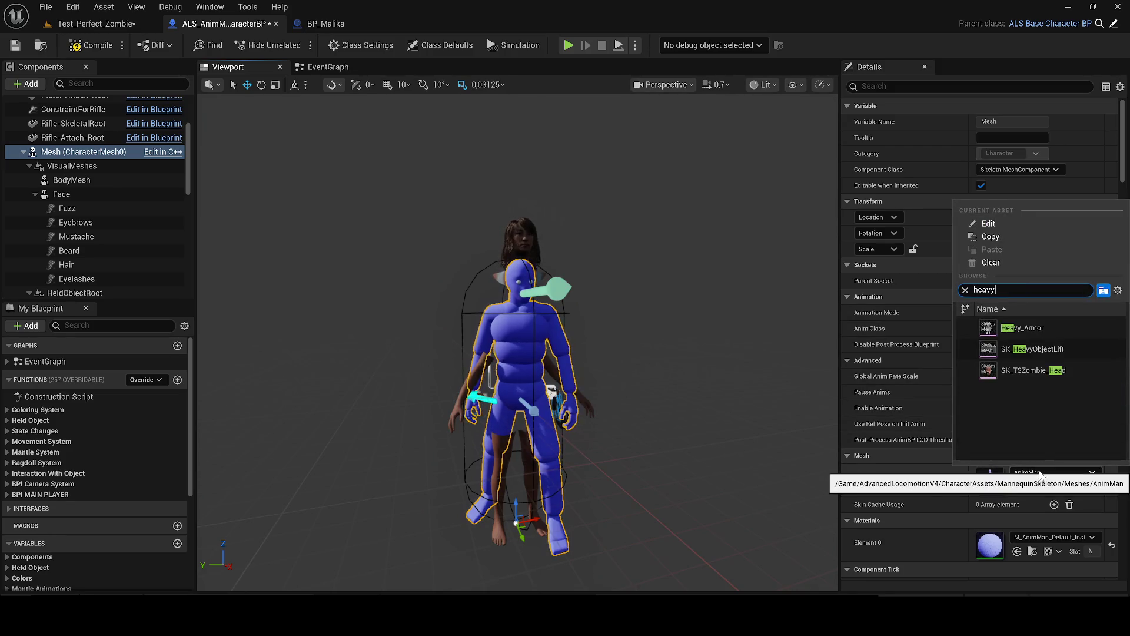
key("Escape")
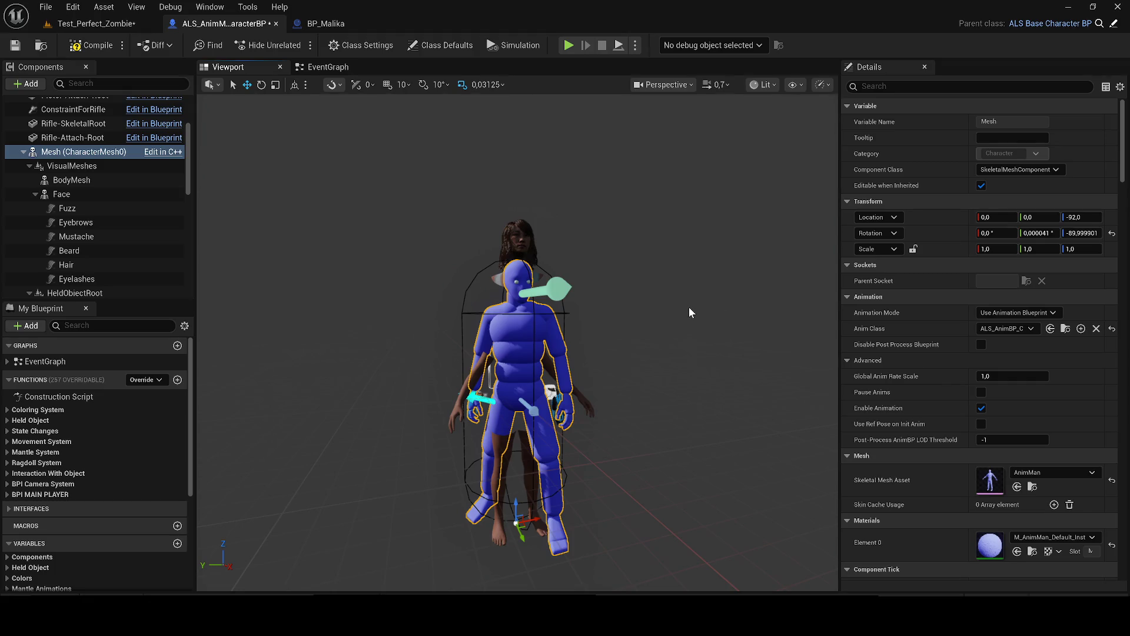
left_click(1112, 482)
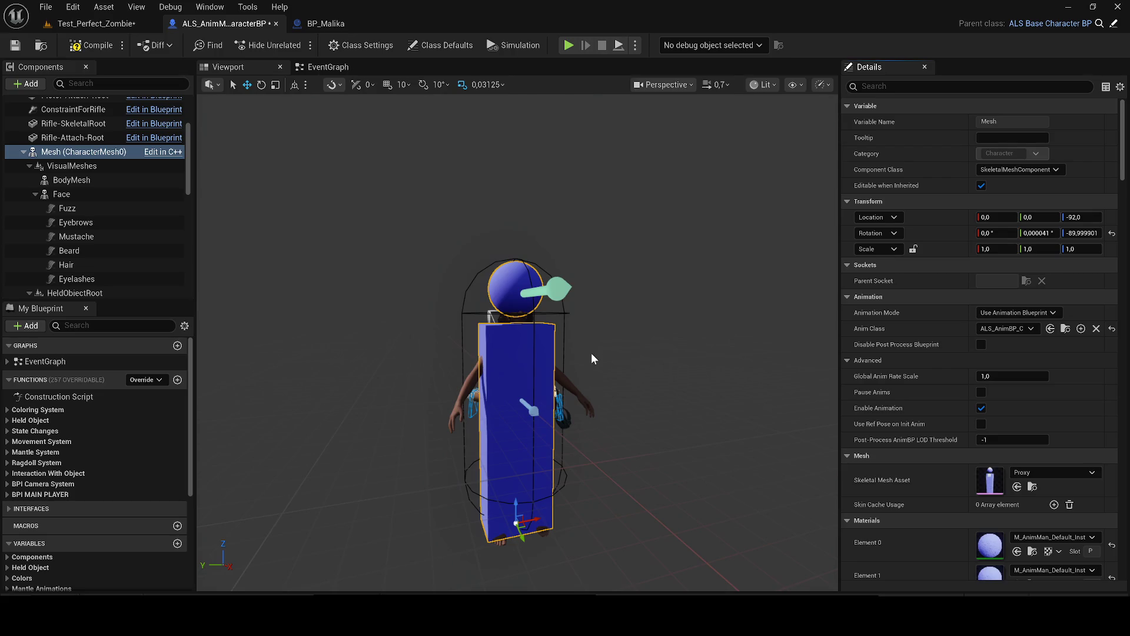
Step: Reopen the Skeletal Mesh Asset picker without changing it, then undo the mesh reset
left_click(1064, 475)
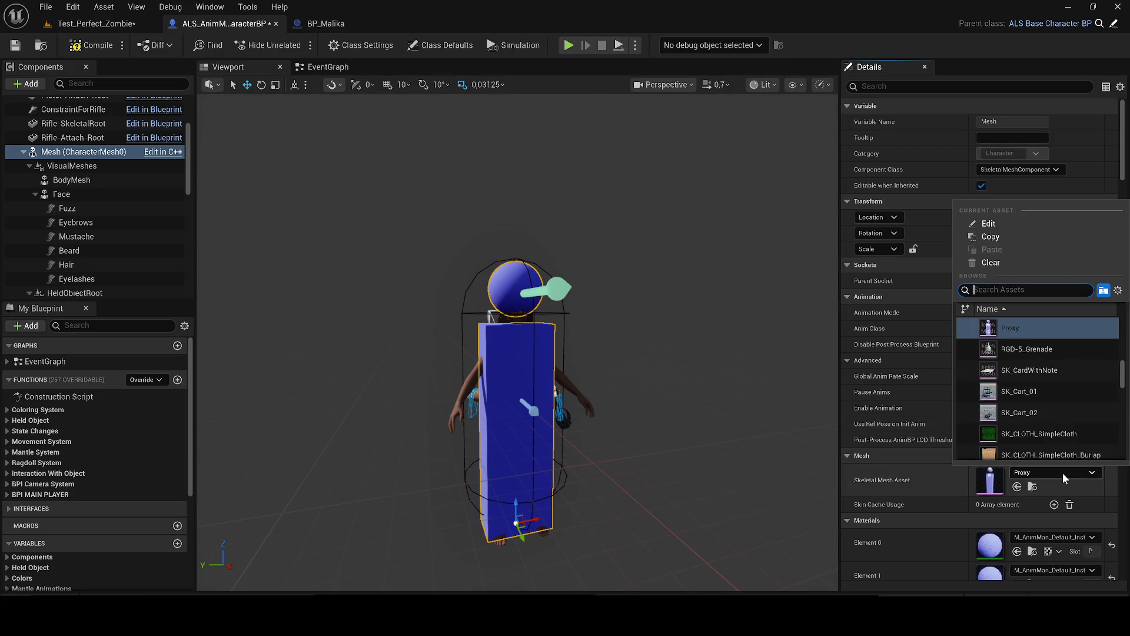
left_click(685, 348)
key("ctrl+z")
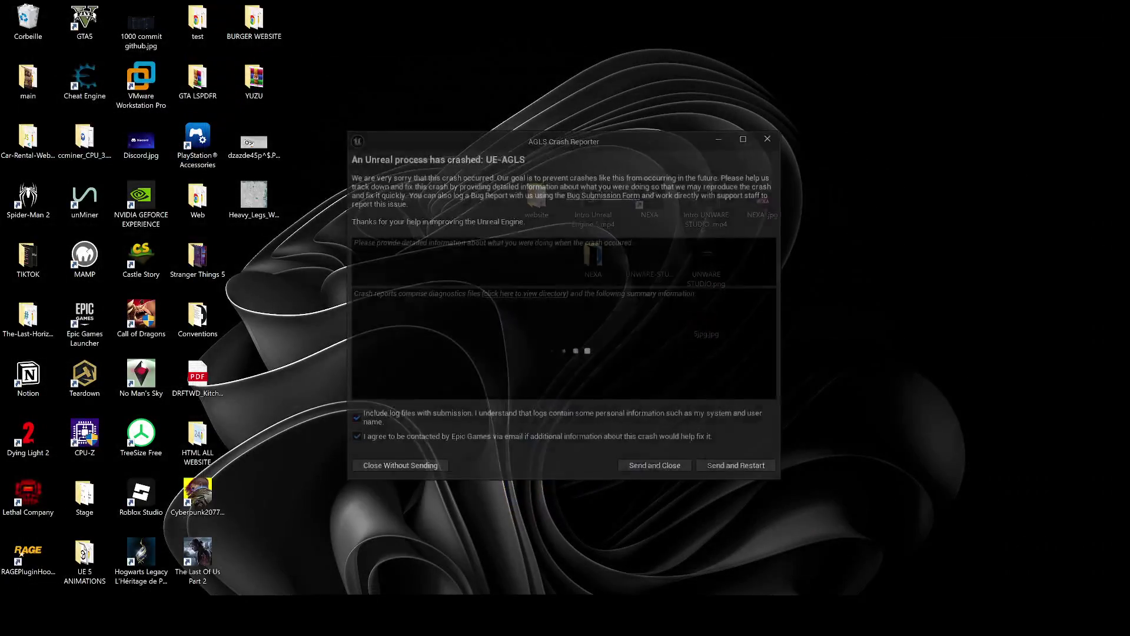
Step: Clear the overlay and choose Send and Restart in the AGLS Crash Reporter
key("alt+z")
left_click(727, 469)
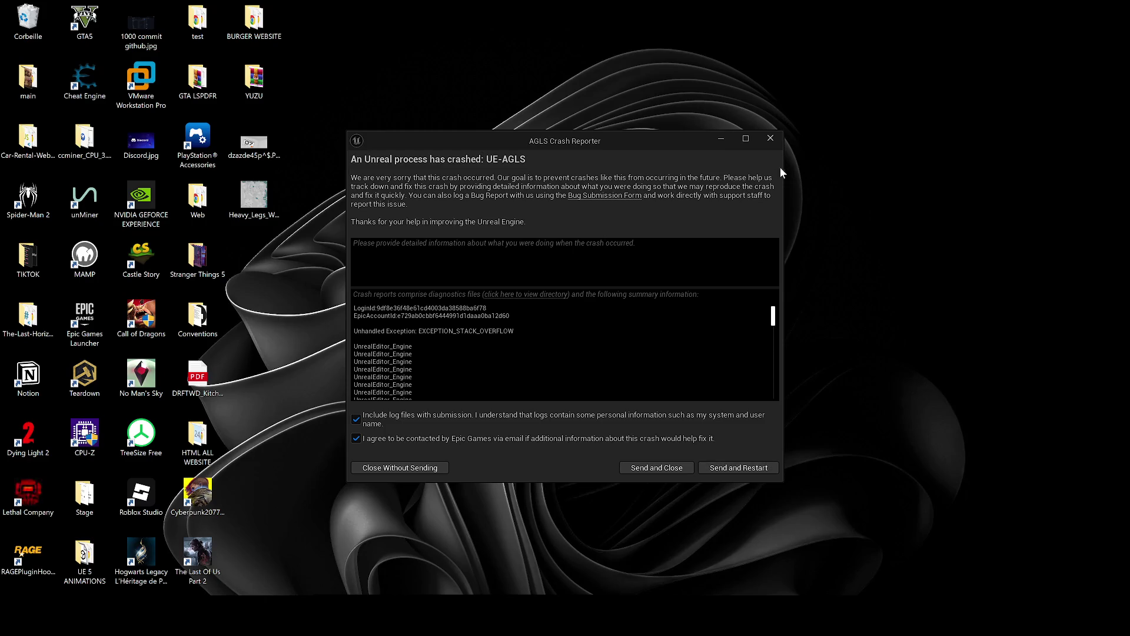
left_click(745, 469)
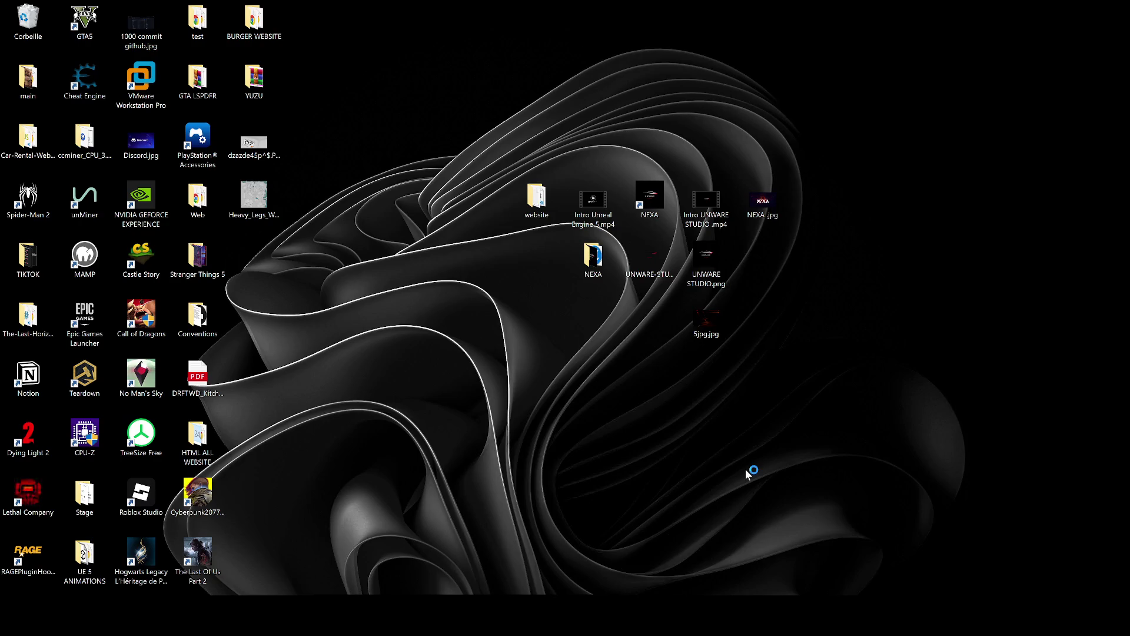
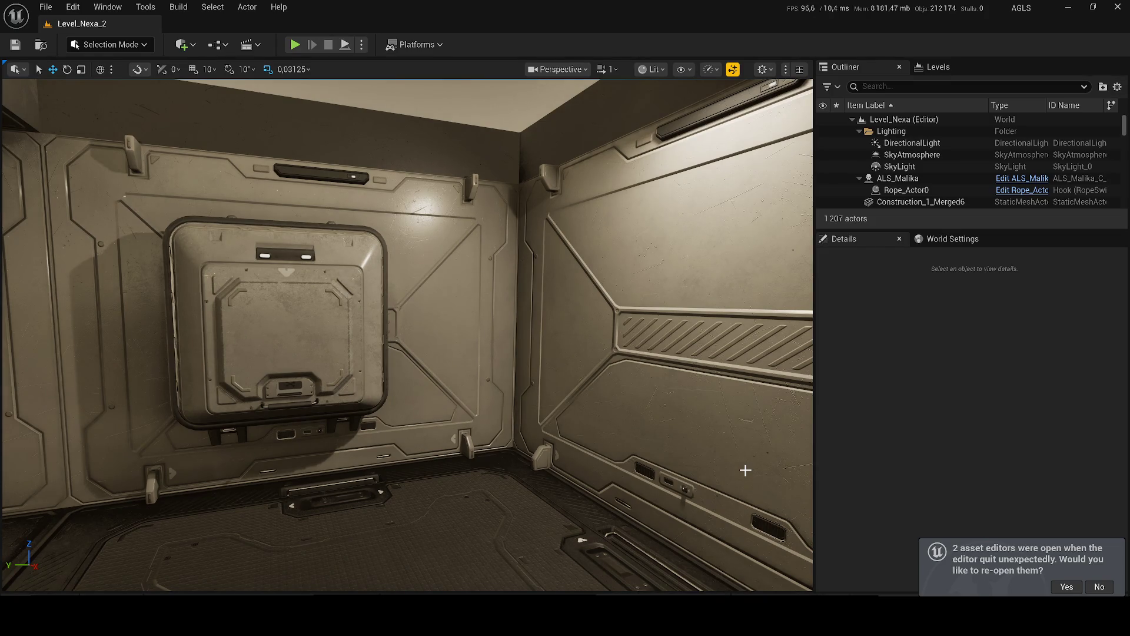
Step: Open the Content Drawer and filter it to show only Level assets
key("super")
left_click(1008, 434)
key("ctrl+space")
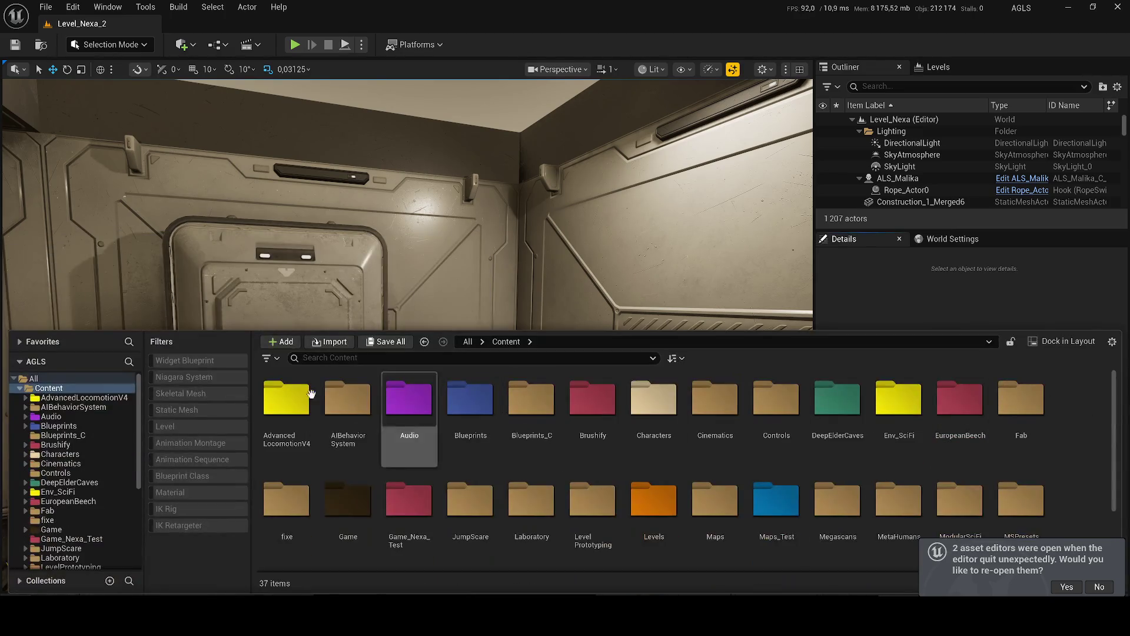
left_click(176, 393)
left_click(169, 426)
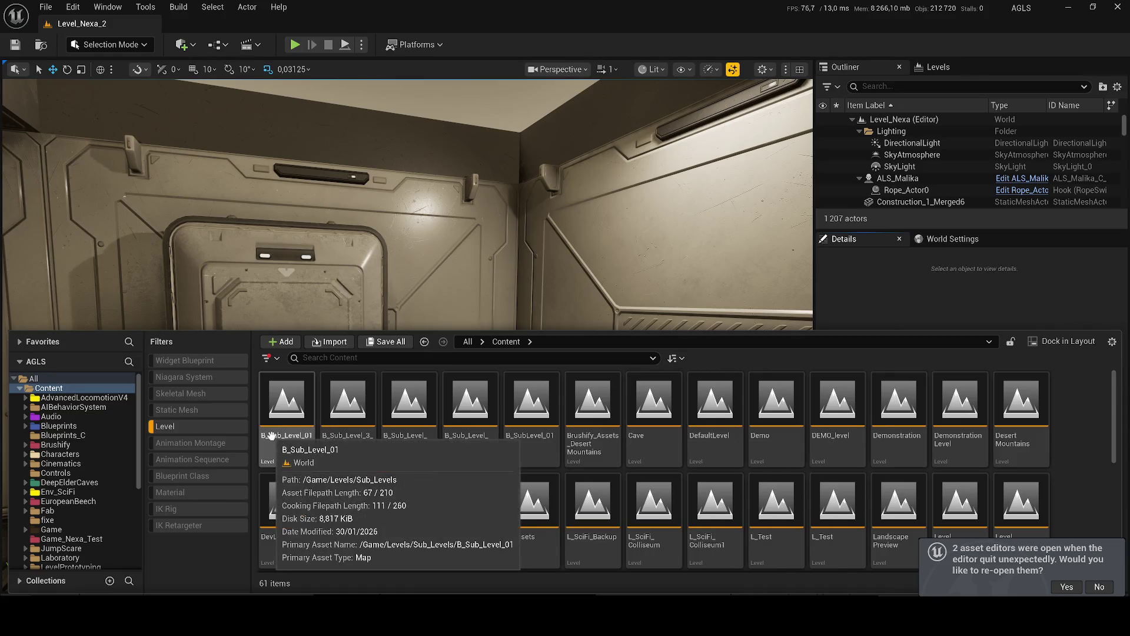
Step: Search 'zombie' and open the Test_Perfect_Zombie level
type("zombiz")
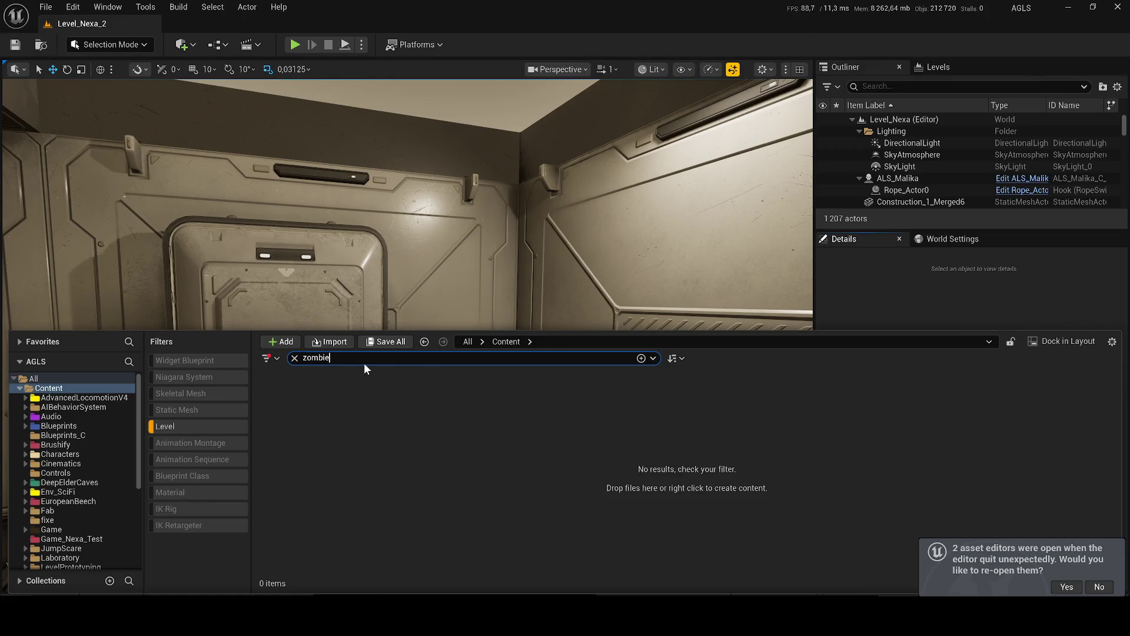
key("BackSpace")
type("e")
left_click(573, 527)
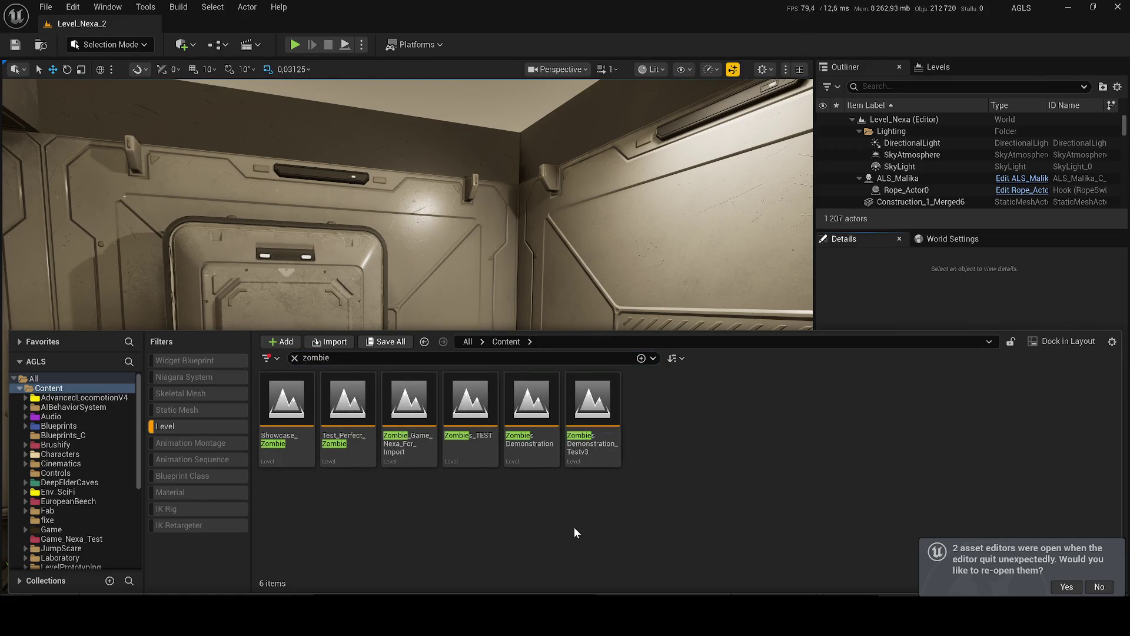
double_click(363, 436)
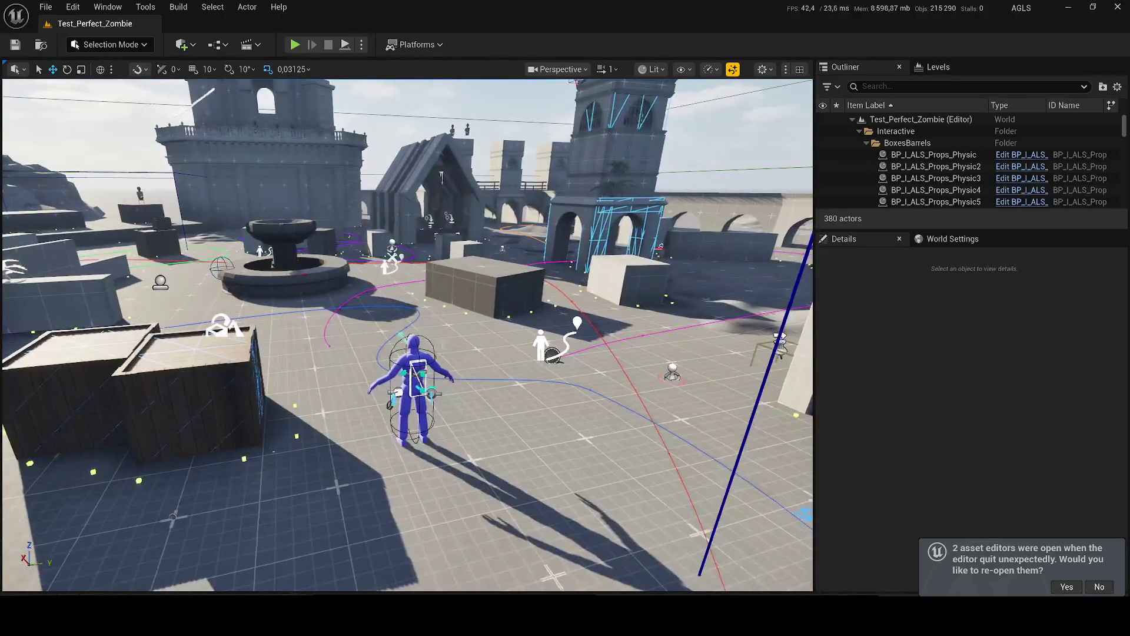
Step: Open ALS_AnimMan_CharacterBP's blueprint and select its VisualMeshes component
left_click(412, 383)
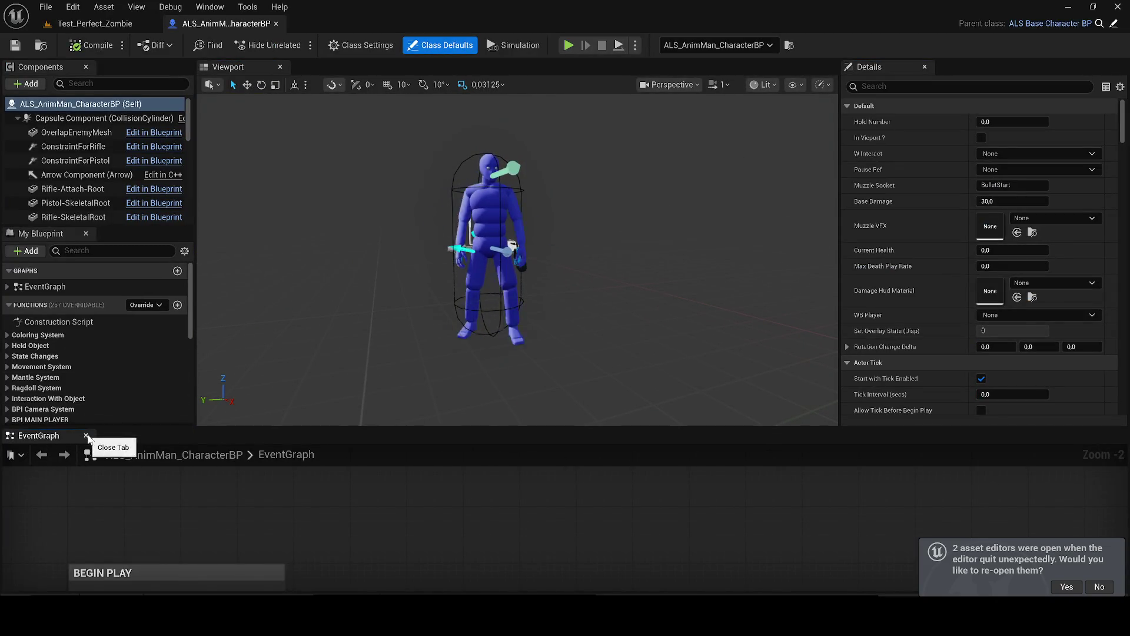
left_click(86, 435)
scroll(171, 182, "down", 3)
left_click(75, 224)
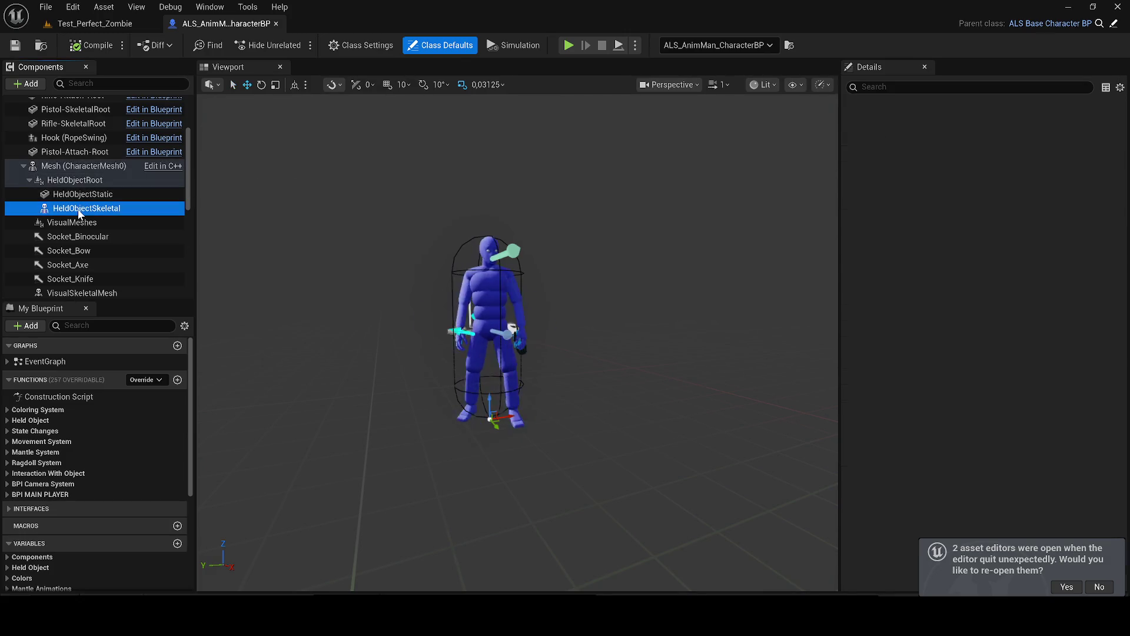
Step: Search 'malika' in all assets, open BP_Malika and select its Body component
key("ctrl+space")
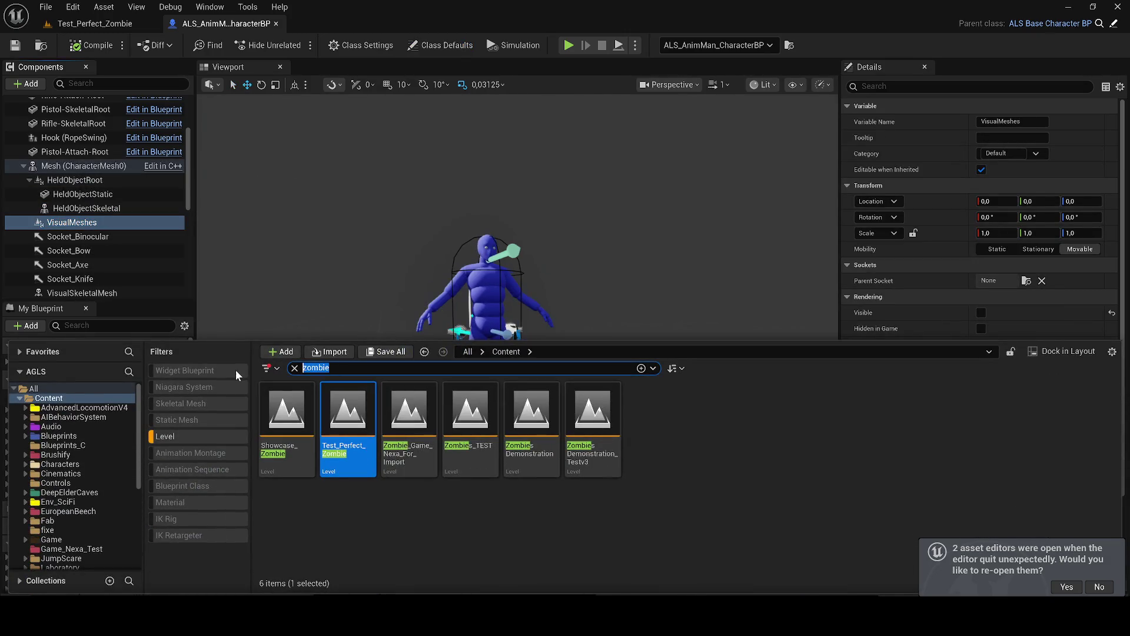
type("malika")
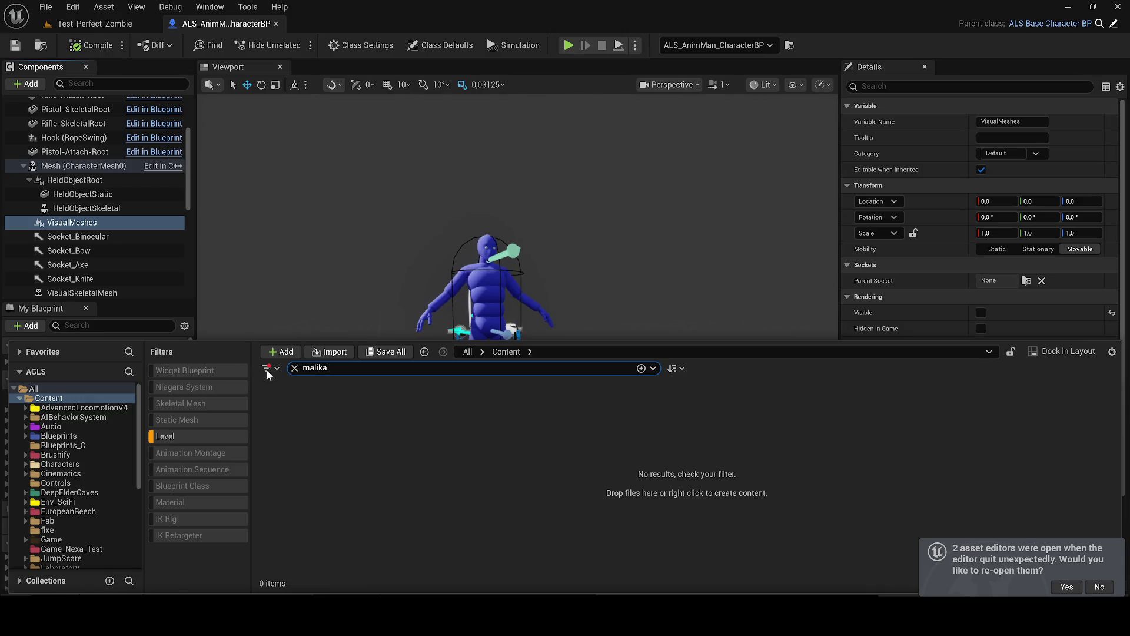
left_click(190, 436)
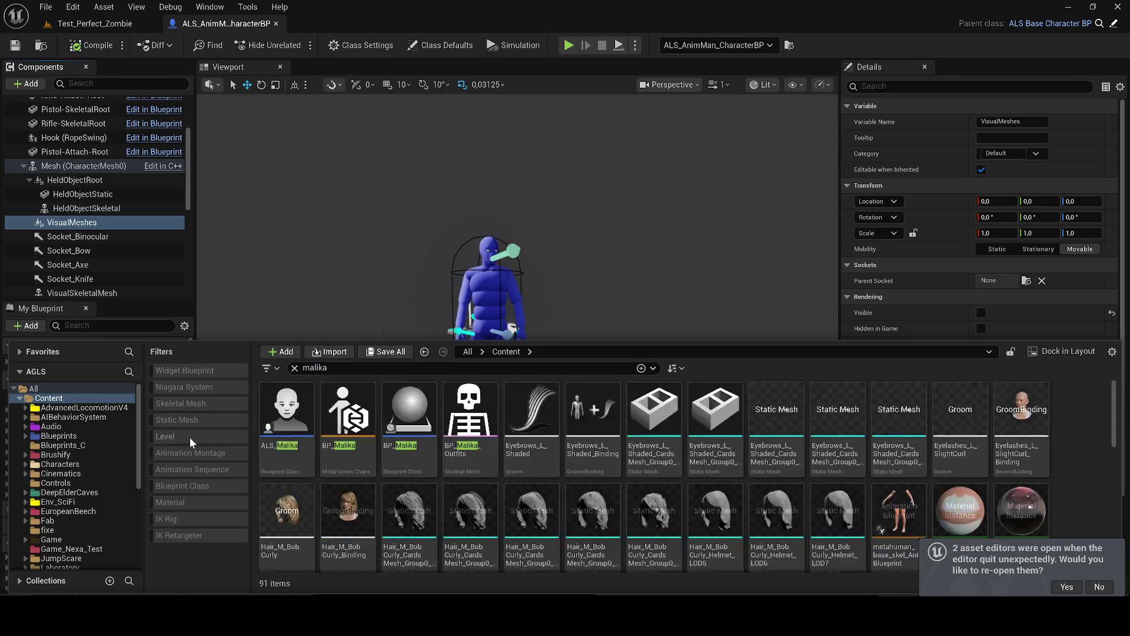
double_click(400, 433)
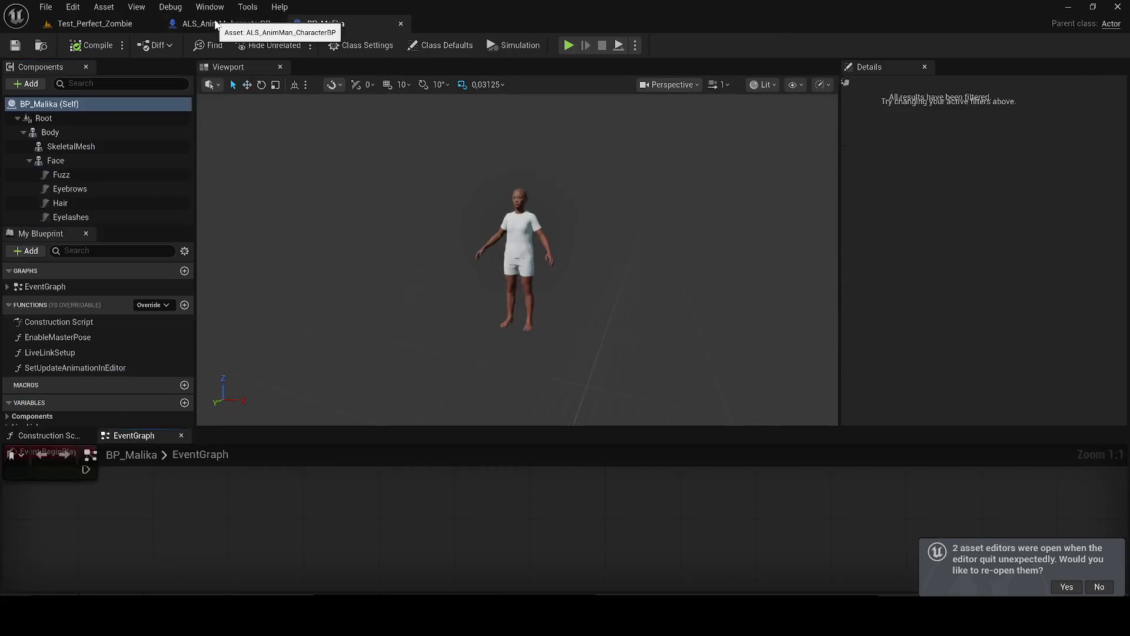
left_click(109, 130)
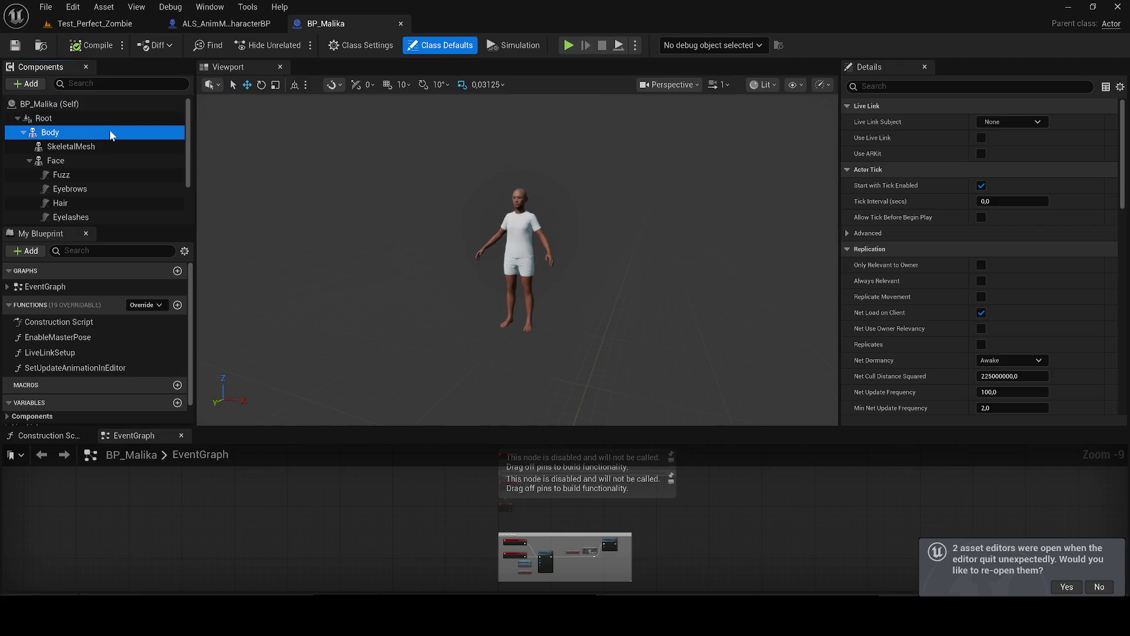
Step: Copy Malika's Body component into ALS_AnimMan_CharacterBP and attach it under VisualMeshes
right_click(109, 130)
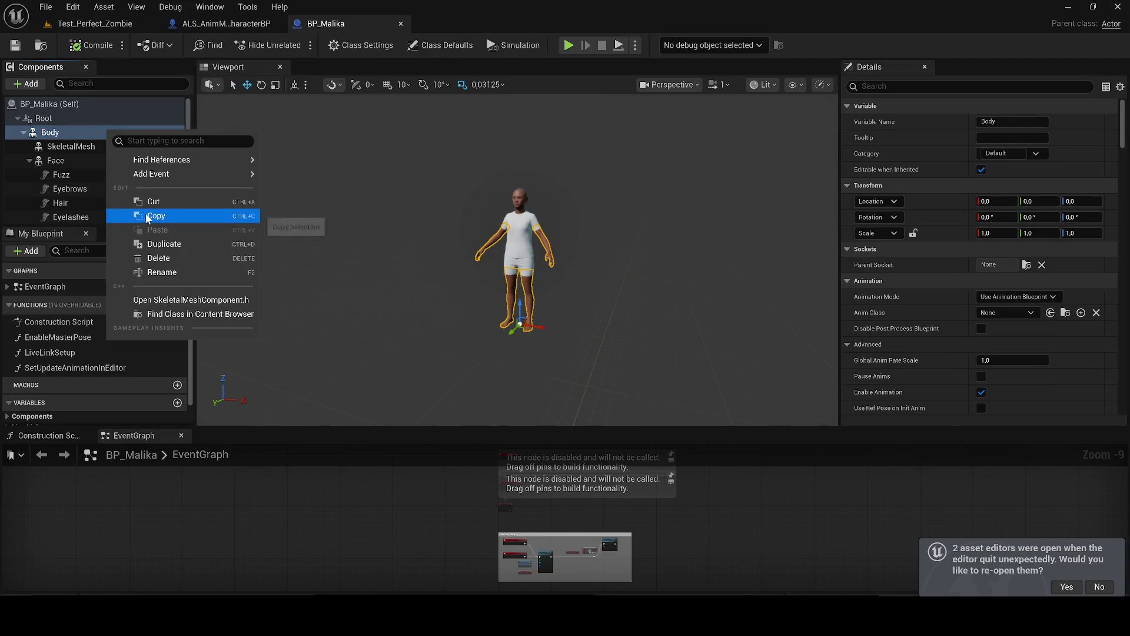
left_click(147, 216)
left_click(210, 23)
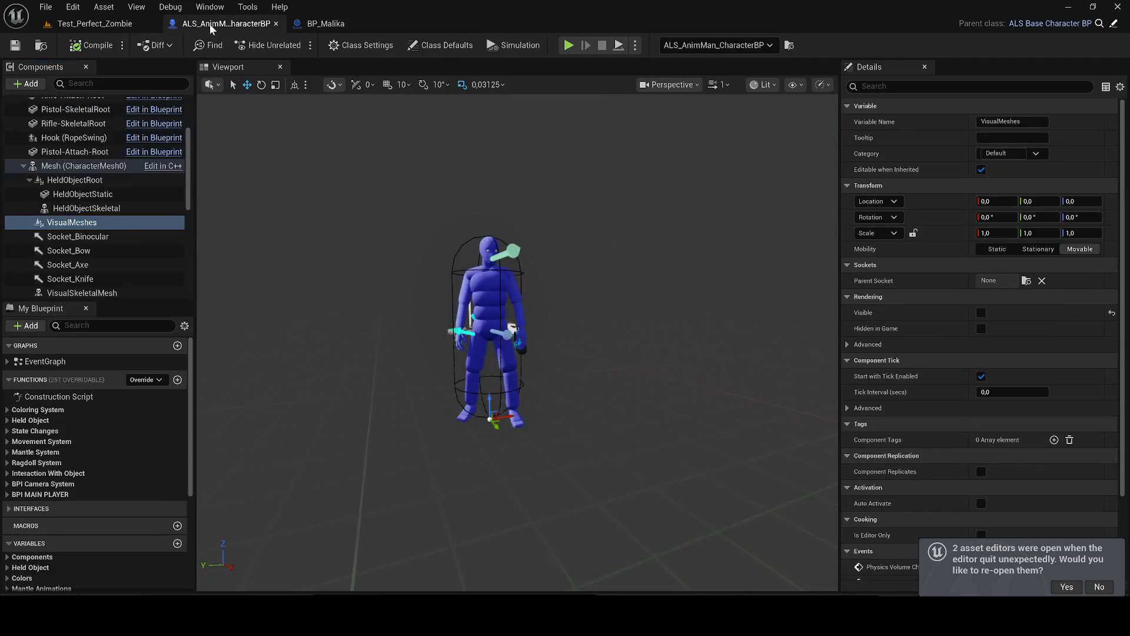
right_click(87, 223)
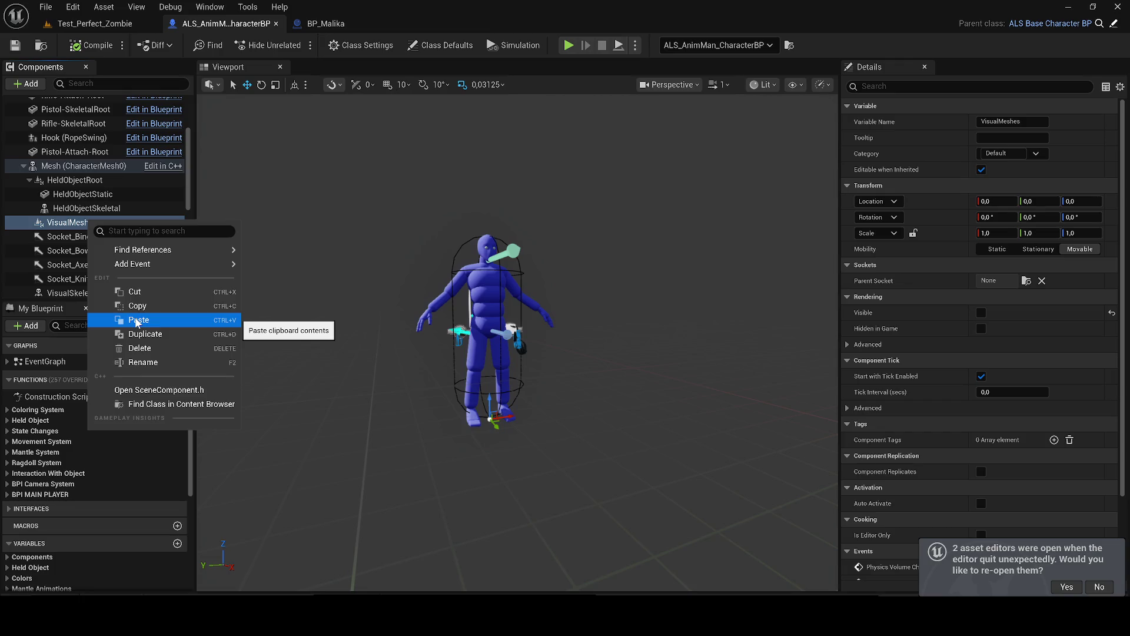
left_click(137, 321)
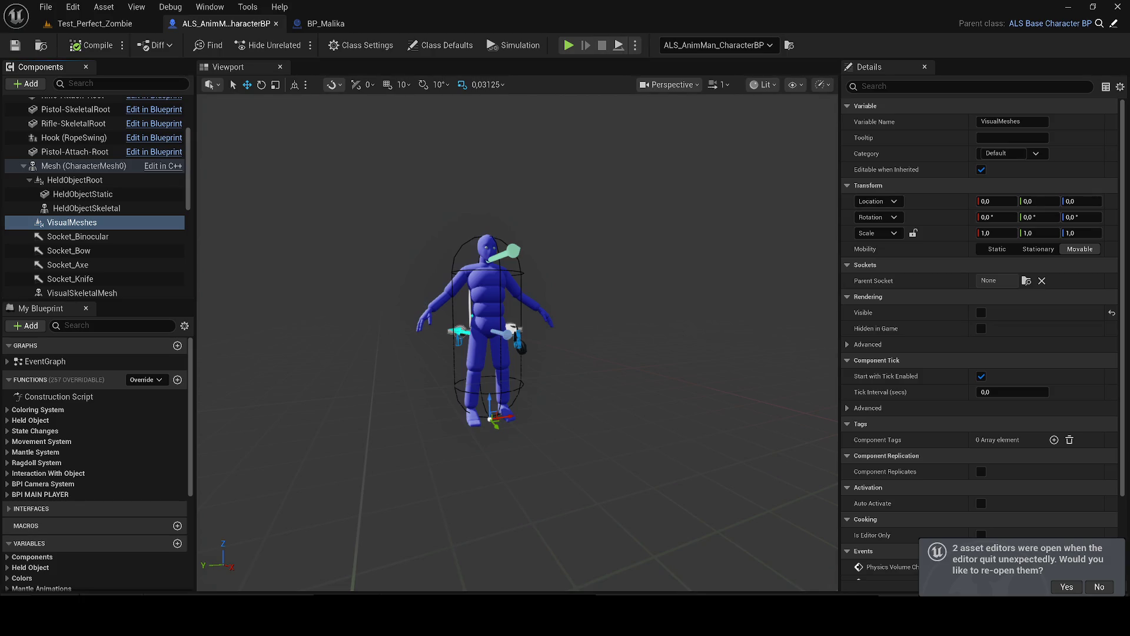
key("ctrl+v")
left_click_drag(61, 270, 72, 148)
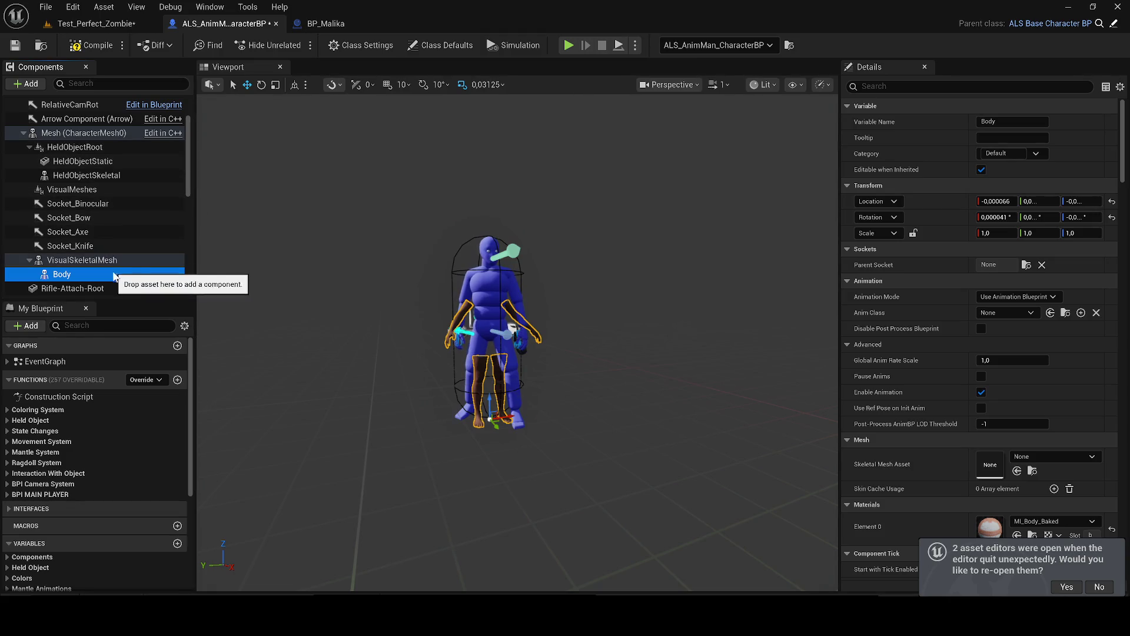
left_click_drag(112, 276, 105, 190)
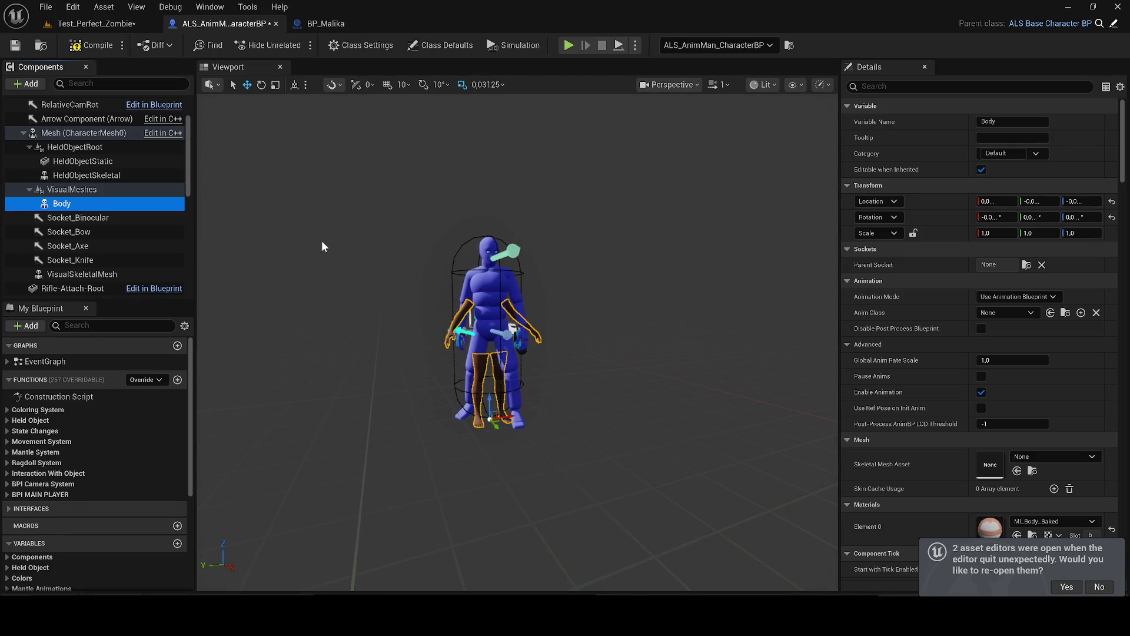
Step: Copy Malika's Face component and paste it under VisualMeshes in ALS_AnimMan_CharacterBP
left_click(335, 26)
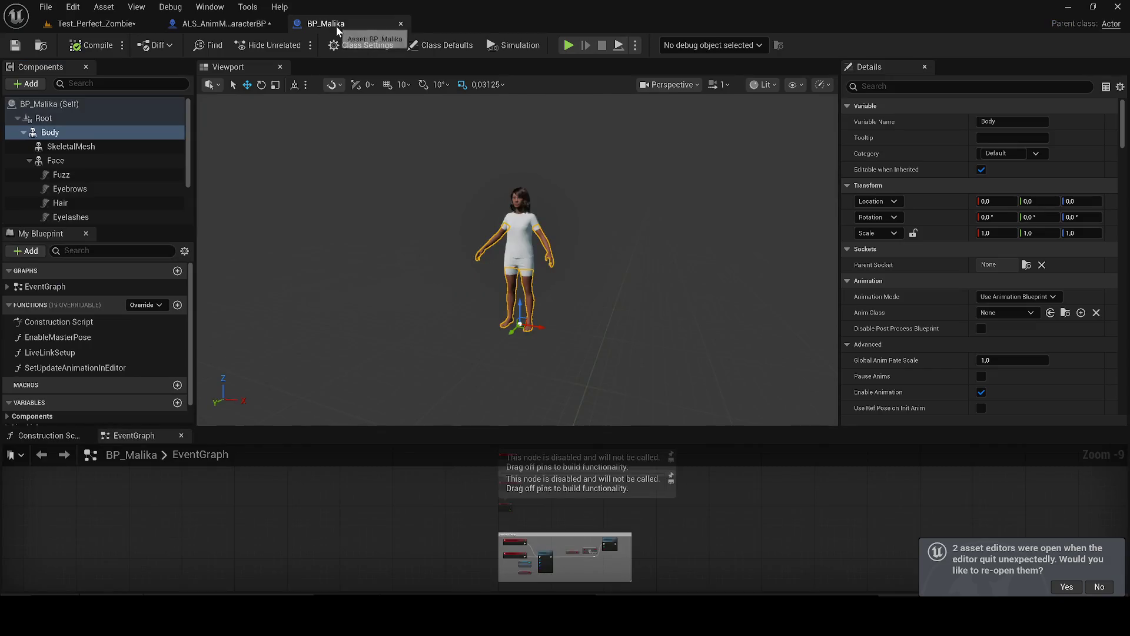
left_click(75, 159)
right_click(75, 157)
left_click(183, 242)
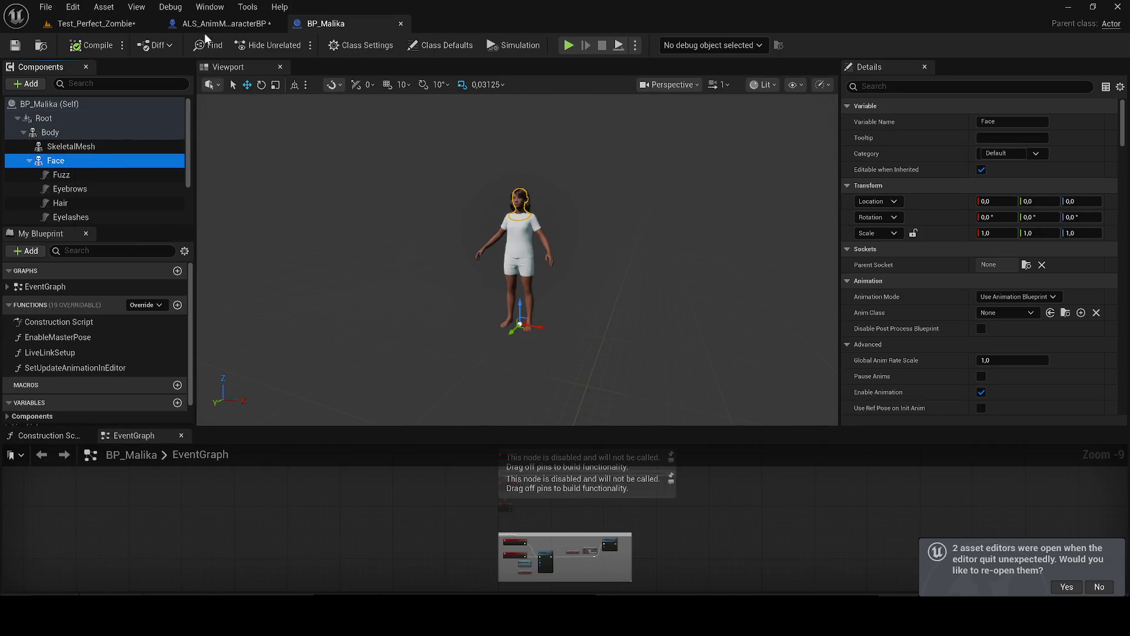
left_click(204, 28)
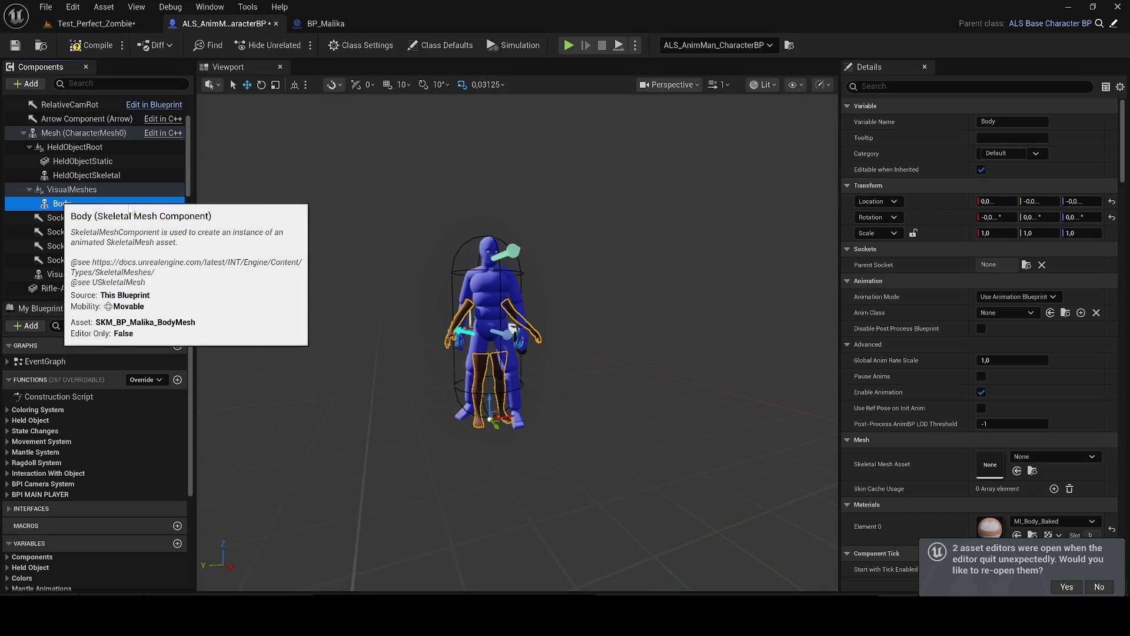
key("ctrl+v")
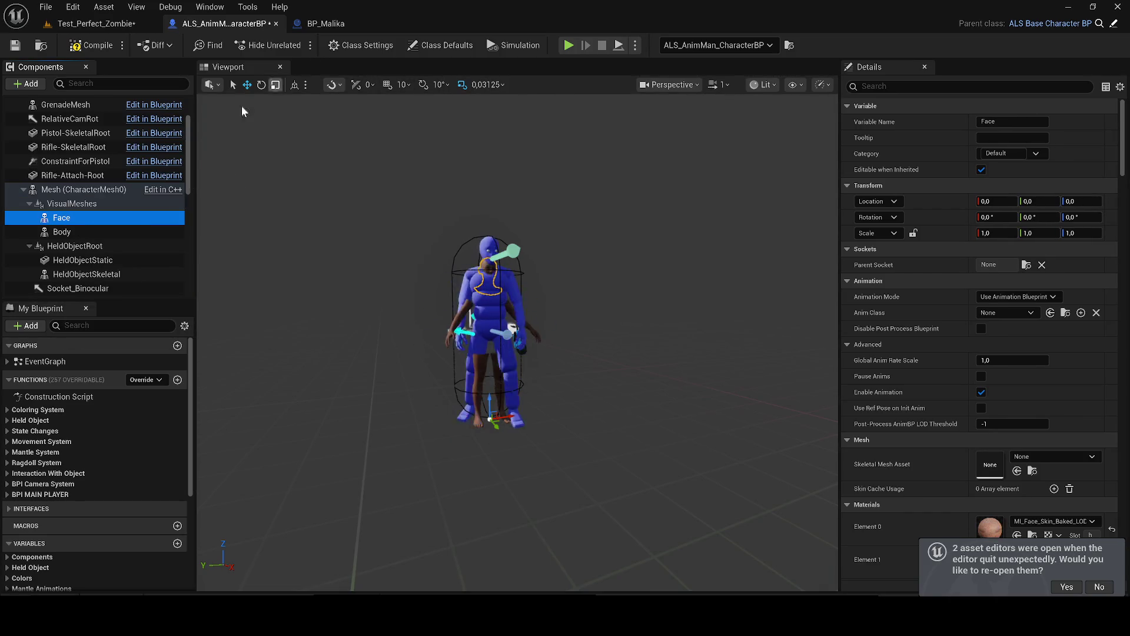
Step: Copy the Fuzz through Mustache groom components into the character and parent them under Face
left_click(315, 24)
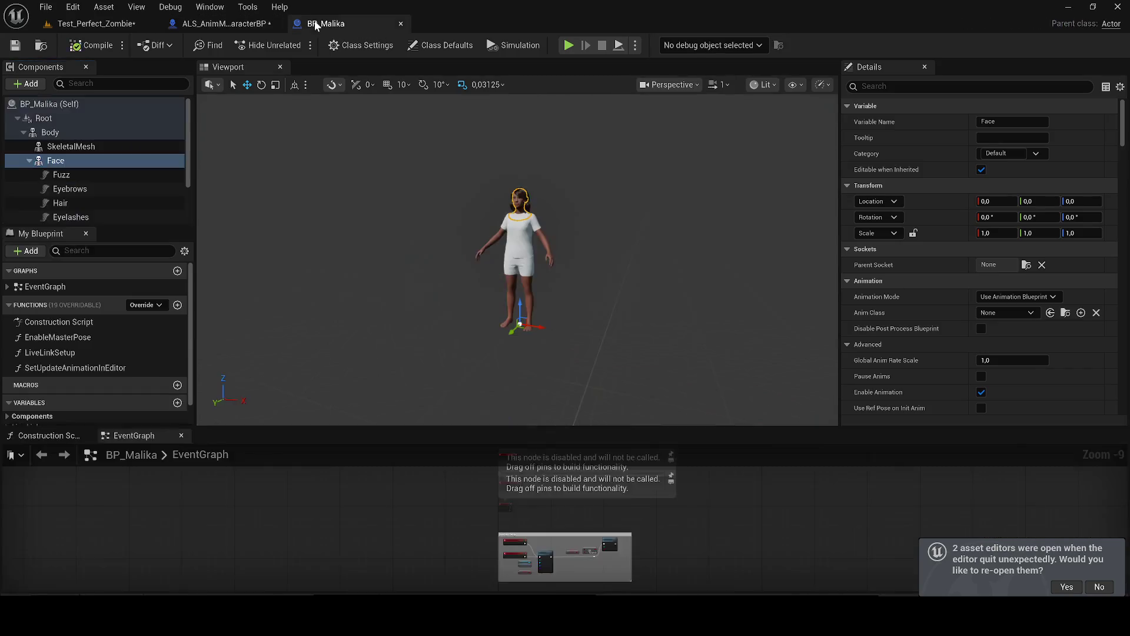
left_click(87, 171)
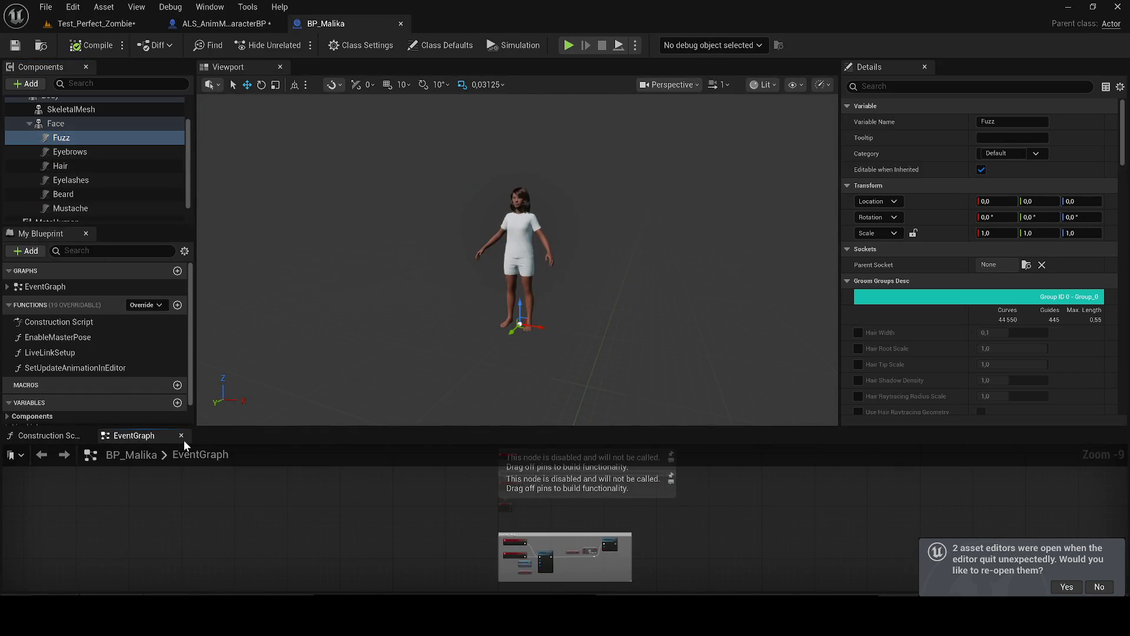
left_click(86, 432)
left_click(85, 432)
left_click(91, 245, "shift")
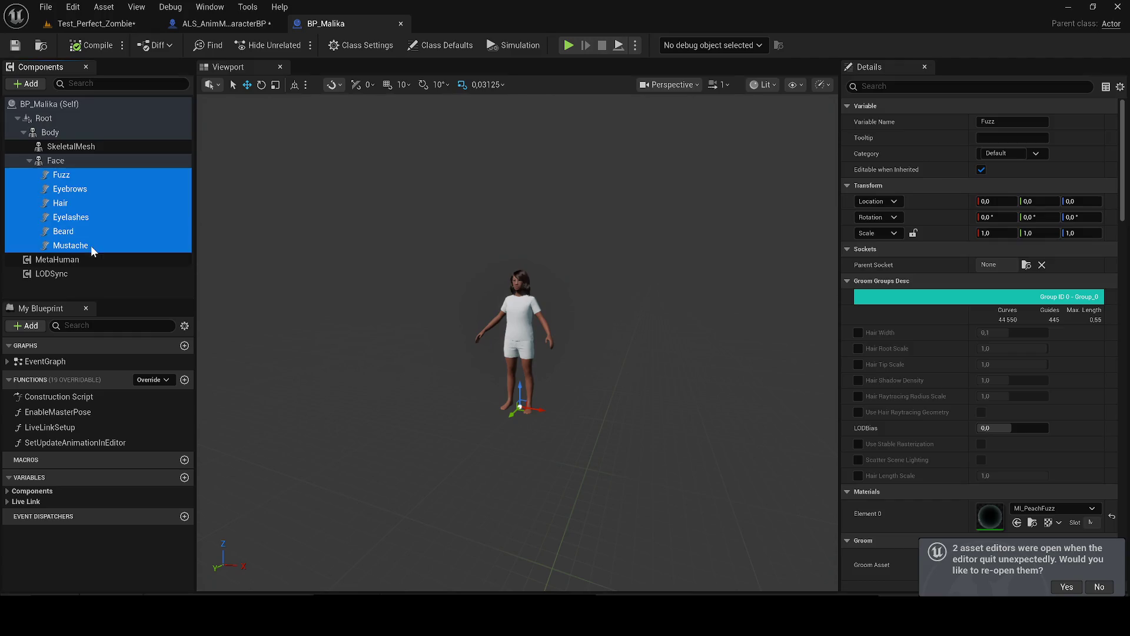
left_click(234, 27)
left_click(71, 218)
key("ctrl+v")
mouse_move(85, 234)
left_mouse_down()
mouse_move(89, 280)
mouse_move(79, 288)
left_mouse_up()
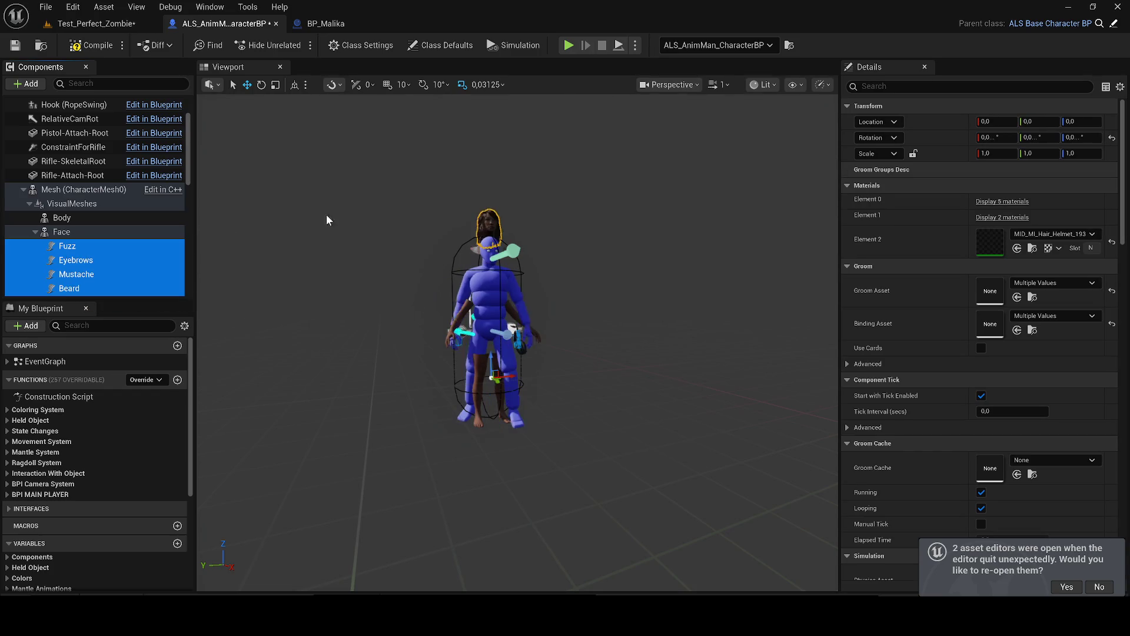
left_click_drag(457, 203, 475, 268)
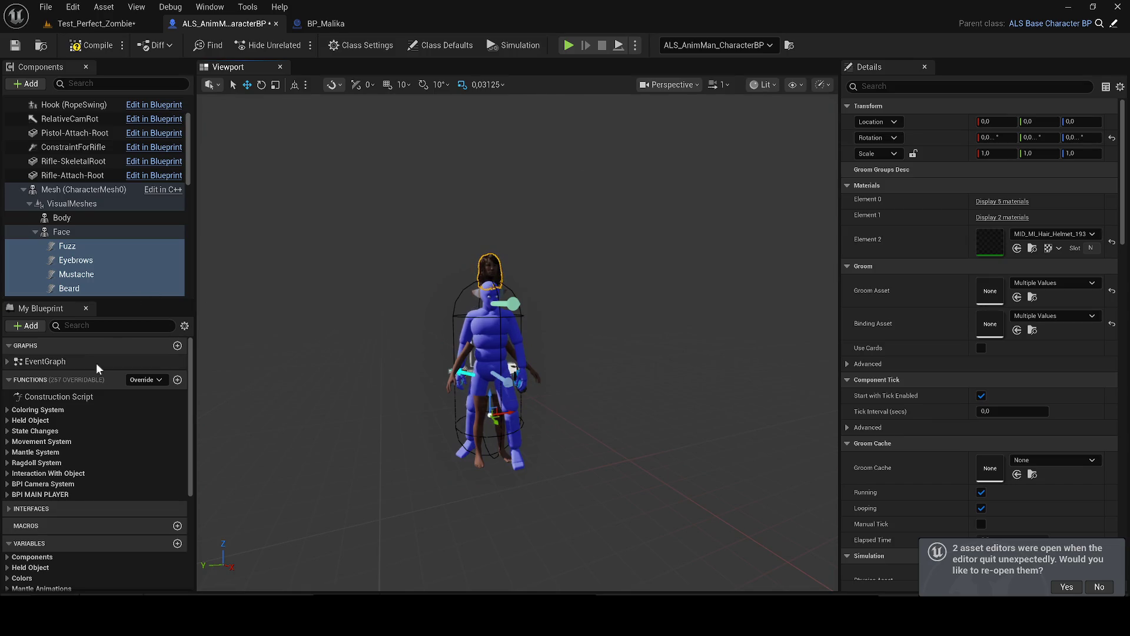
double_click(57, 398)
Step: Add a Set Leader Pose Component node after Print String in the Construction Script
mouse_move(66, 437)
left_mouse_down()
mouse_move(405, 171)
mouse_move(404, 73)
left_mouse_up()
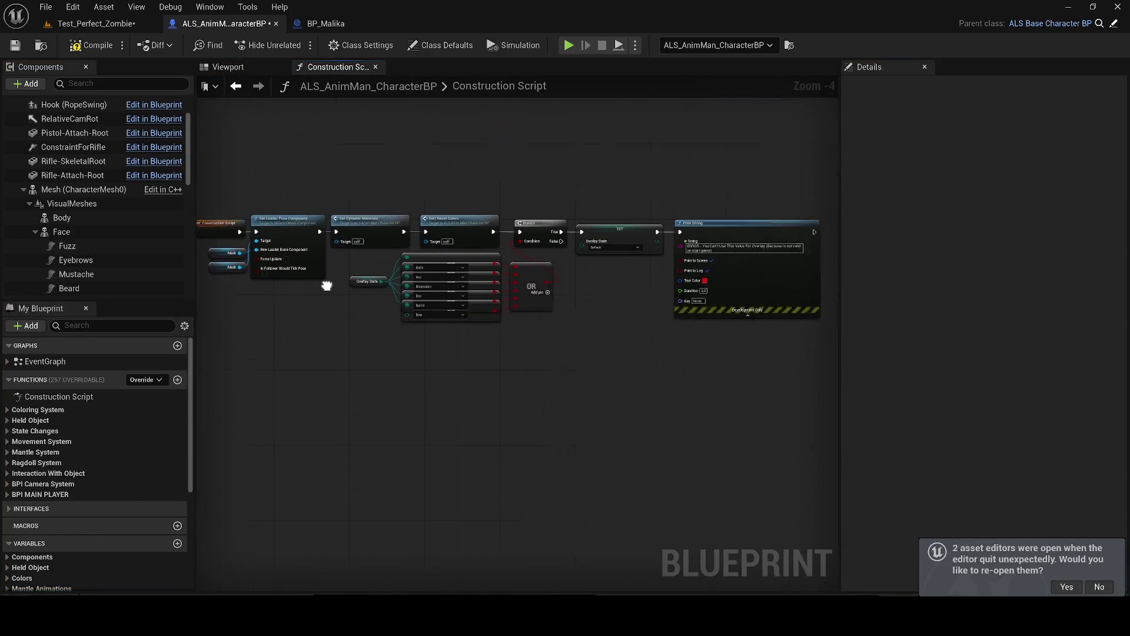
scroll(653, 304, "up", 1)
left_click_drag(492, 286, 552, 288)
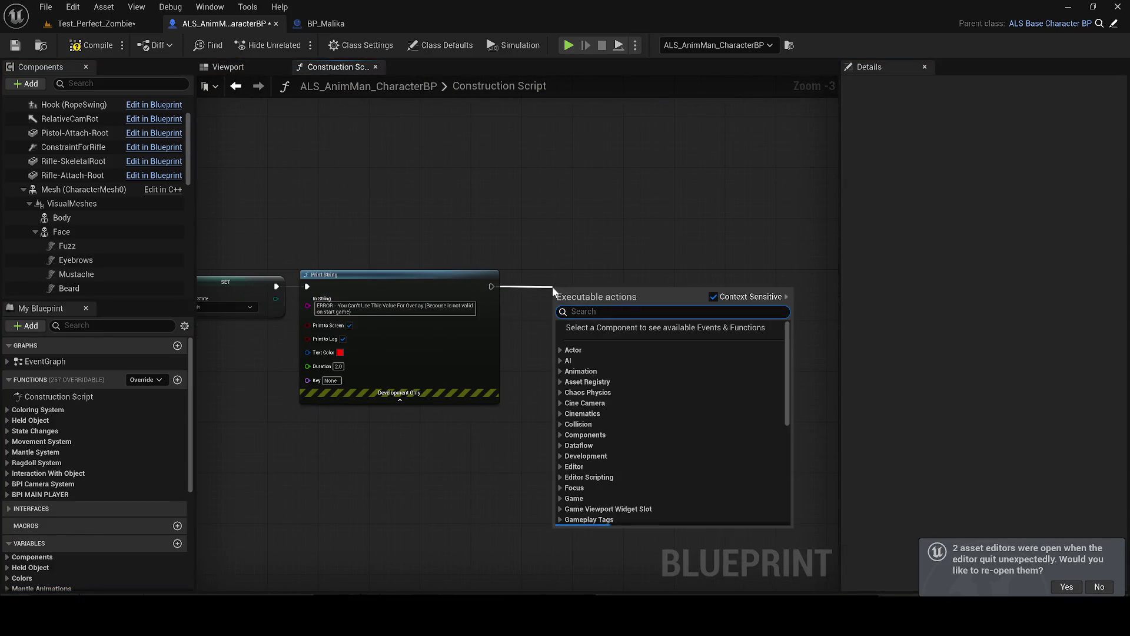
type("loader")
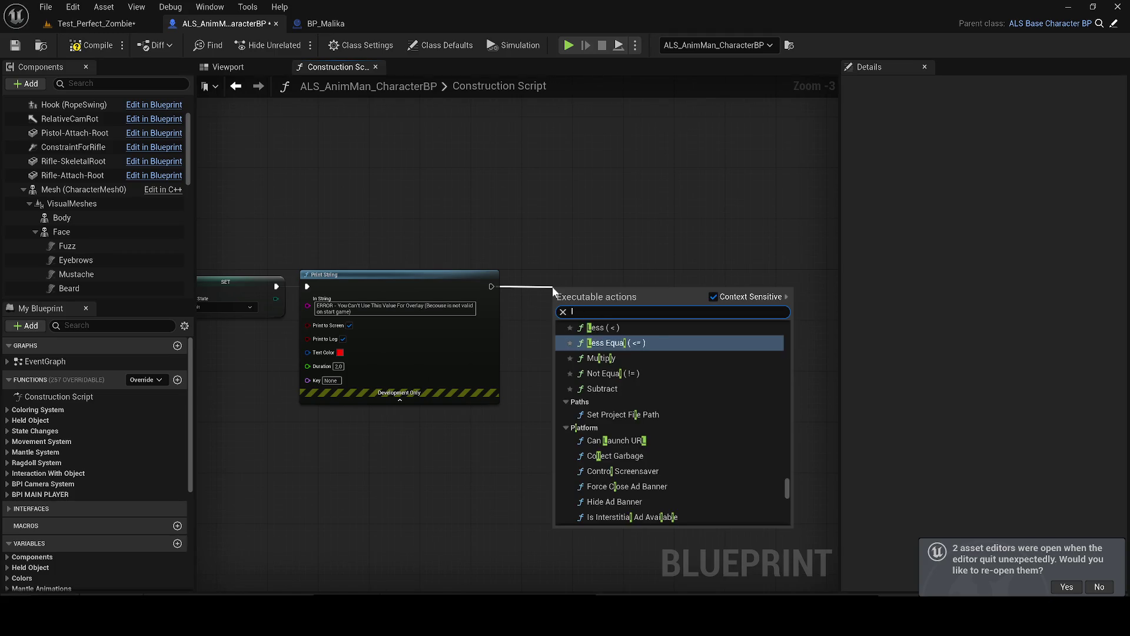
key("ctrl+a")
type("pose co")
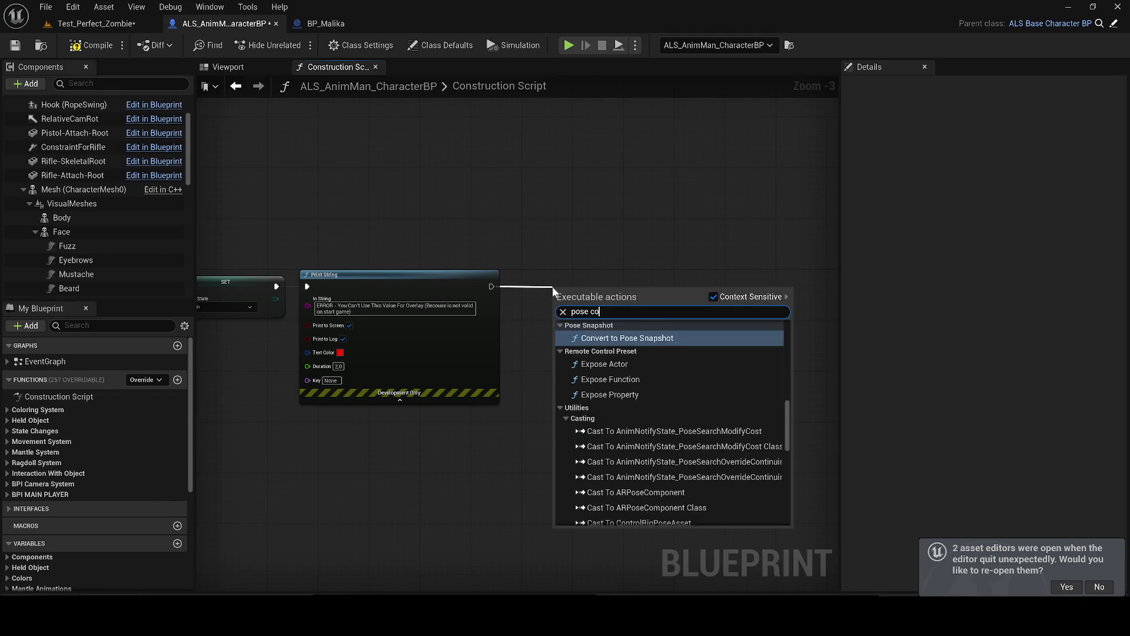
type("mpo")
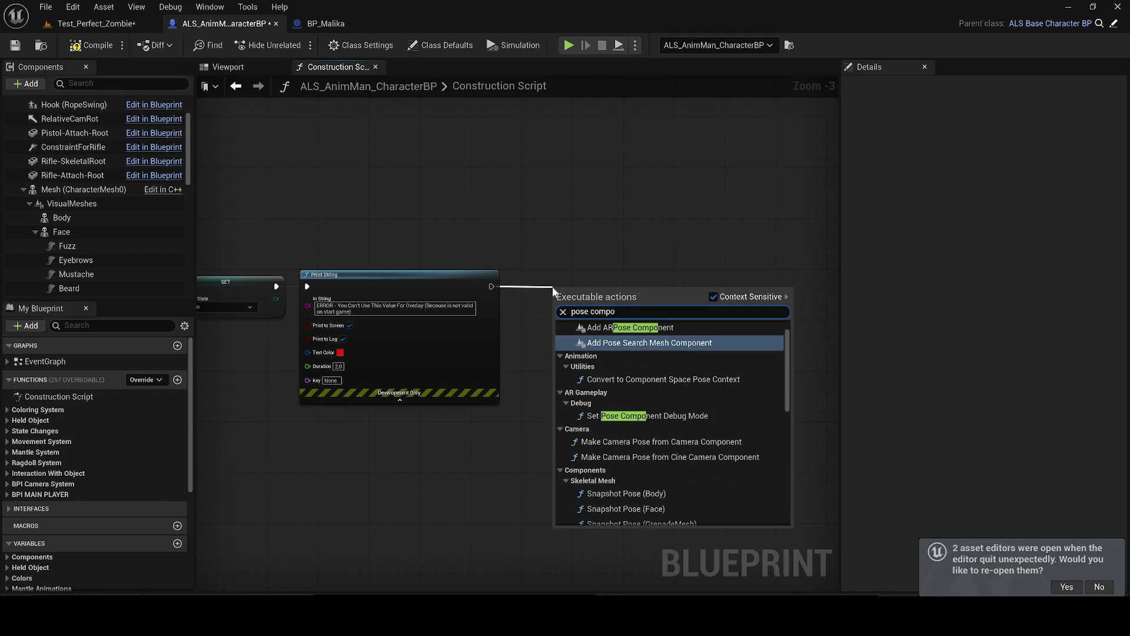
key("ctrl+a")
type("set leader")
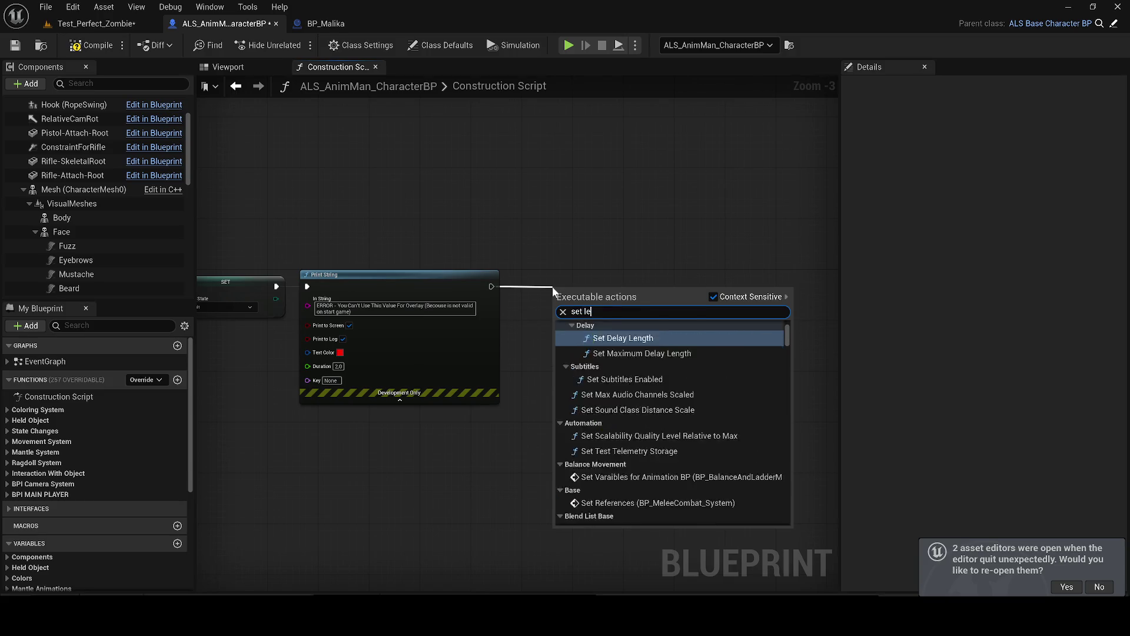
key("Return")
Step: Wire VisualSkeletalMesh into New Leader Bone Component, then compile and view the preview
left_click_drag(552, 288, 604, 268)
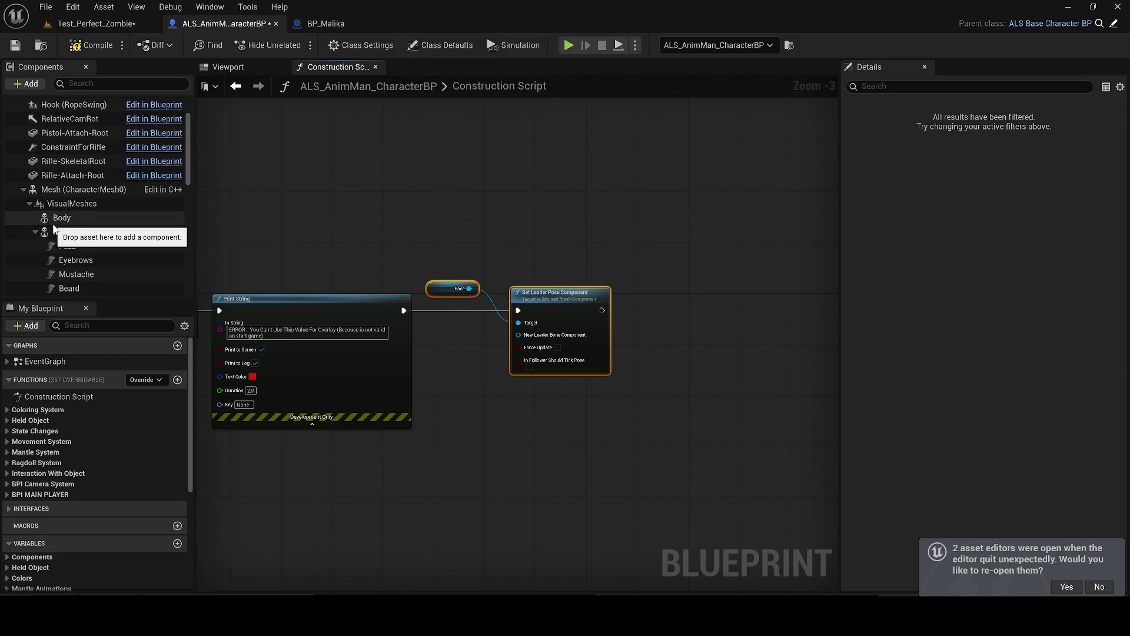
scroll(54, 230, "down", 5)
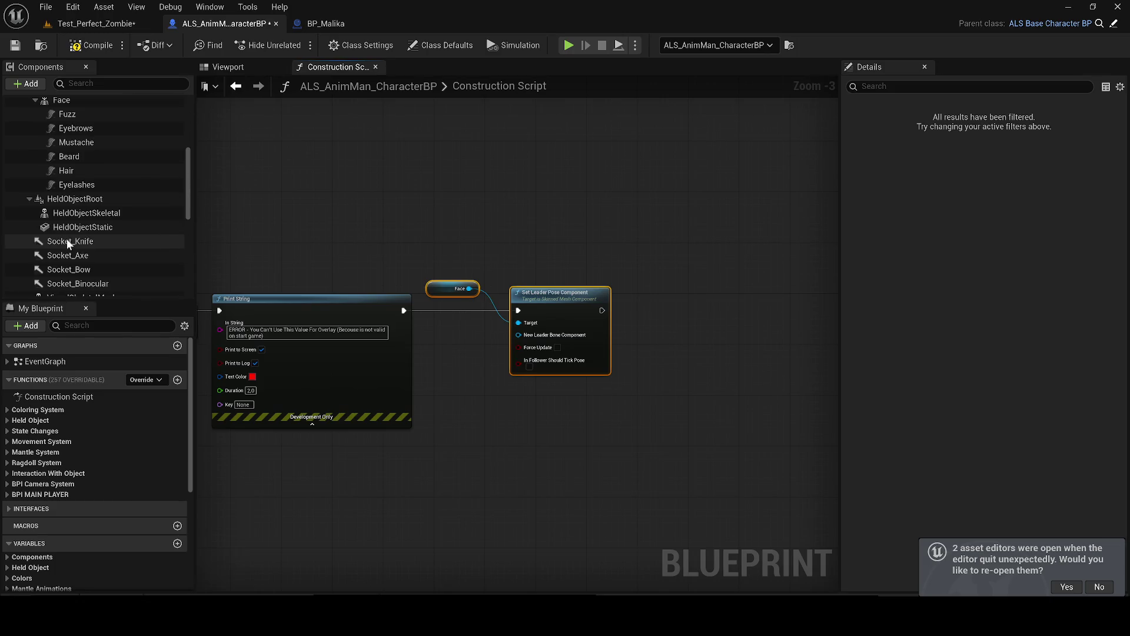
scroll(104, 249, "up", 4)
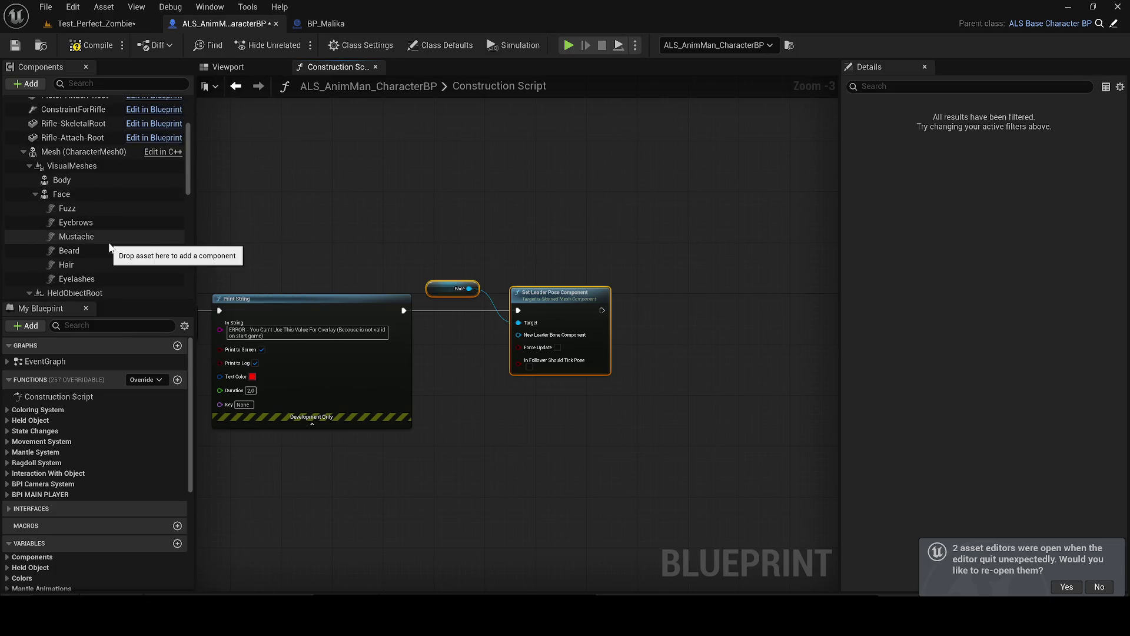
left_click(34, 194)
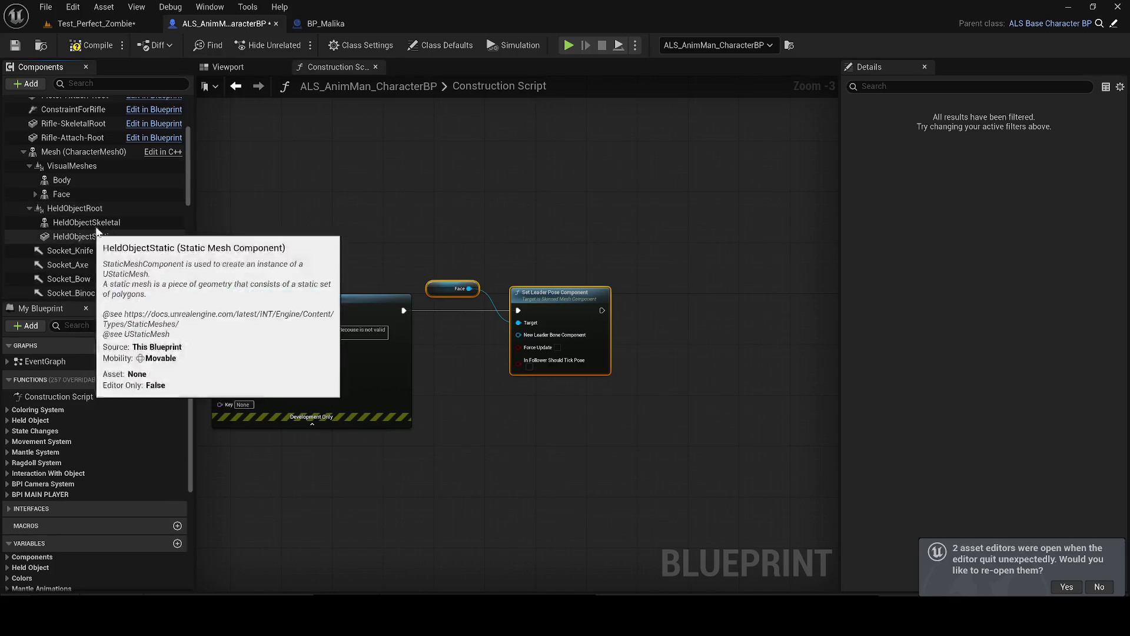
scroll(110, 271, "down", 2)
mouse_move(112, 273)
left_mouse_down()
mouse_move(424, 331)
mouse_move(448, 370)
mouse_move(531, 334)
left_mouse_up()
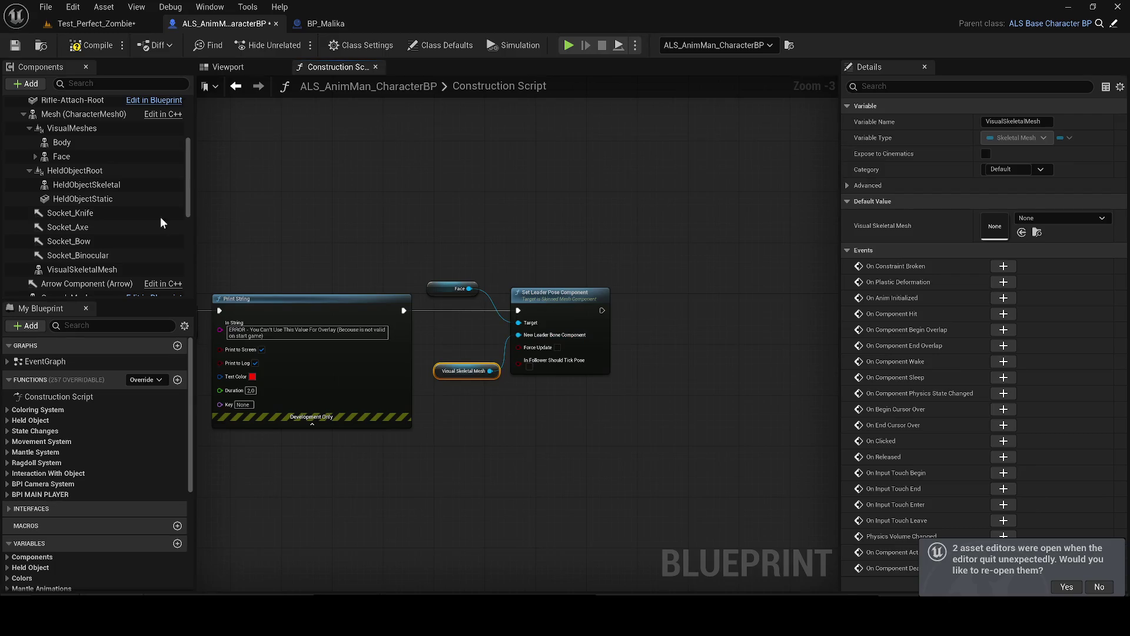
left_click_drag(61, 142, 445, 262)
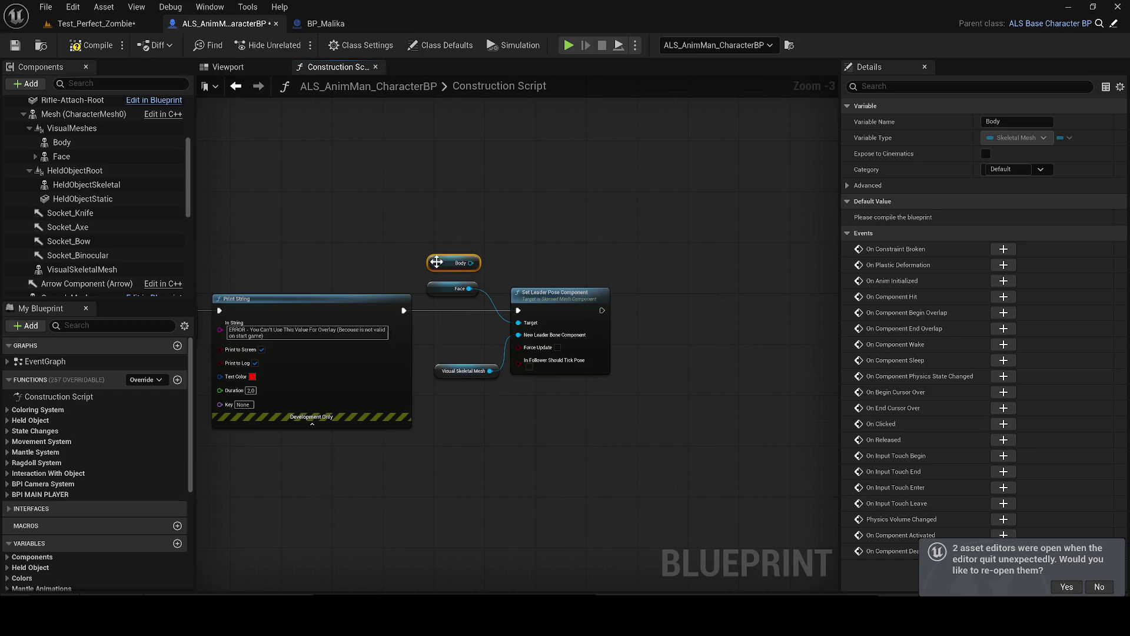
left_click(228, 66)
left_click(92, 45)
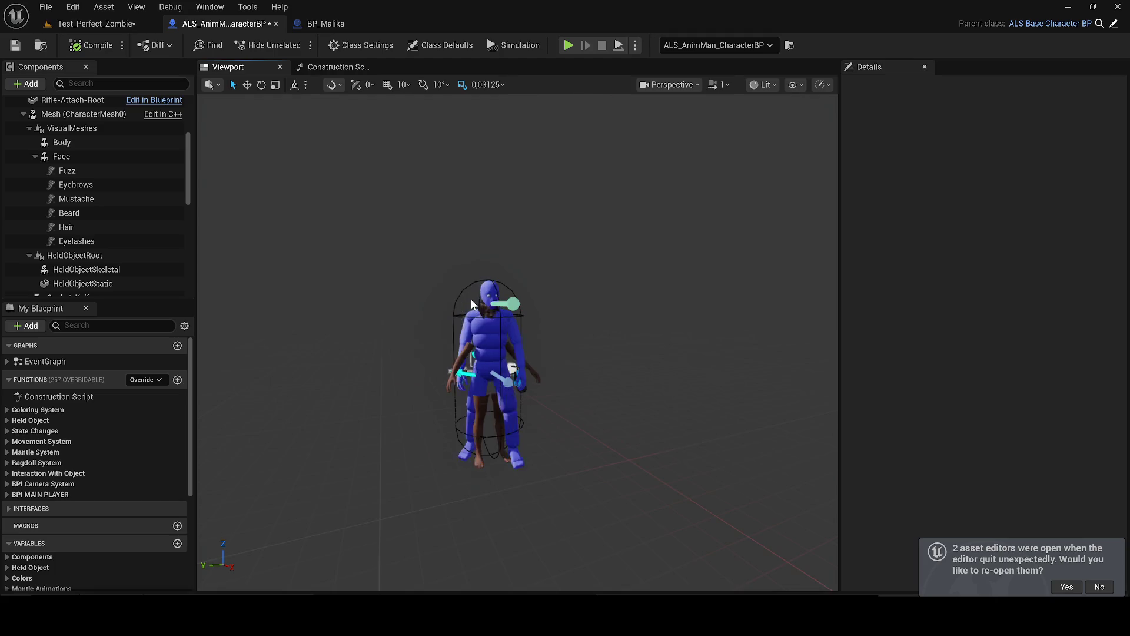
Step: Play-test Test_Perfect_Zombie, walking the character forward, then return to the blueprint
left_click(15, 45)
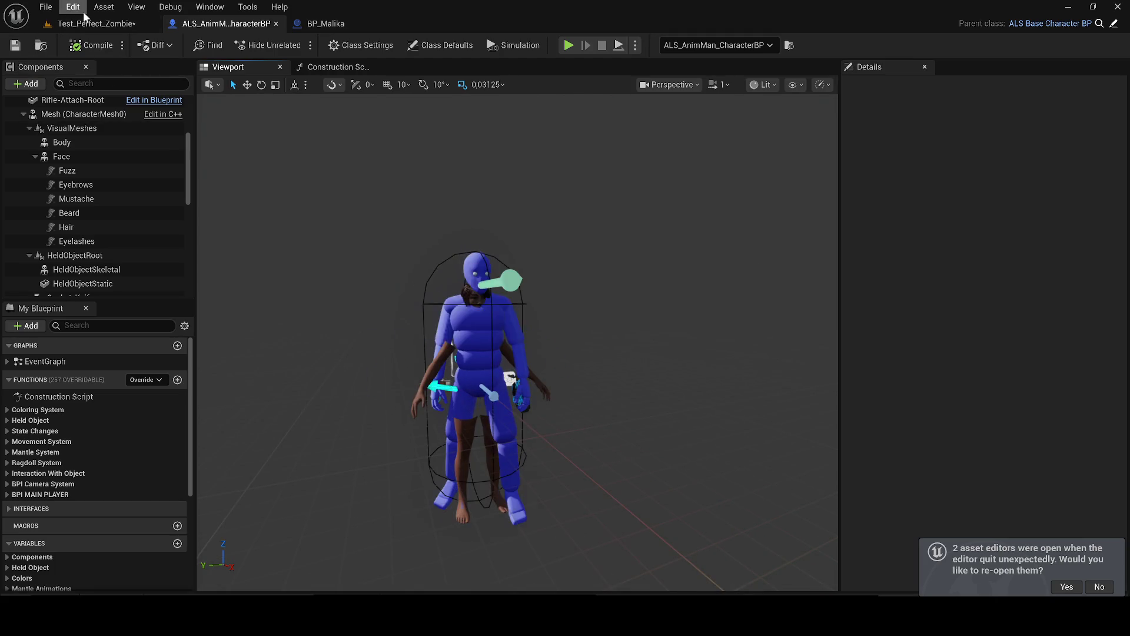
left_click(93, 24)
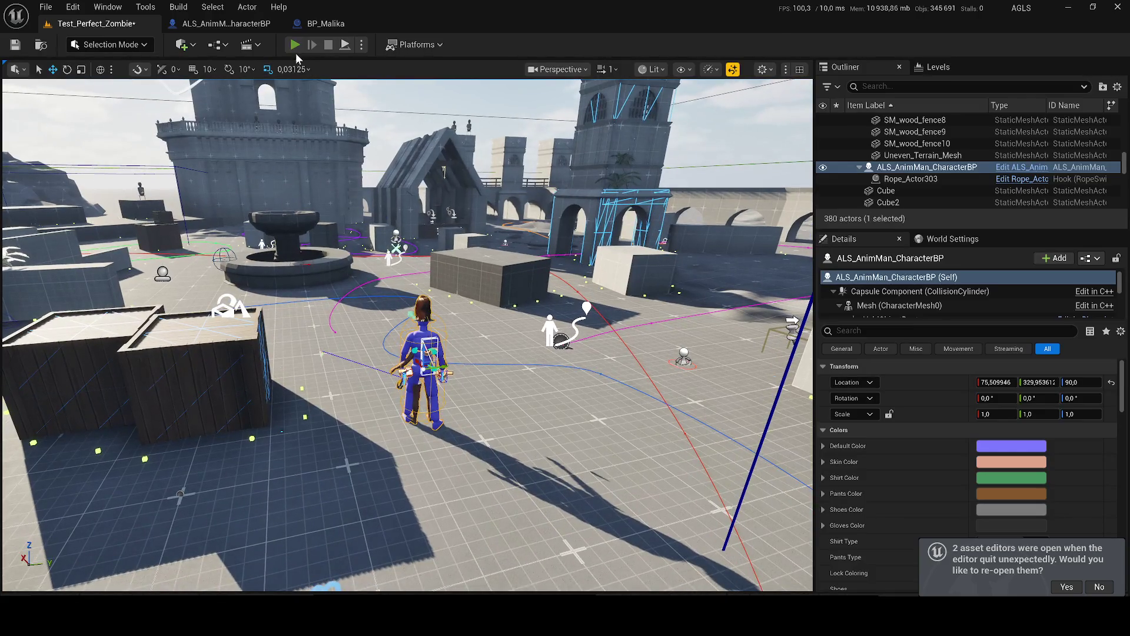
left_click(294, 45)
key("w")
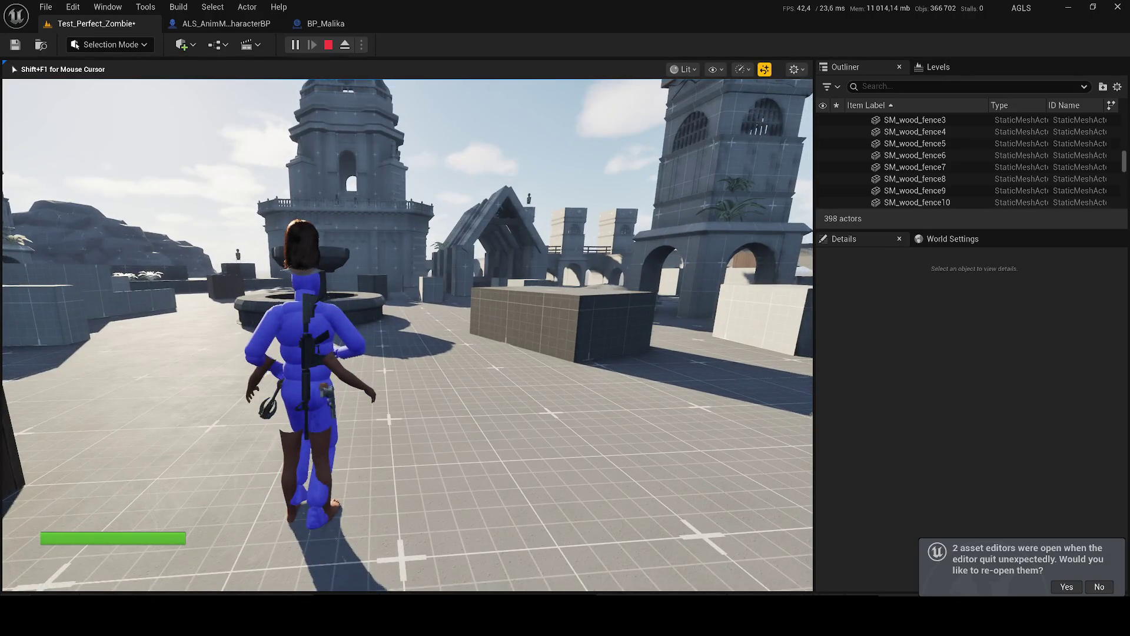
key("Escape")
left_click(226, 24)
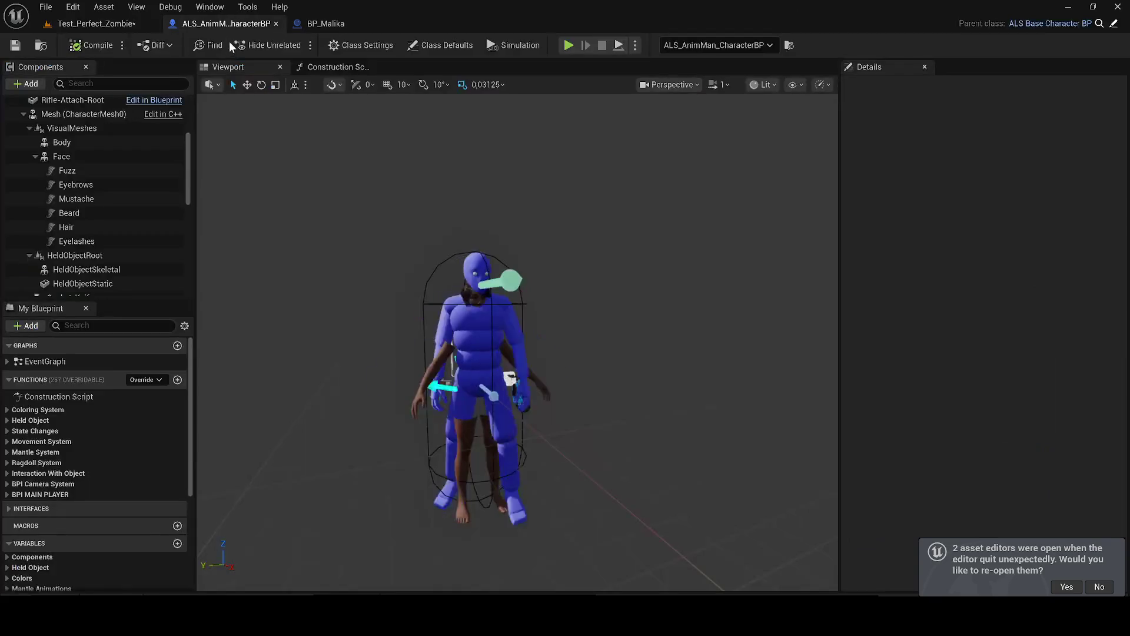
Step: Run a second play test and return to the ALS_AnimMan_CharacterBP editor
left_click(97, 23)
left_click(295, 44)
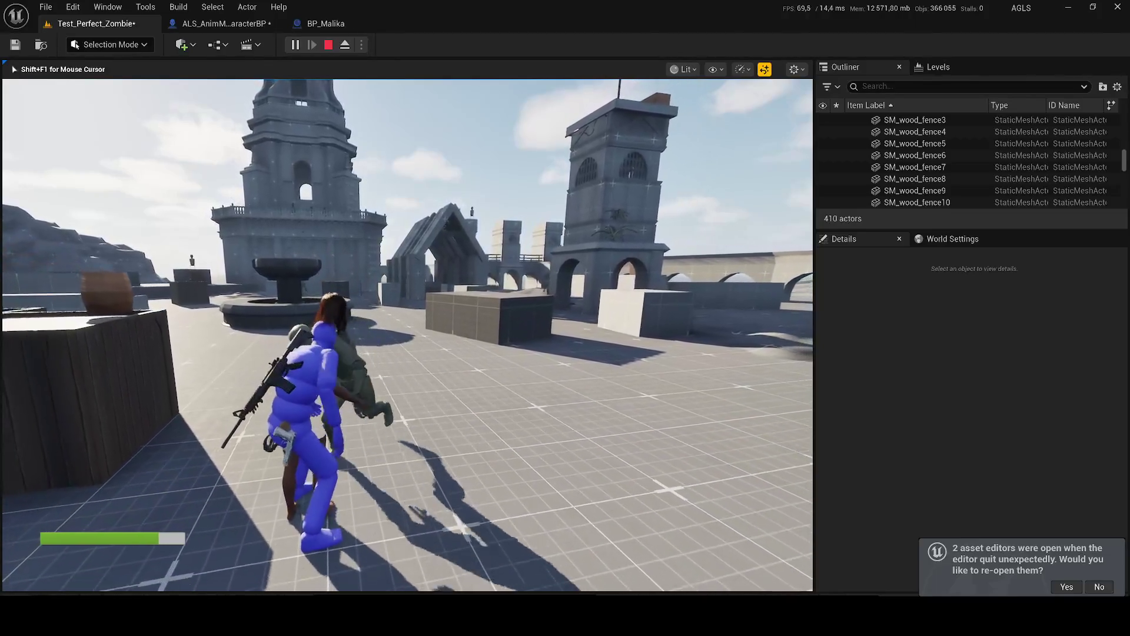
key("Escape")
left_click(222, 23)
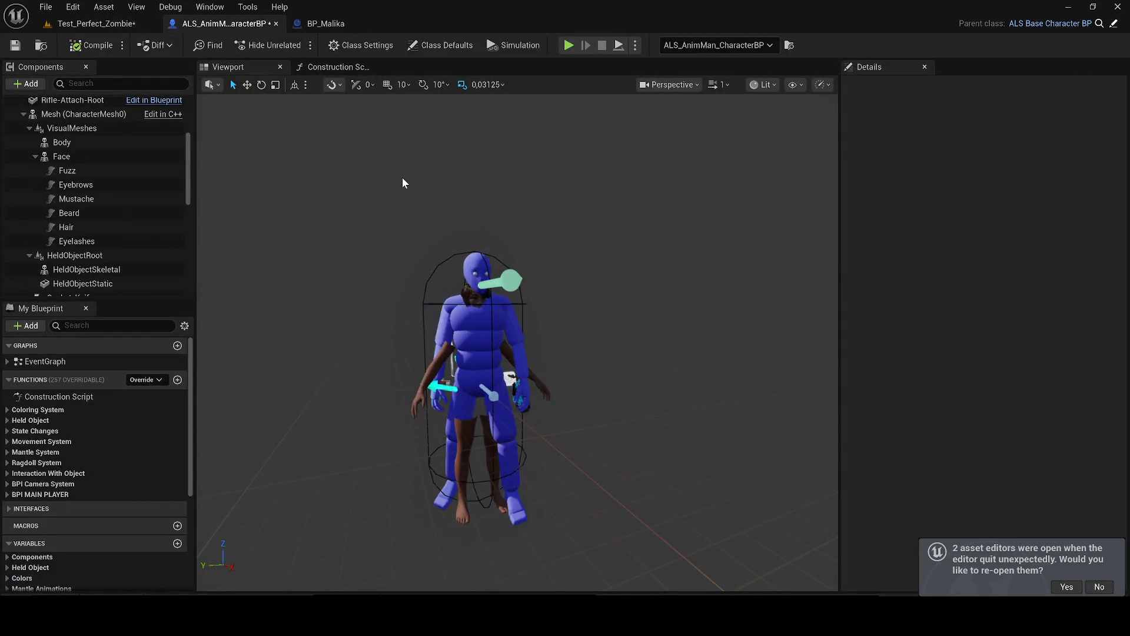
Step: Inspect VisualSkeletalMesh and drag it onto Mesh (CharacterMesh0)
left_click(35, 156)
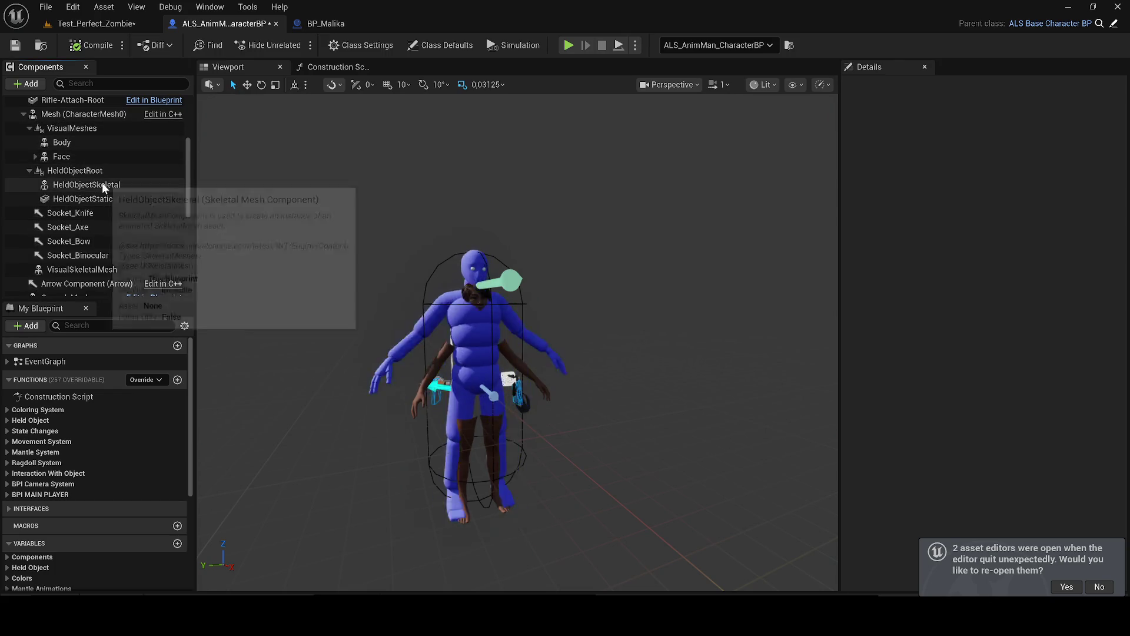
left_click(89, 272)
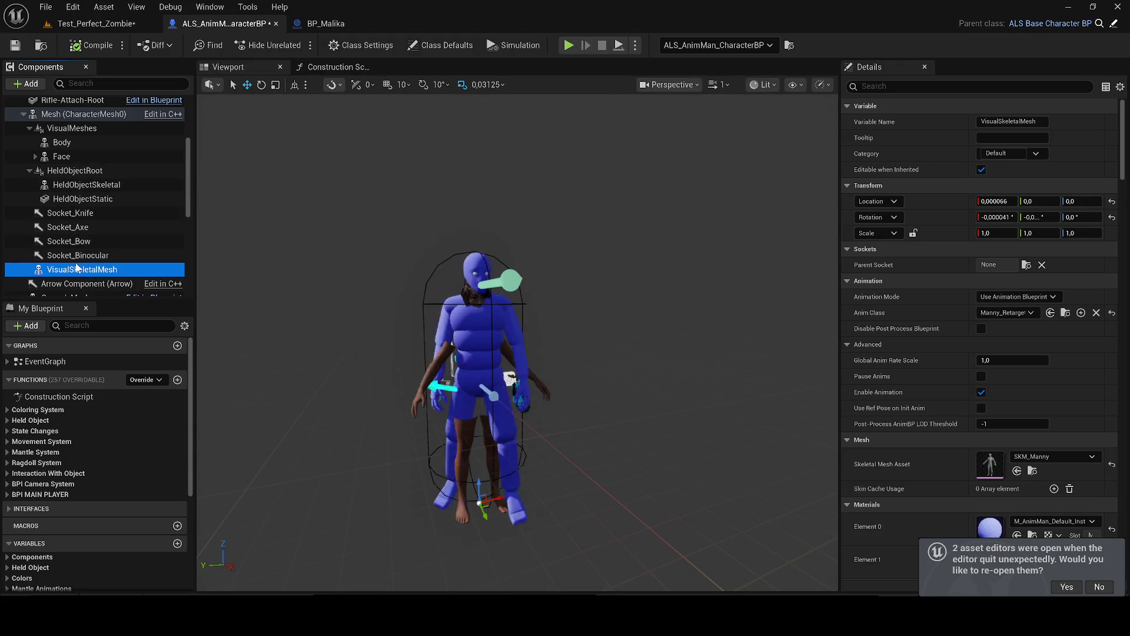
left_click(23, 114)
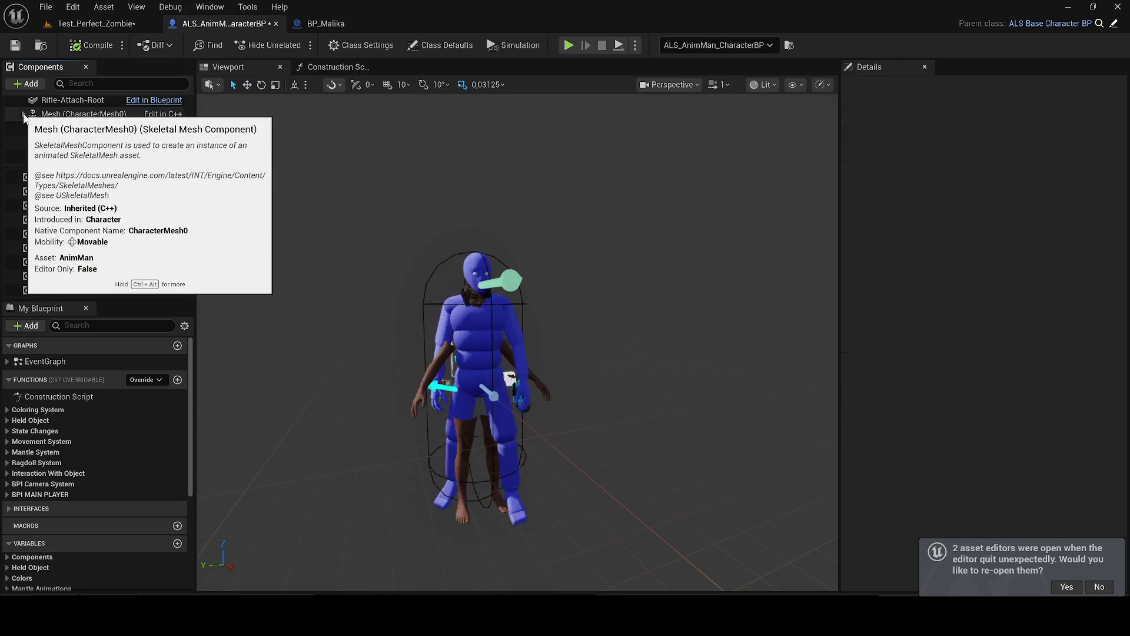
left_click(23, 115)
mouse_move(82, 270)
left_mouse_down()
mouse_move(96, 272)
mouse_move(100, 152)
mouse_move(65, 112)
mouse_move(64, 121)
left_mouse_up()
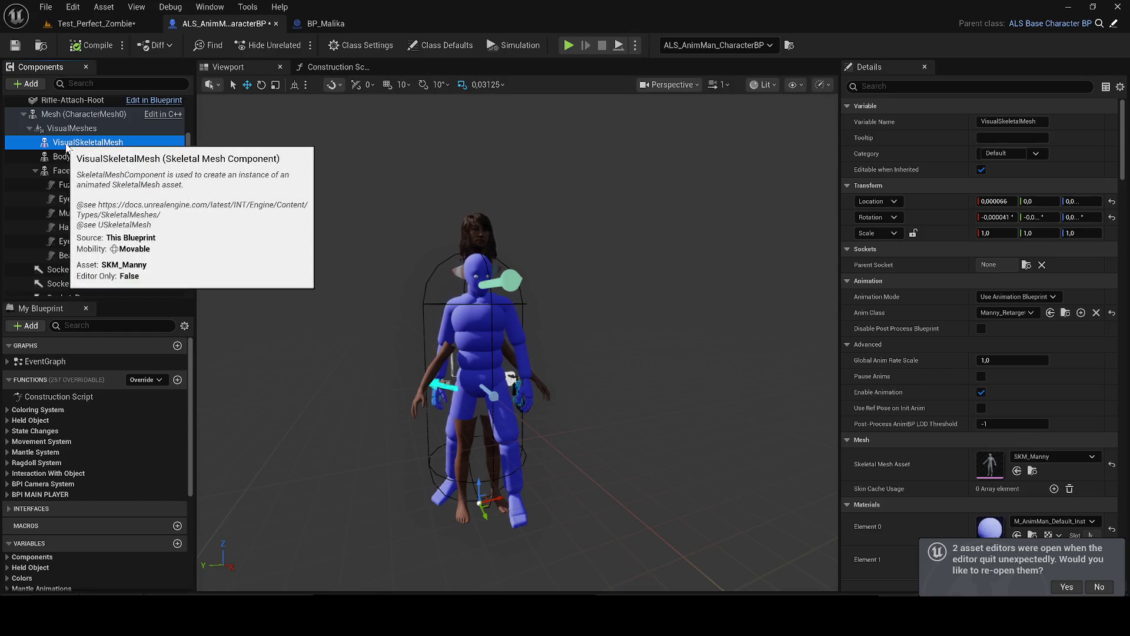
left_click_drag(67, 146, 61, 127)
Step: Adjust VisualSkeletalMesh's placement under the character Mesh in the component hierarchy
scroll(91, 168, "up", 5)
scroll(100, 247, "down", 6)
scroll(100, 212, "down", 4)
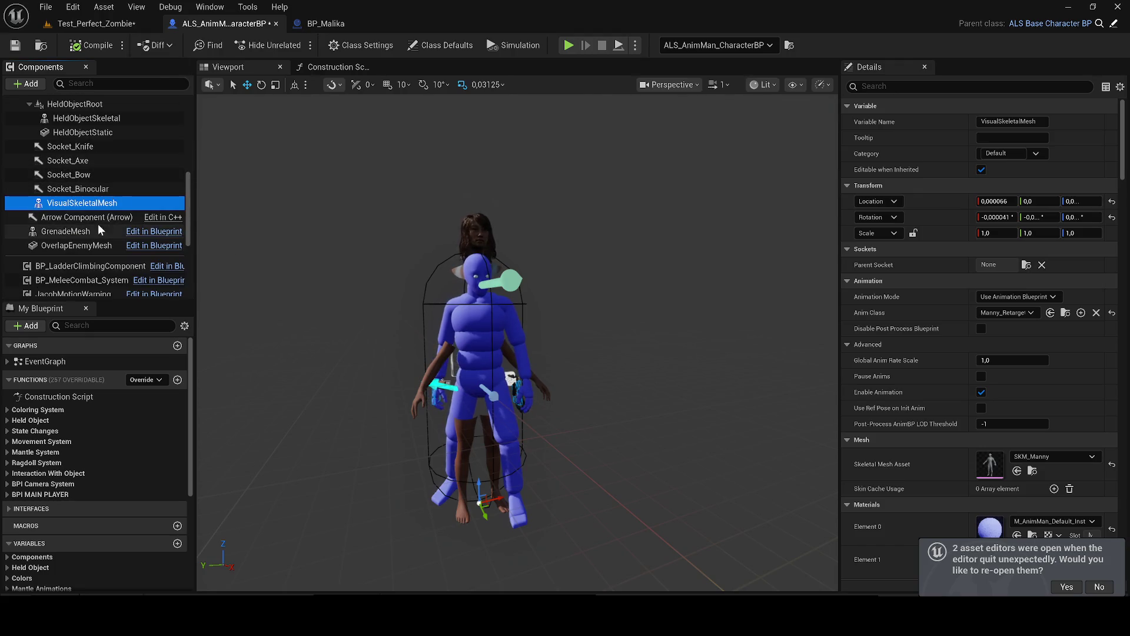
scroll(88, 219, "up", 3)
scroll(82, 221, "down", 3)
mouse_move(89, 203)
left_mouse_down()
mouse_move(104, 182)
mouse_move(128, 193)
mouse_move(114, 139)
mouse_move(129, 129)
left_mouse_up()
scroll(112, 189, "up", 4)
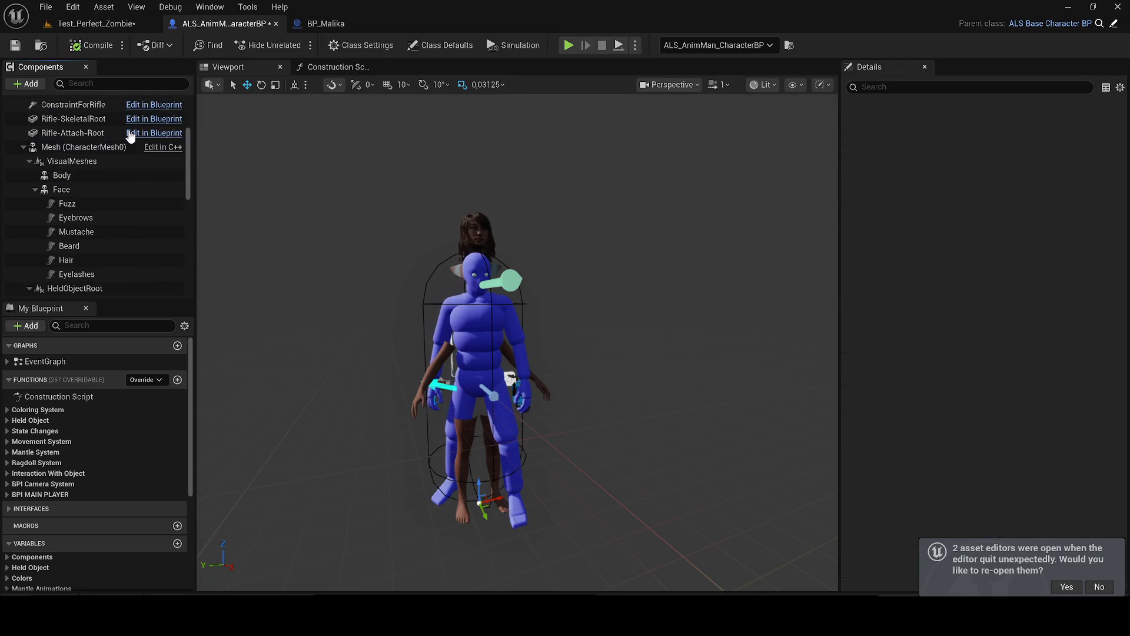
left_click(23, 147)
scroll(125, 188, "up", 3)
mouse_move(125, 189)
left_mouse_down()
mouse_move(125, 132)
mouse_move(80, 265)
left_mouse_up()
scroll(126, 188, "up", 3)
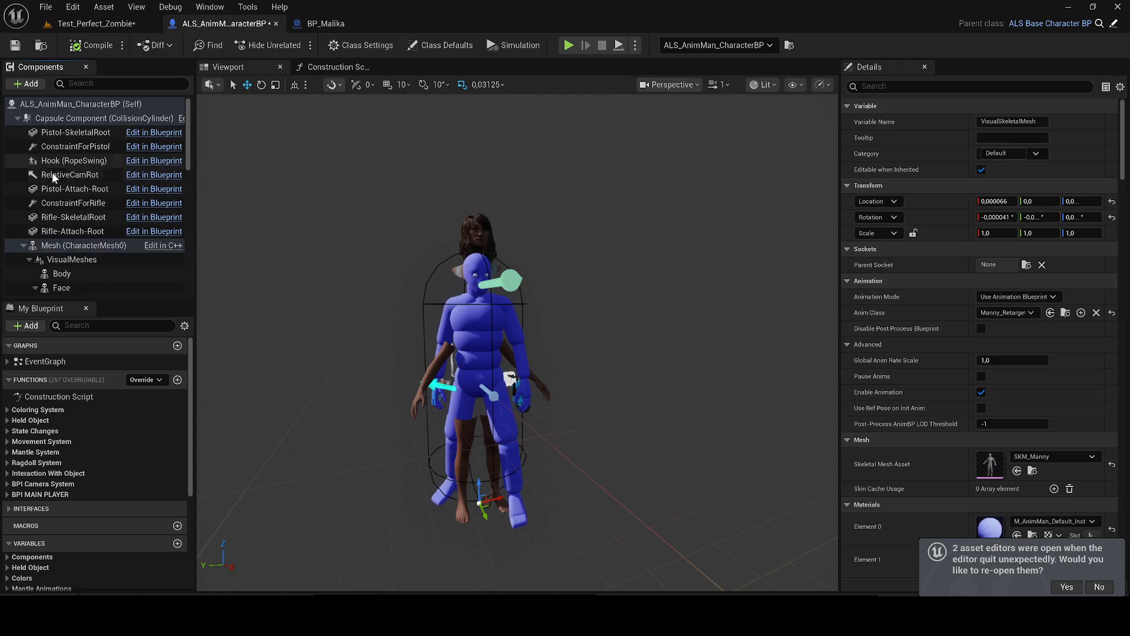
scroll(81, 219, "down", 3)
Step: Collapse Face, review VisualSkeletalMesh's properties, and return to the Test_Perfect_Zombie level
left_click(31, 213)
left_click(34, 213)
scroll(77, 231, "up", 2)
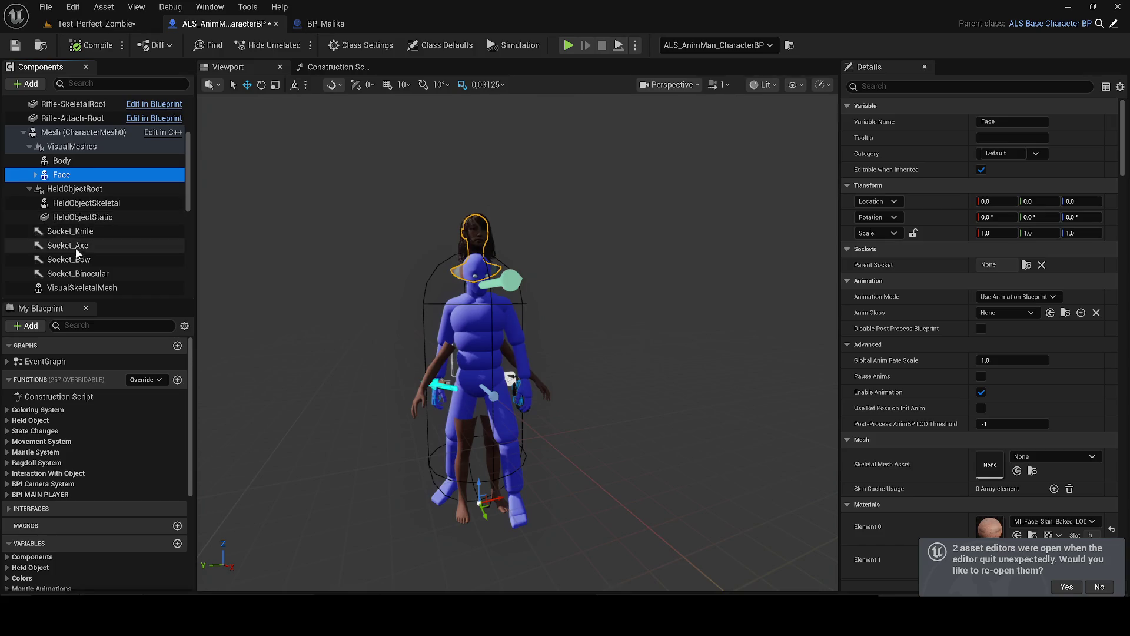
left_click(82, 286)
left_click(85, 22)
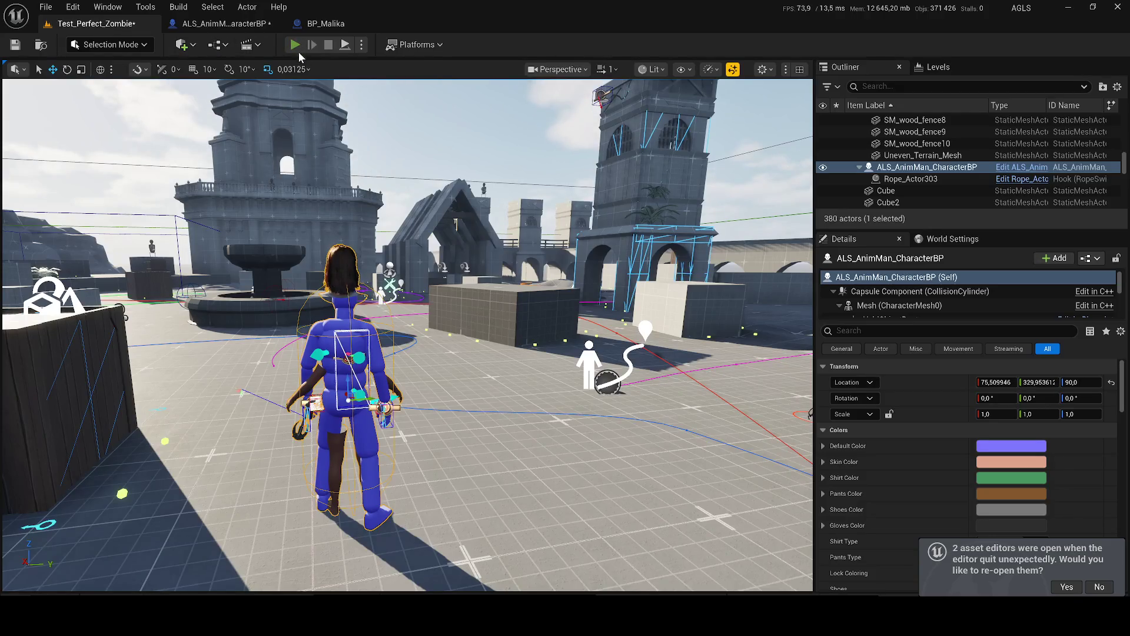
Step: Run a brief play test of Test_Perfect_Zombie, then return to ALS_AnimMan_CharacterBP
left_click(296, 47)
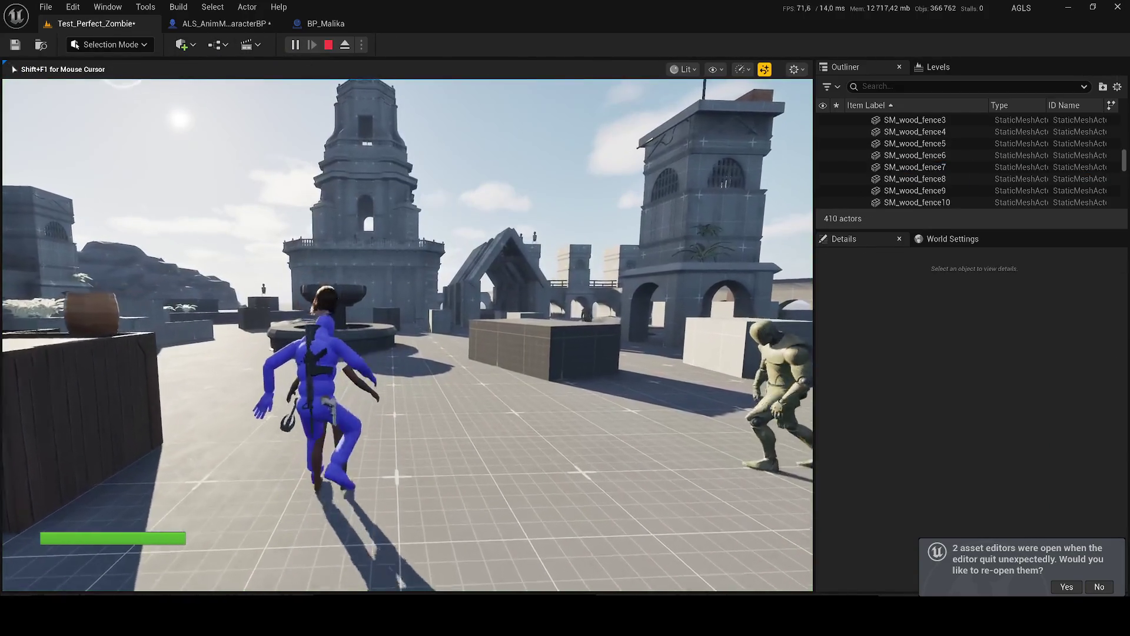
key("Escape")
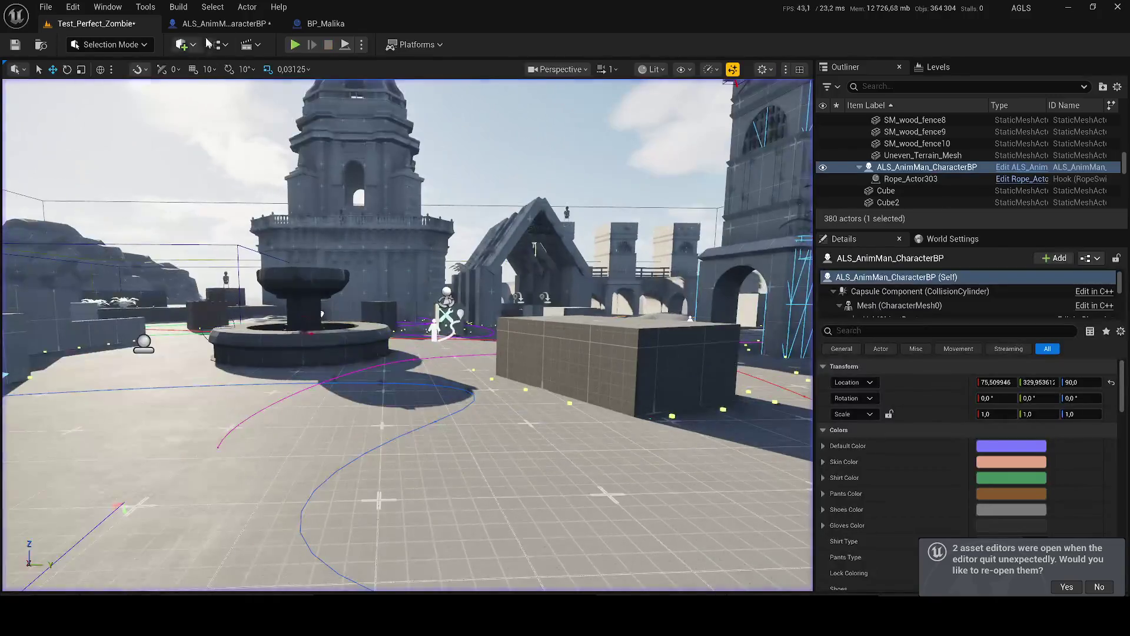
left_click(220, 24)
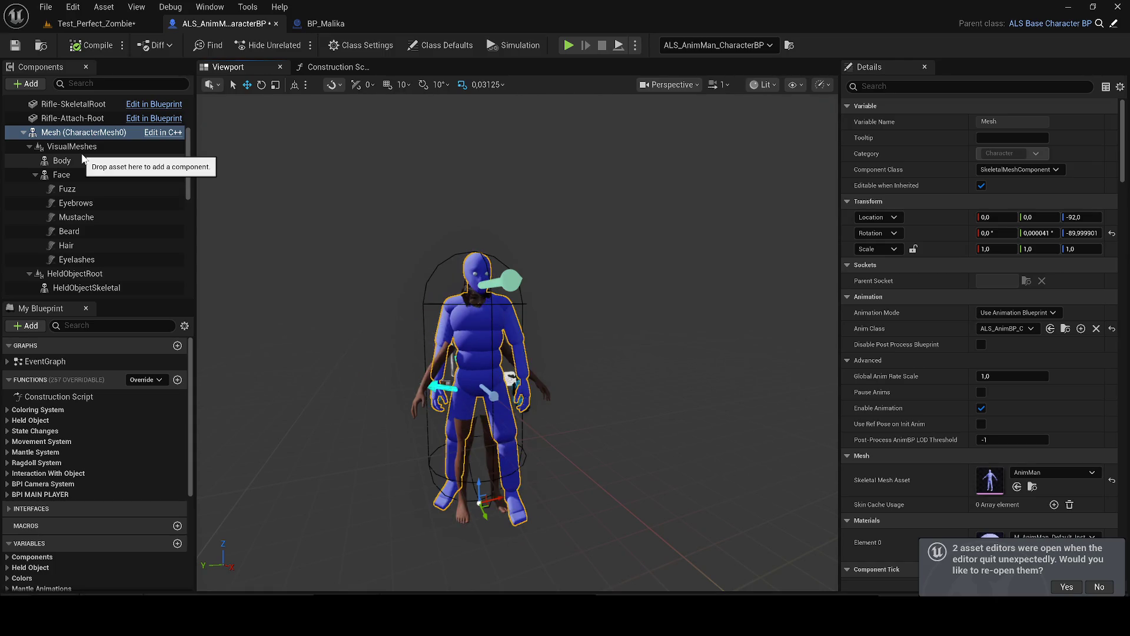
Step: Attach Socket_Bow, Socket_Axe, Socket_Knife and Socket_Binocular under VisualSkeletalMesh
left_click(26, 151)
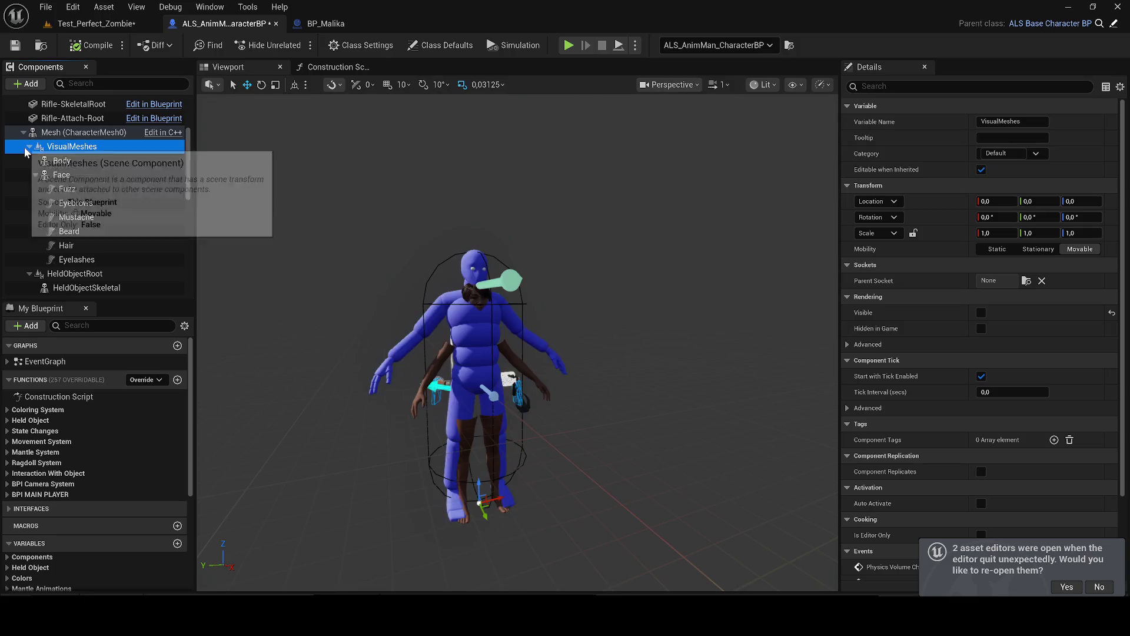
left_click(28, 148)
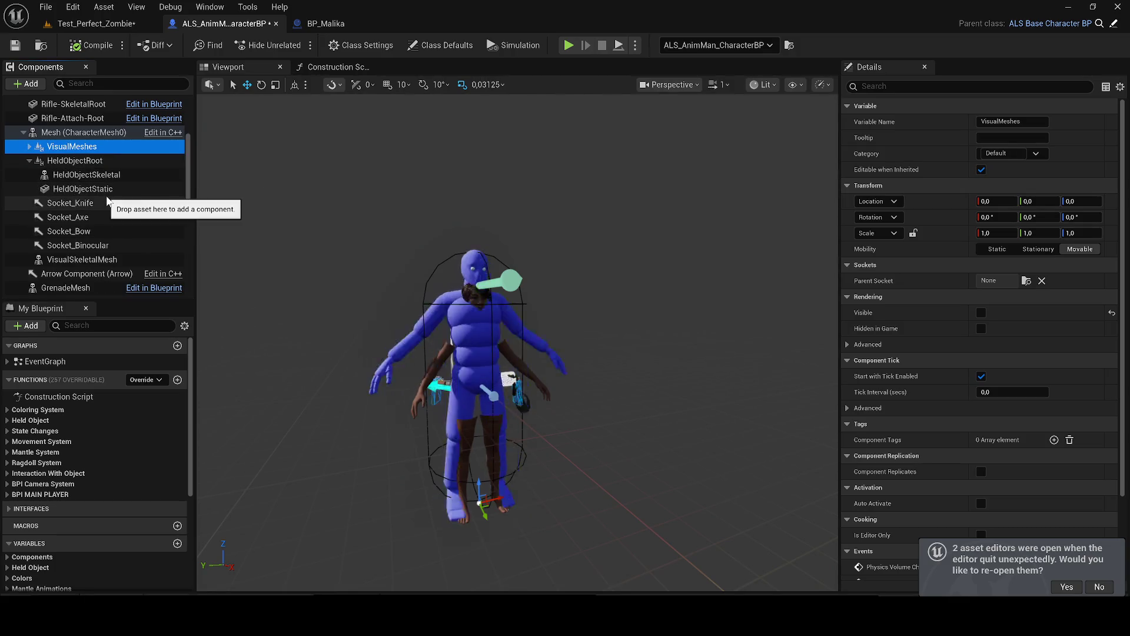
left_click(82, 245)
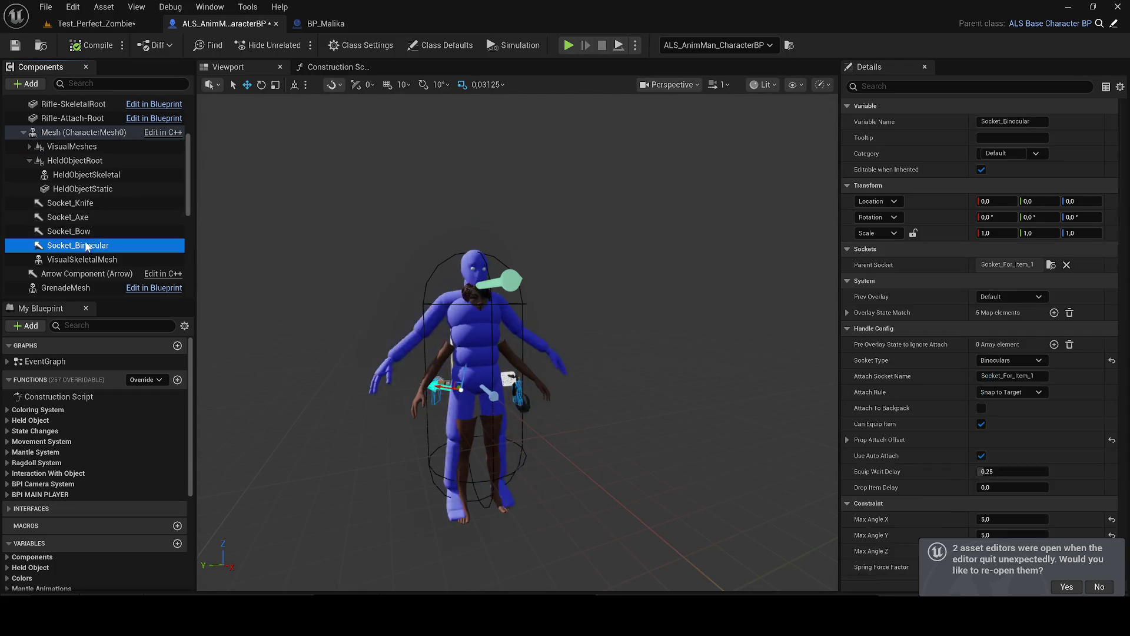
left_click(76, 203, "shift")
mouse_move(76, 203)
left_mouse_down()
mouse_move(122, 214)
mouse_move(82, 259)
left_mouse_up()
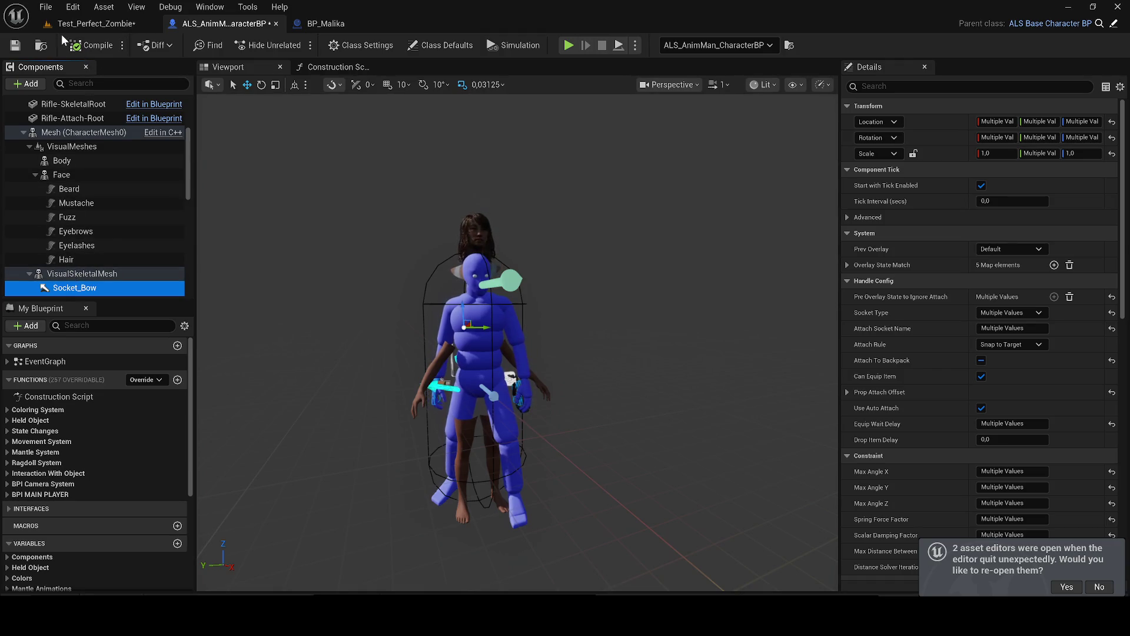
scroll(62, 200, "down", 3)
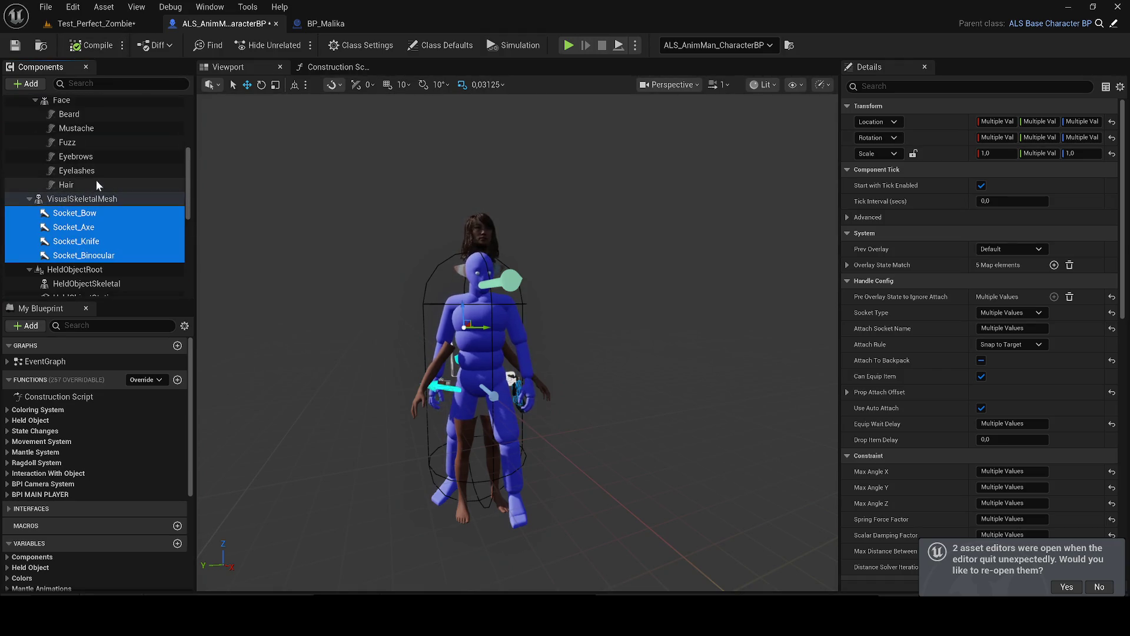
Step: Play-test the level with Alt+P, stop with F8, and return to the Blueprint
left_click(94, 23)
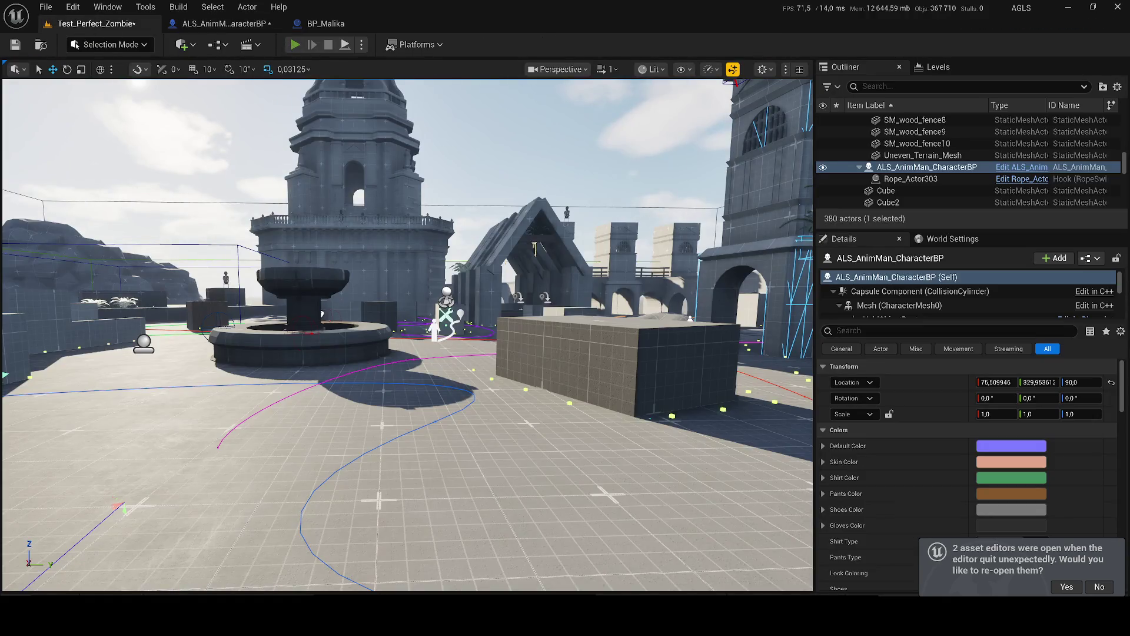
key("alt+p")
key("w")
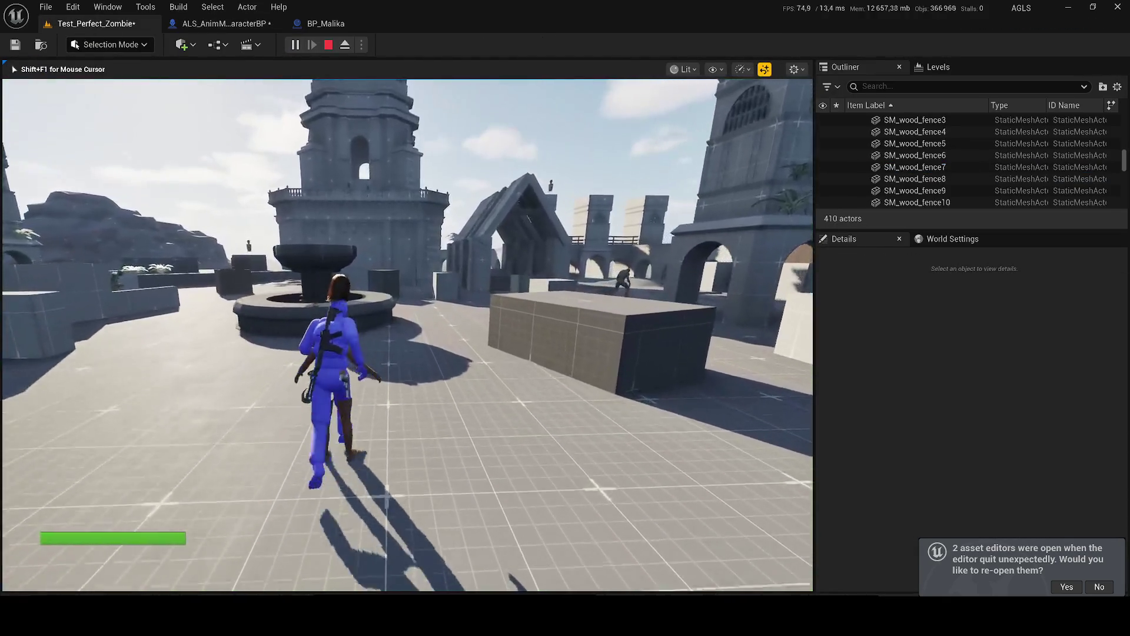
key("F8")
left_click(223, 24)
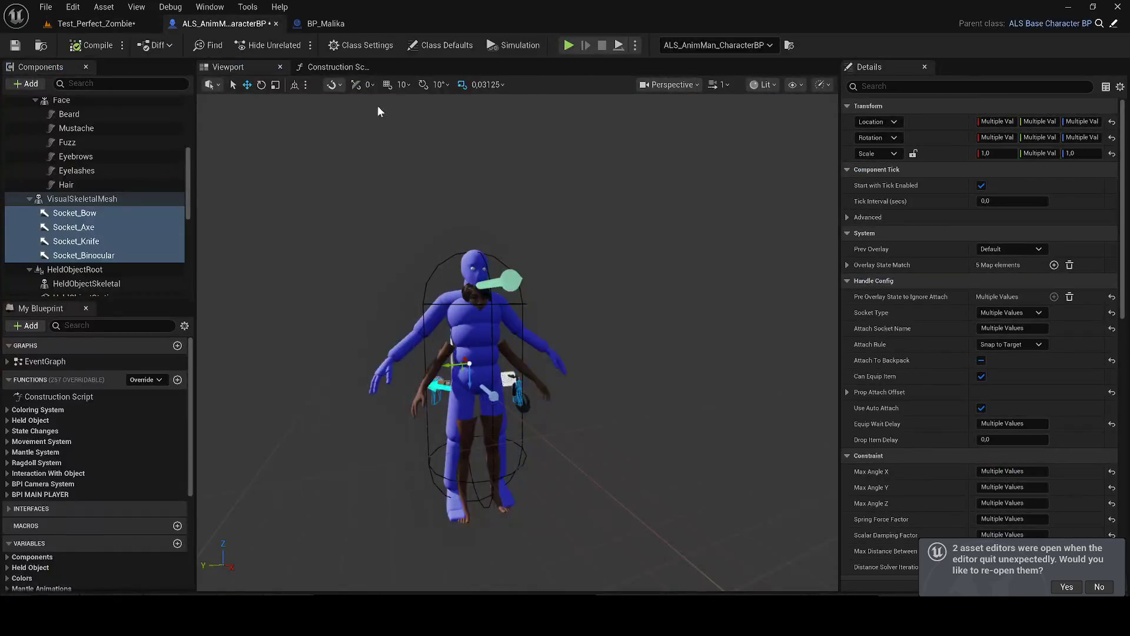
left_click(338, 67)
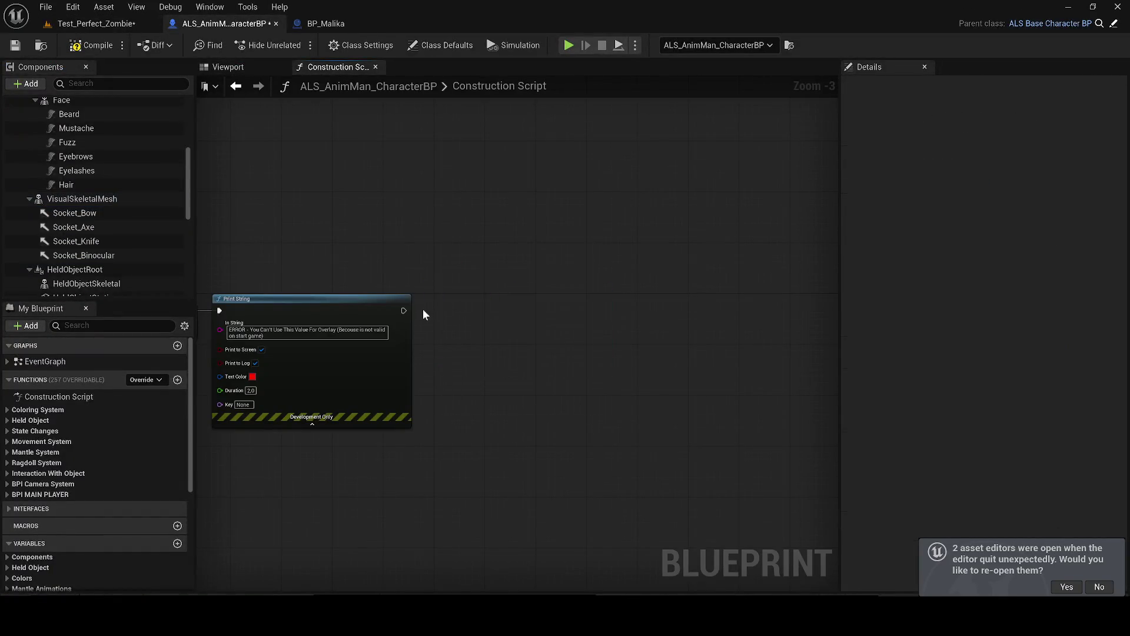
mouse_move(482, 326)
left_mouse_down()
mouse_move(423, 324)
mouse_move(406, 340)
left_mouse_up()
mouse_move(582, 332)
left_mouse_down()
mouse_move(505, 338)
mouse_move(521, 341)
mouse_move(562, 275)
left_mouse_up()
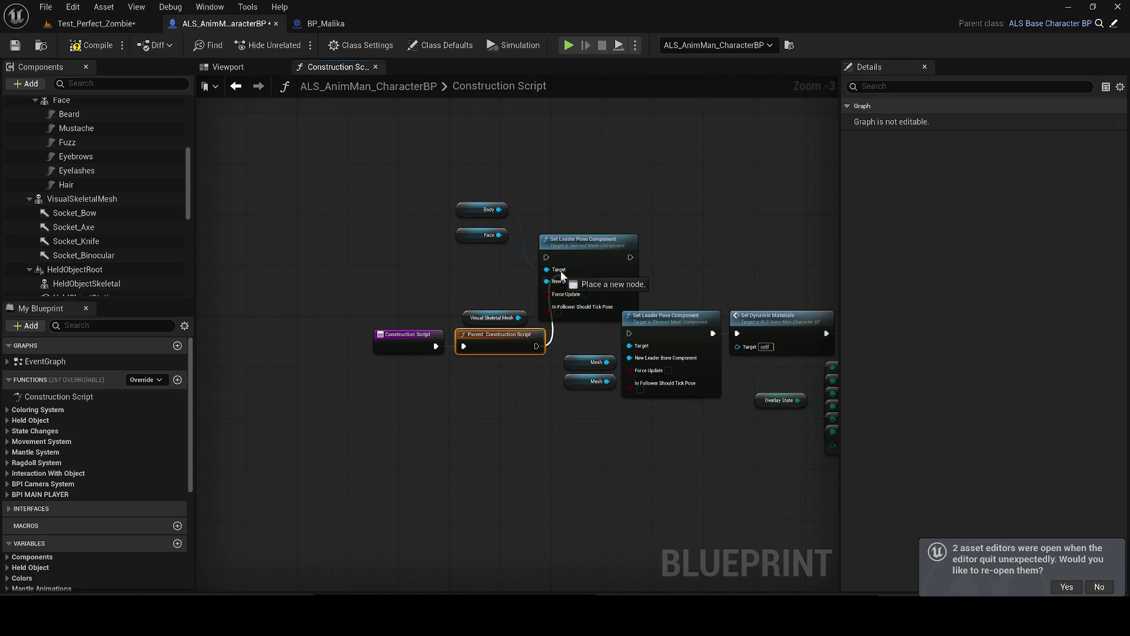
left_click(221, 66)
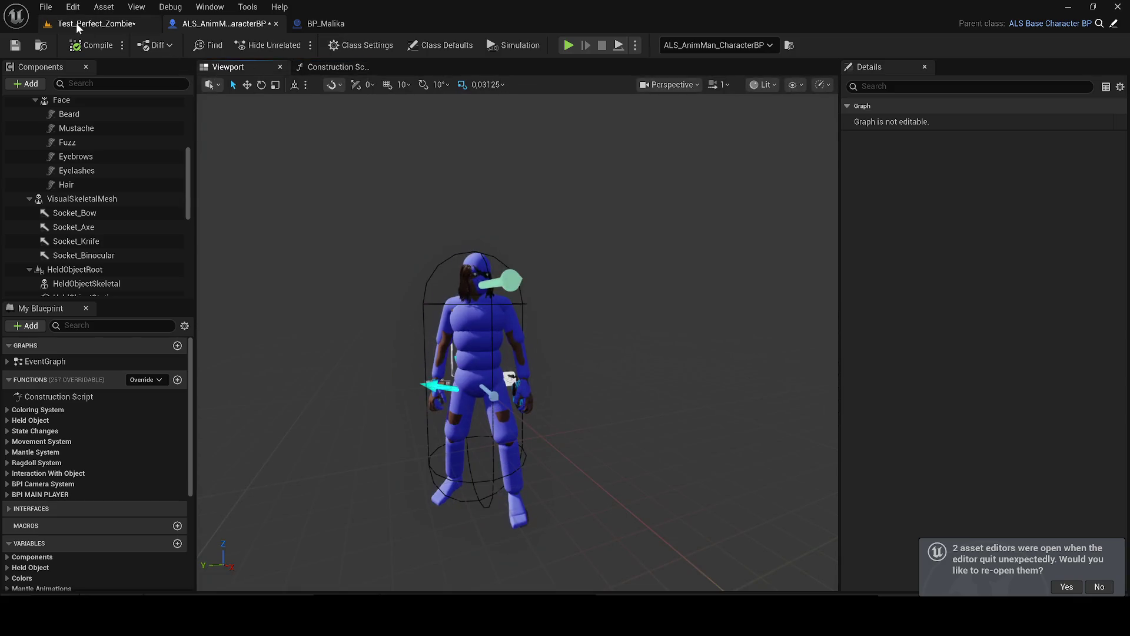
Step: Play-test Test_Perfect_Zombie again and return to the ALS_AnimMan_CharacterBP Blueprint
left_click(95, 23)
left_click(292, 44)
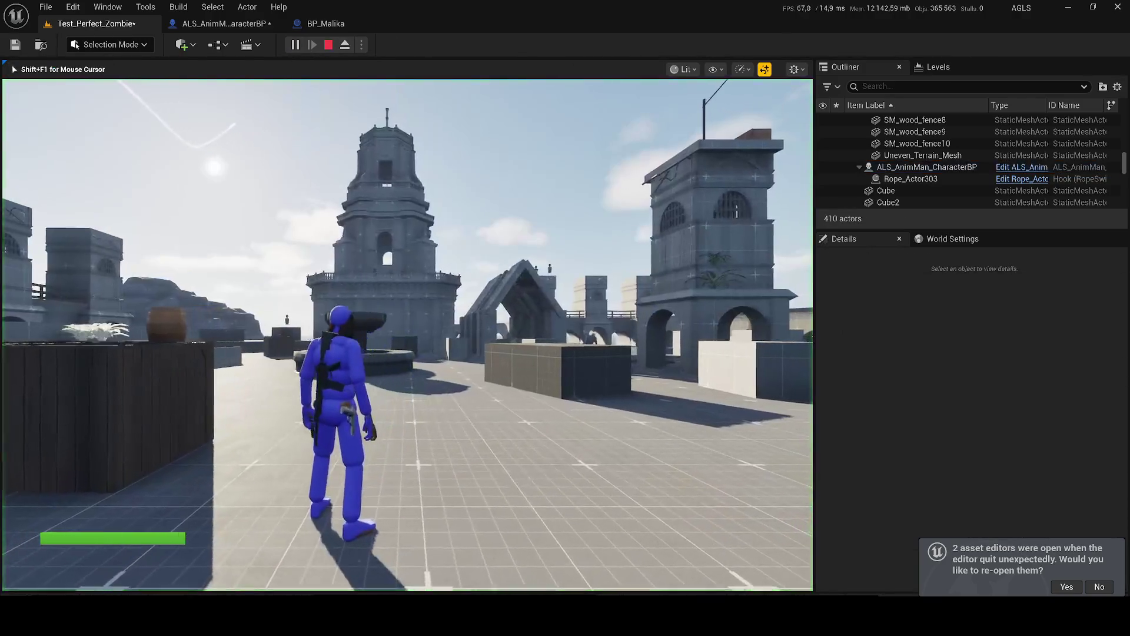
key("Escape")
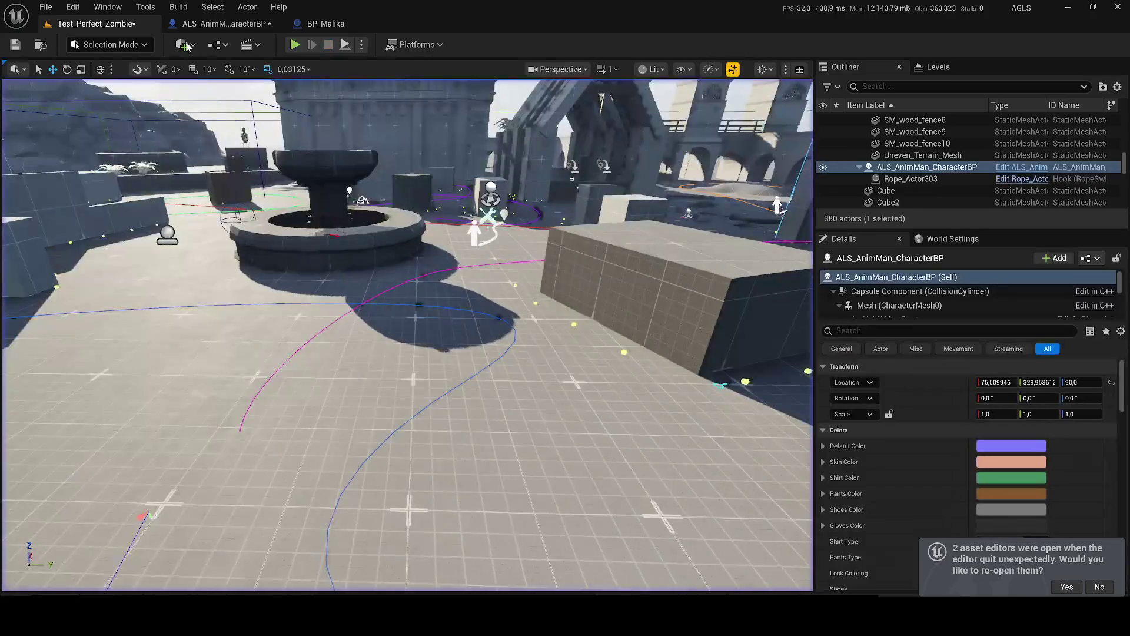
left_click(224, 23)
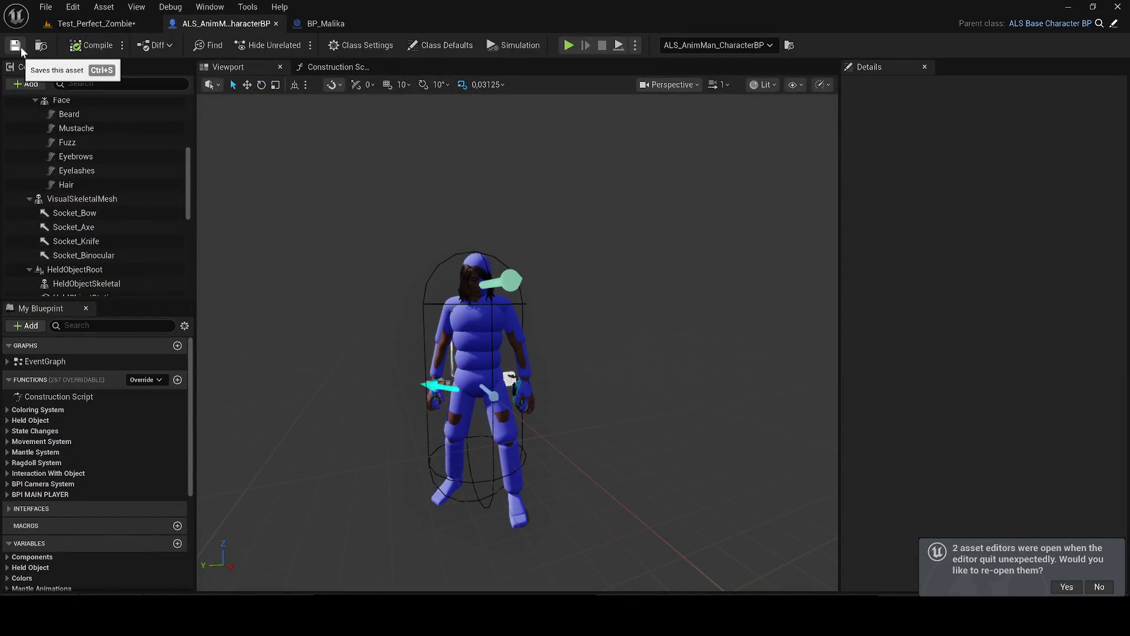
Step: Save all modified content, then browse skeletal mesh assets for the main Mesh component
key("ctrl+shift+s")
key("Return")
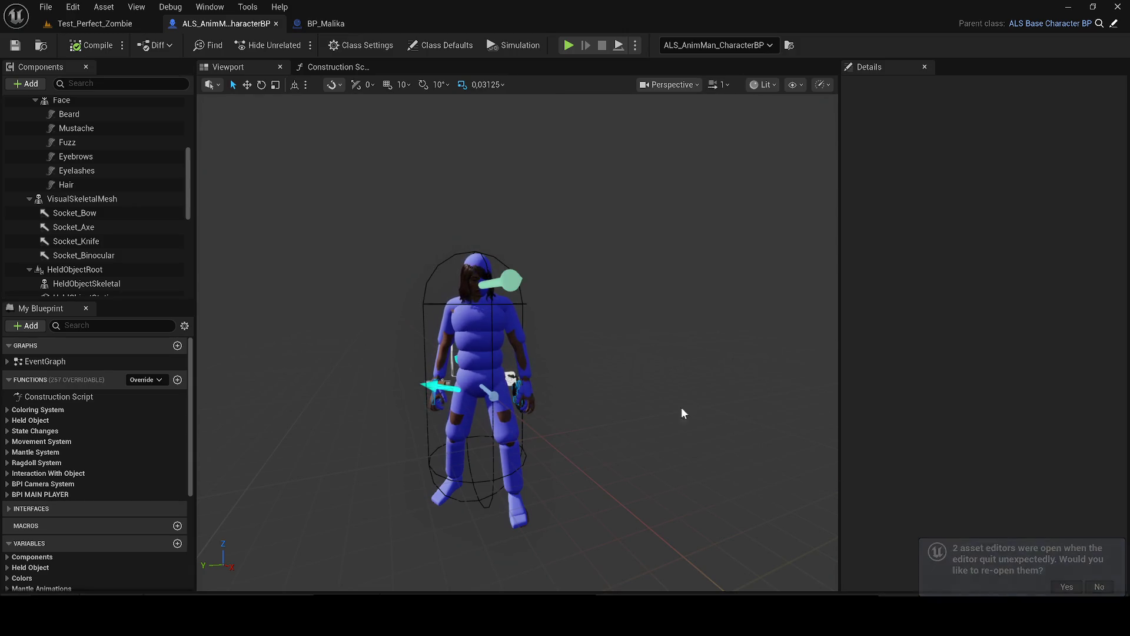
left_click(486, 353)
left_click(1071, 474)
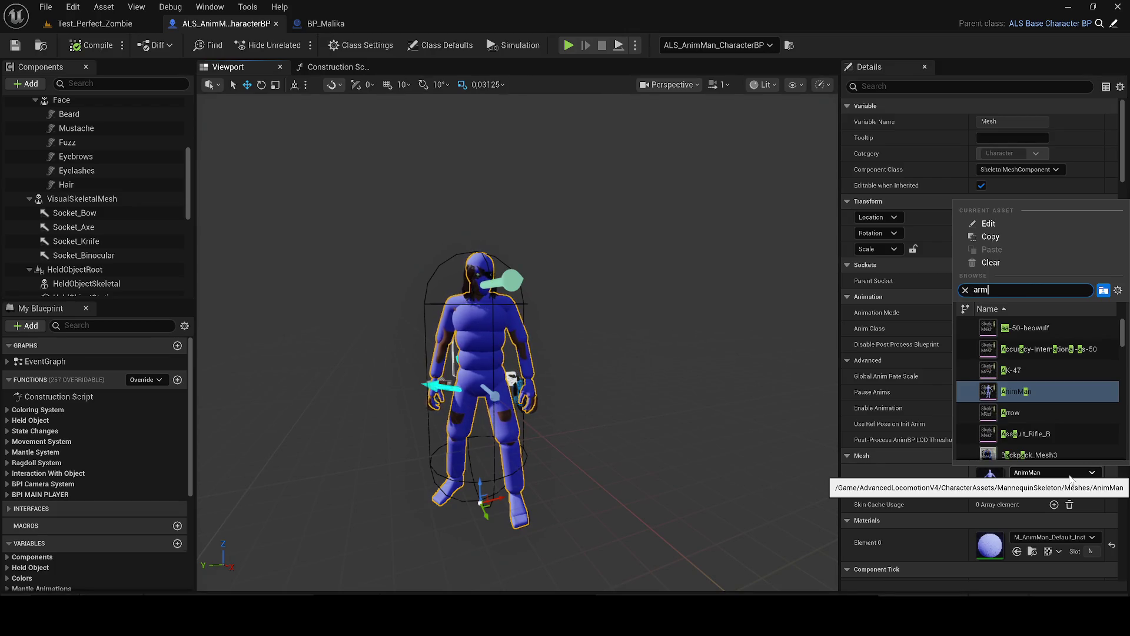
Step: Assign Heavy_Armor to the character's Mesh and briefly play-test Test_Perfect_Zombie with it
type("o")
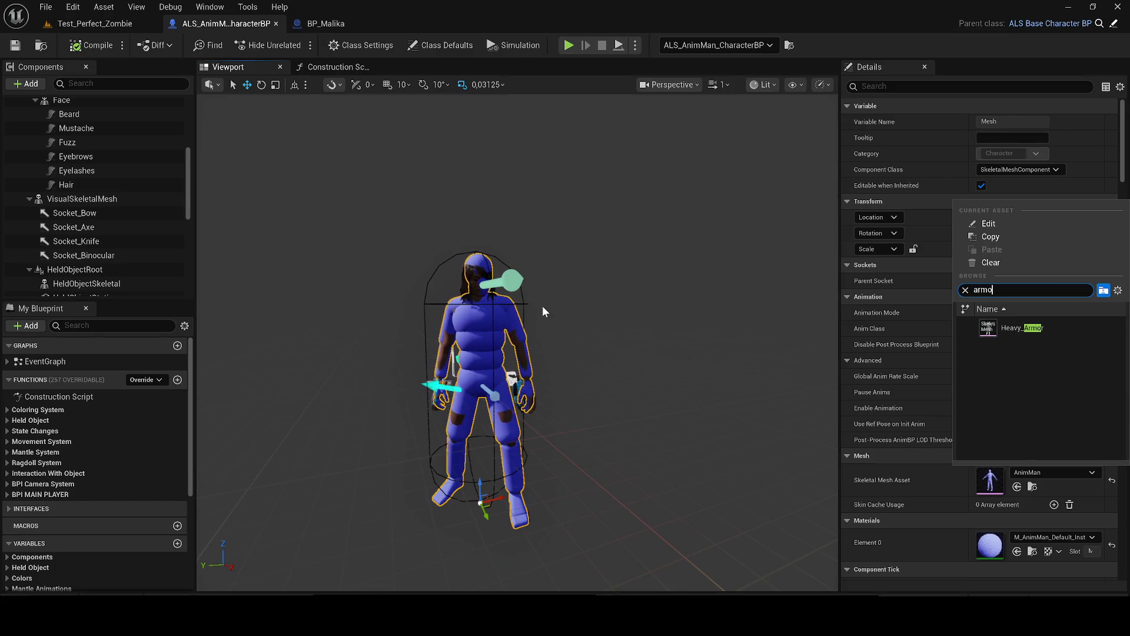
key("Return")
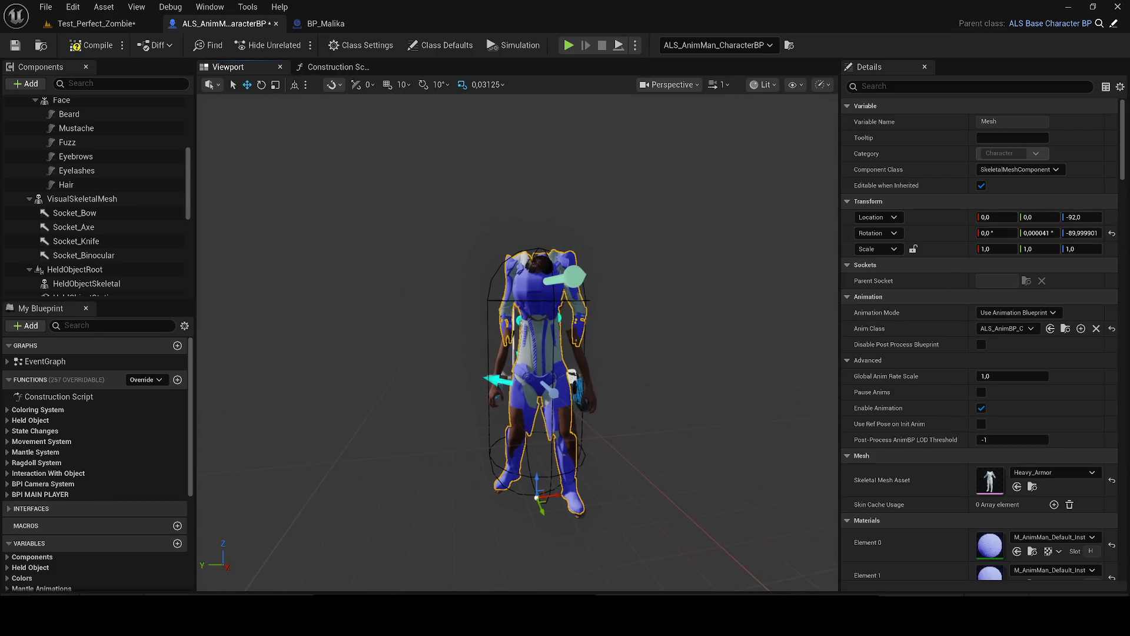
left_click(96, 23)
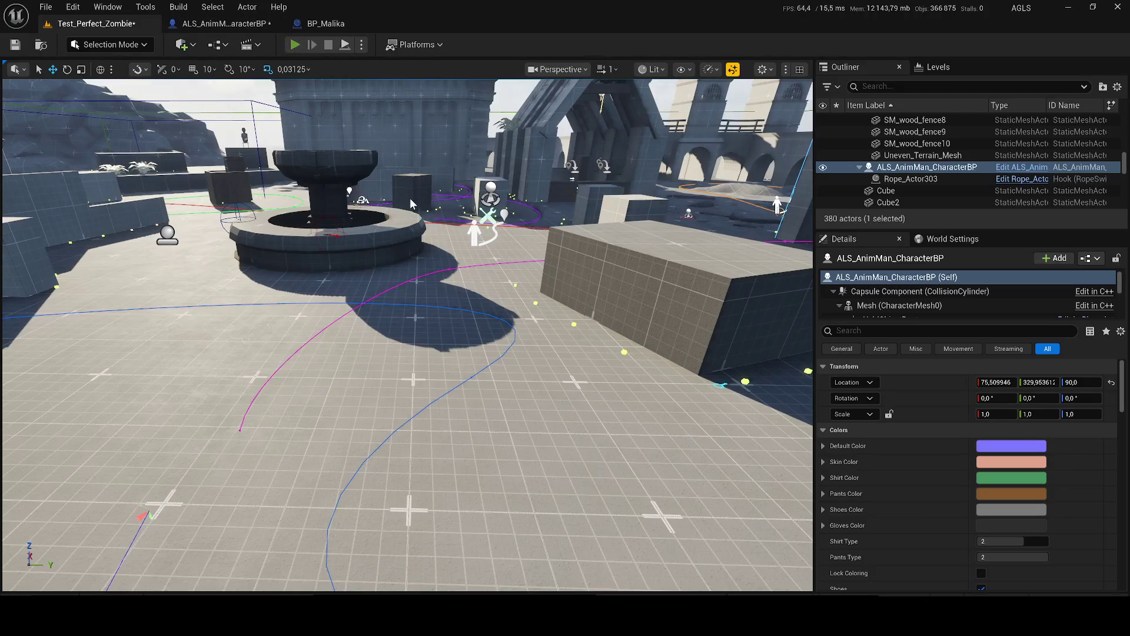
left_click(295, 45)
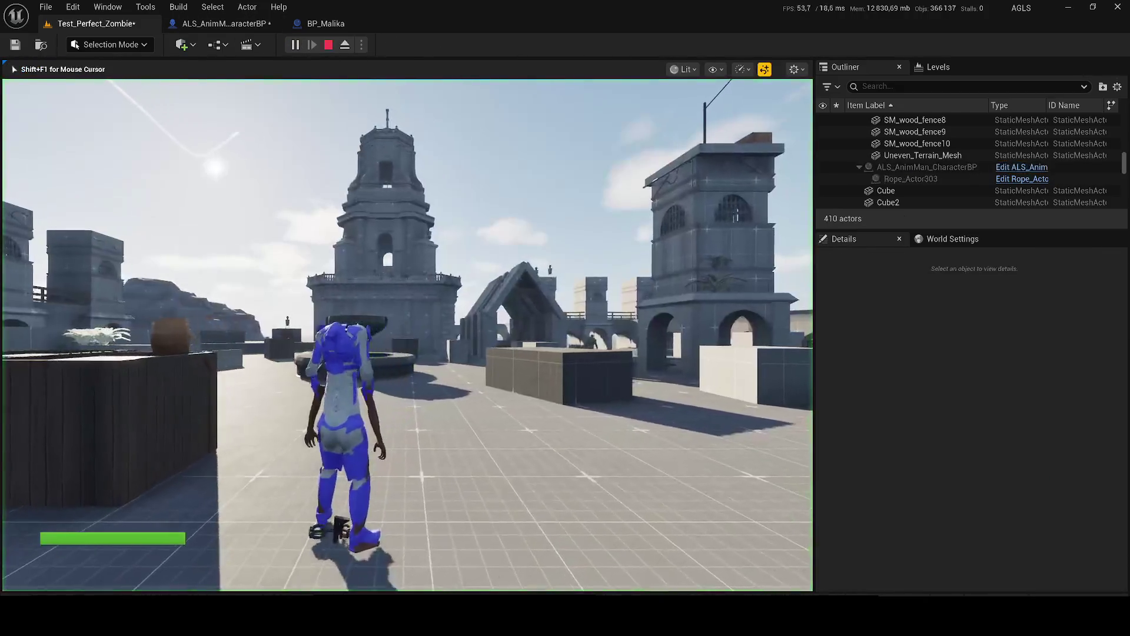
key("Escape")
left_click(221, 24)
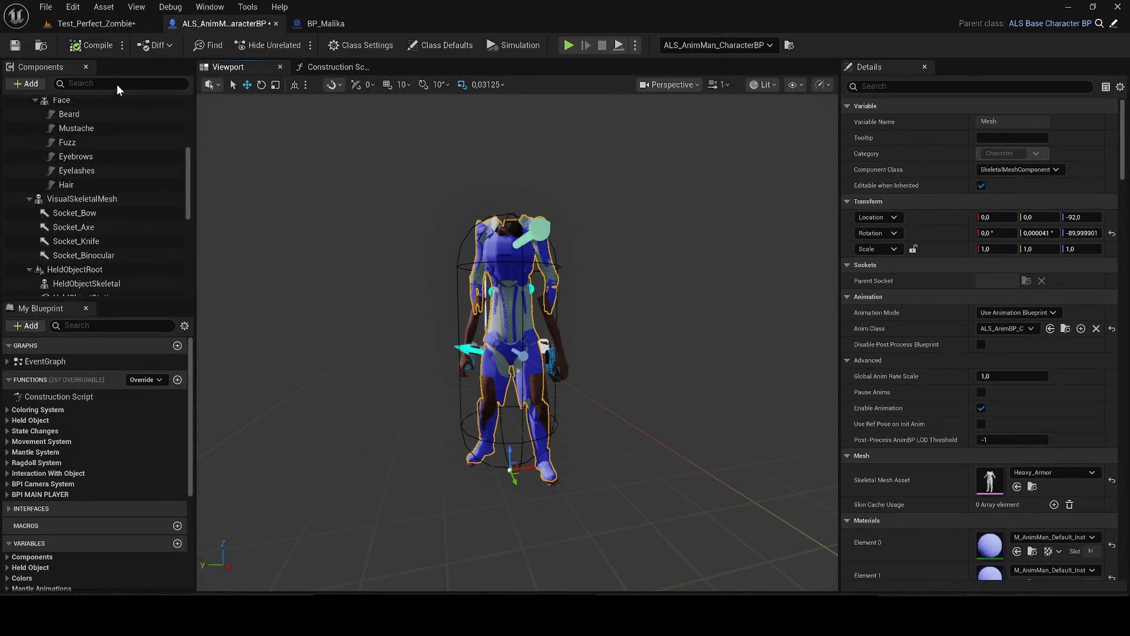
Step: Undo the Heavy_Armor change so the main Mesh uses AnimMan again, and save the Blueprint
key("ctrl+z")
left_click(14, 48)
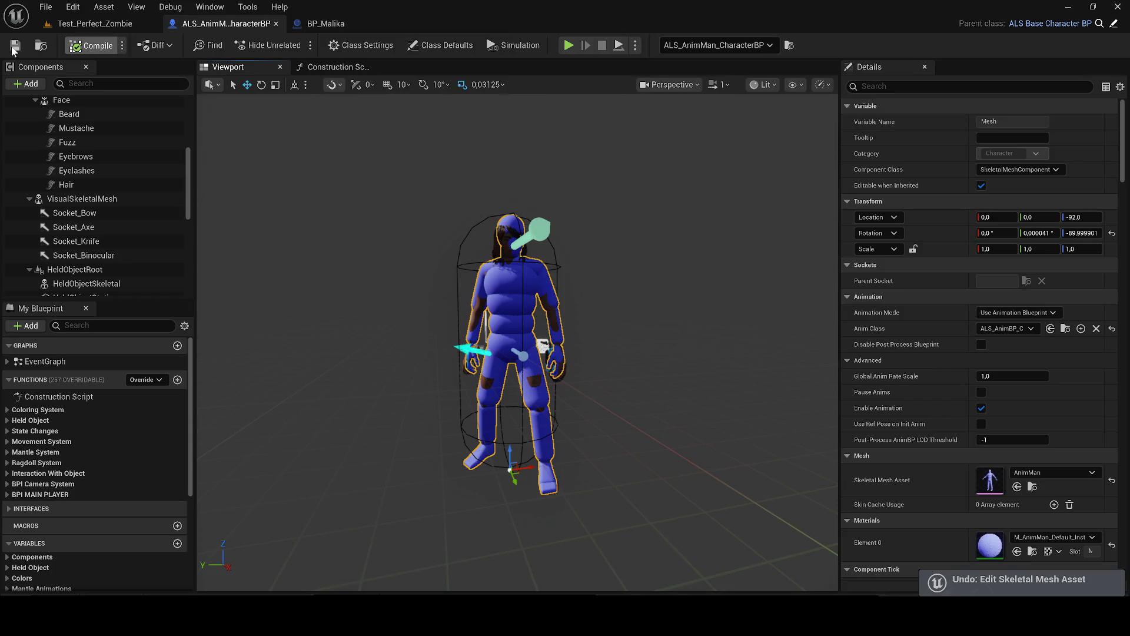
left_click(14, 49)
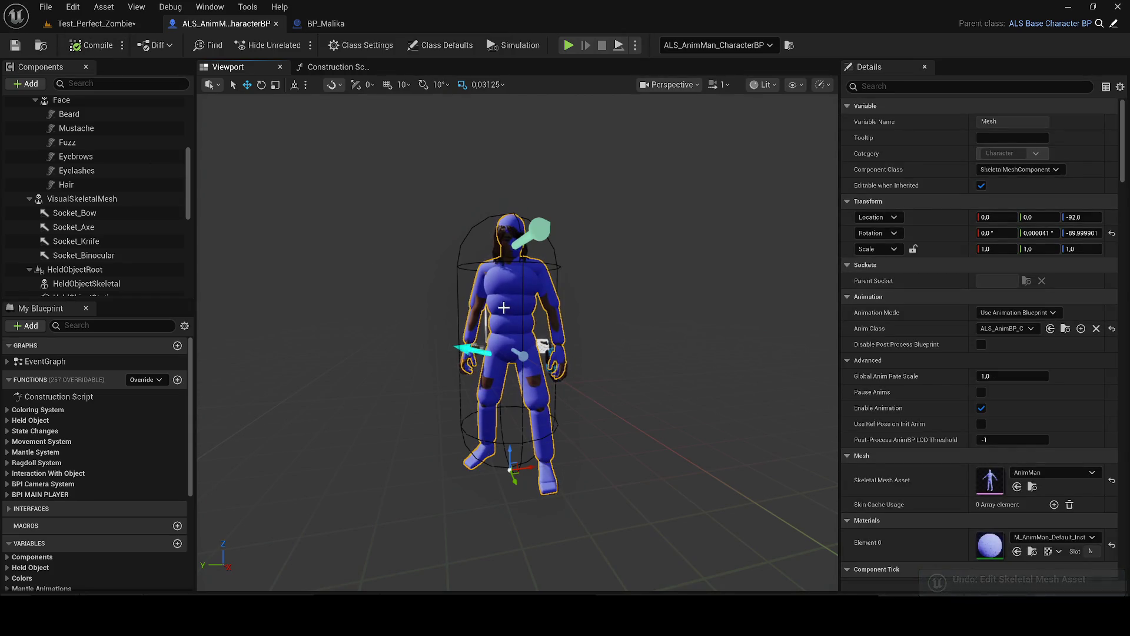
scroll(89, 251, "down", 3)
scroll(83, 239, "up", 6)
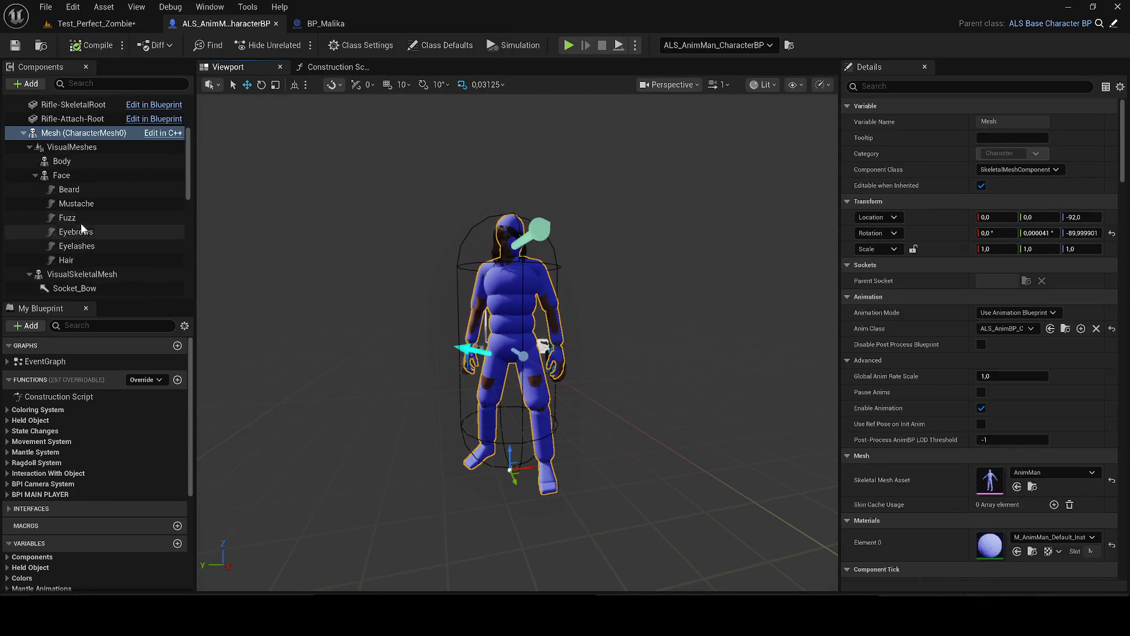
Step: Set VisualSkeletalMesh's Skeletal Mesh Asset to Heavy_Armor
left_click(58, 146)
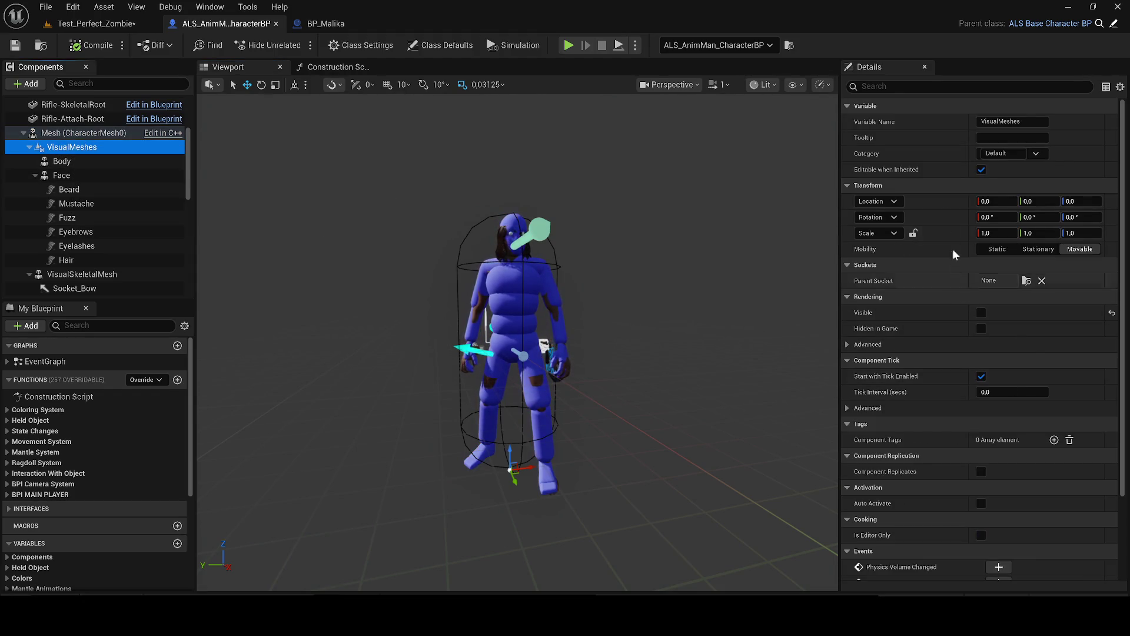
scroll(1003, 373, "down", 3)
scroll(962, 365, "up", 3)
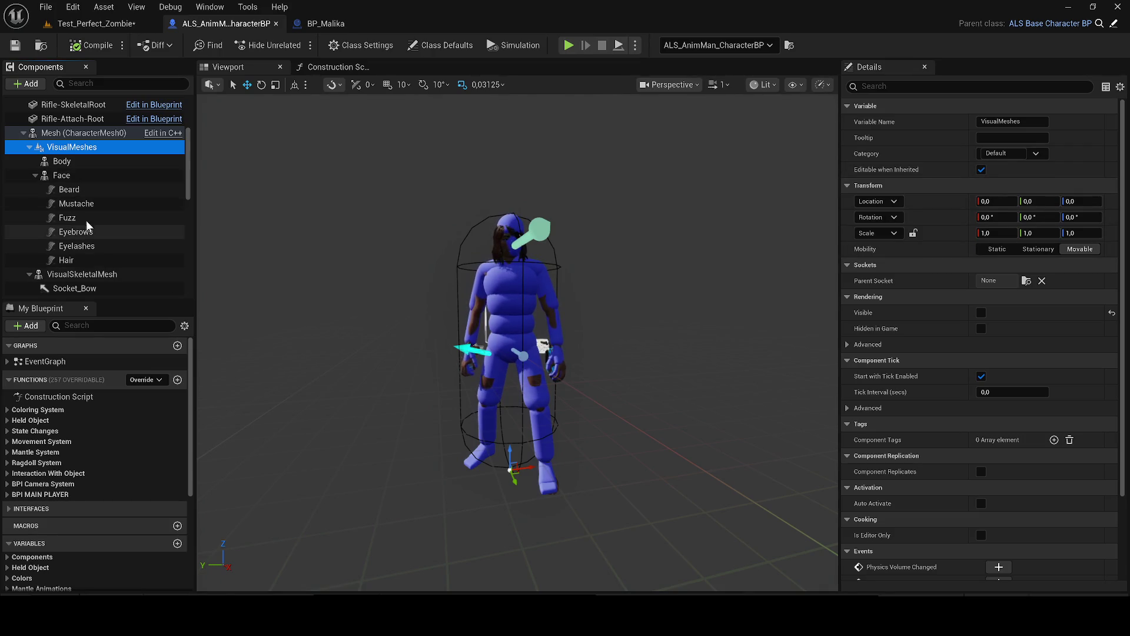
left_click(80, 274)
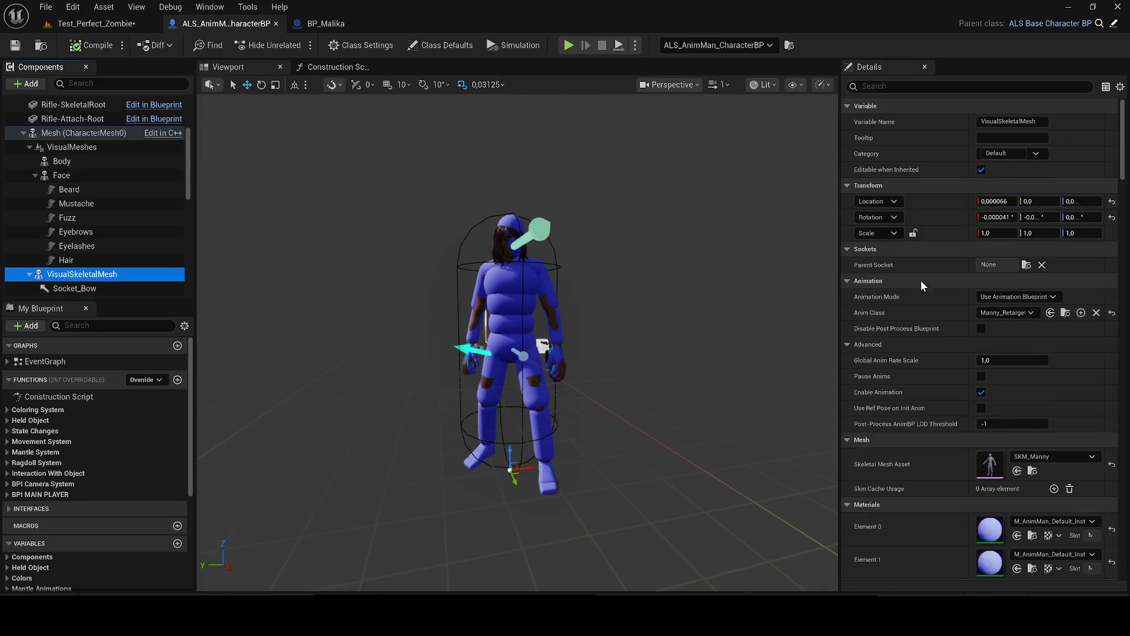
left_click(1053, 457)
type("armor")
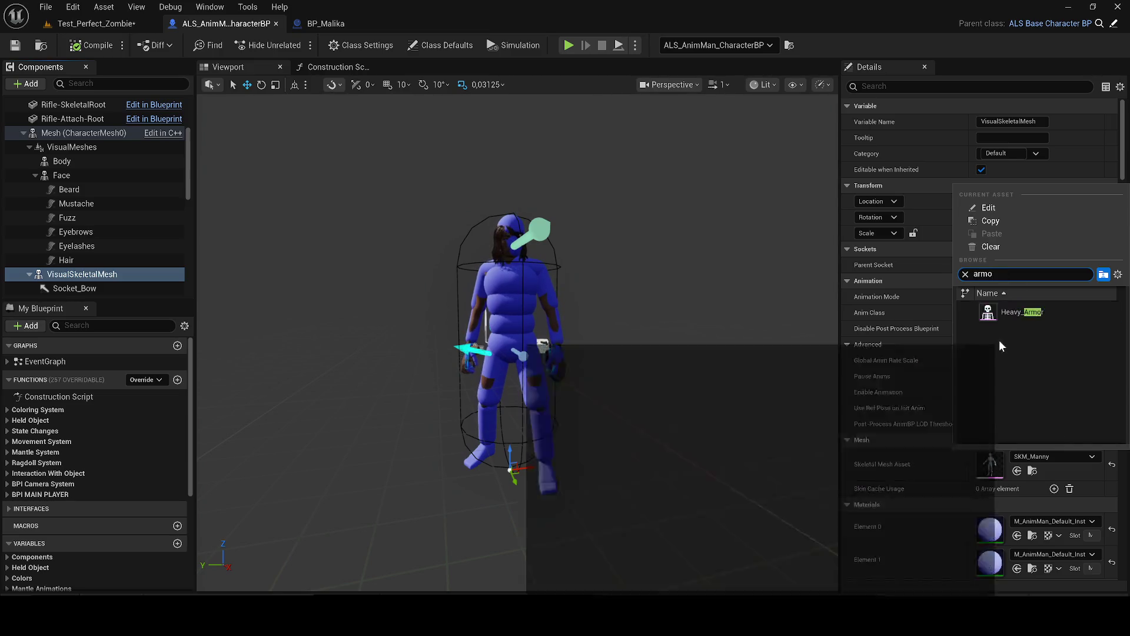
left_click(1021, 312)
Step: Filter the Details by 'visi' and tick Visible on VisualSkeletalMesh
left_click(921, 87)
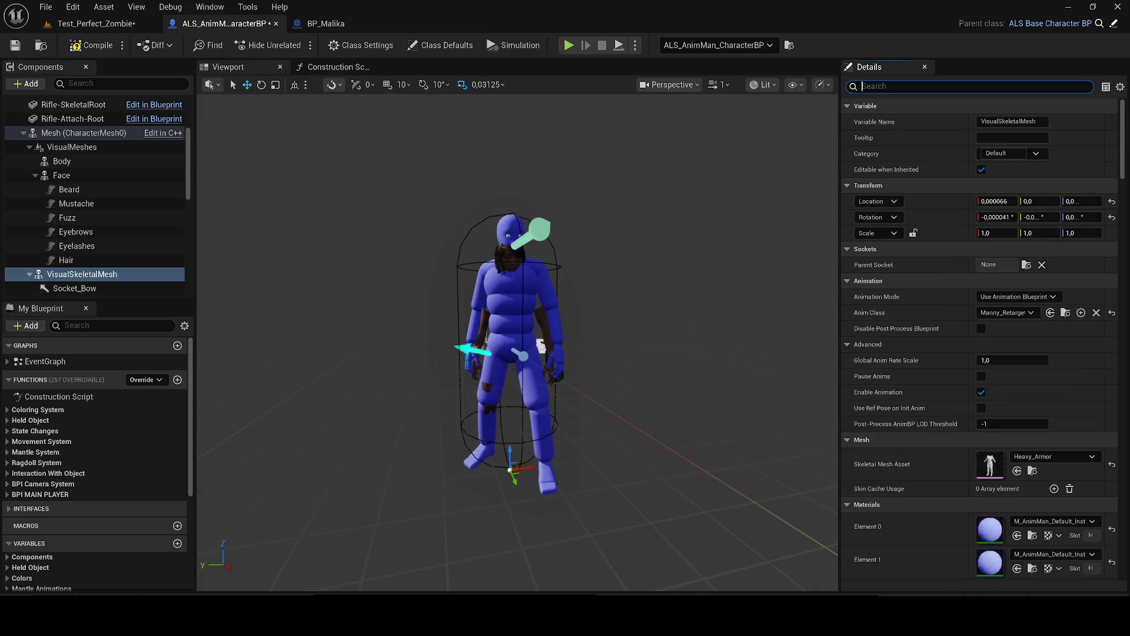
type("visi")
left_click(987, 174)
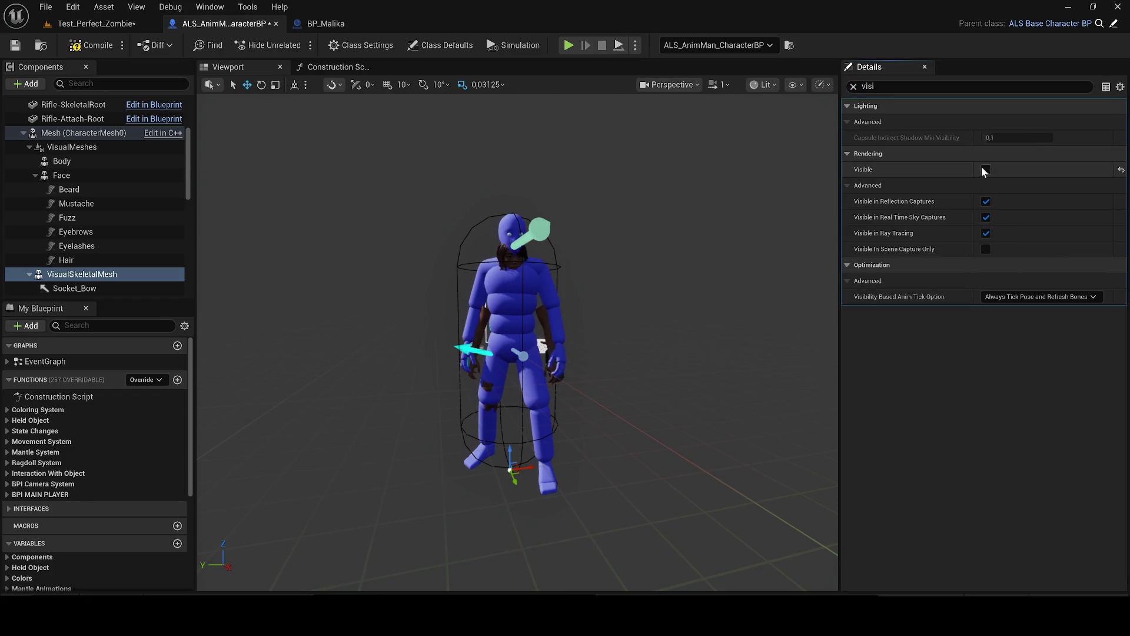
left_click(852, 87)
scroll(620, 284, "up", 5)
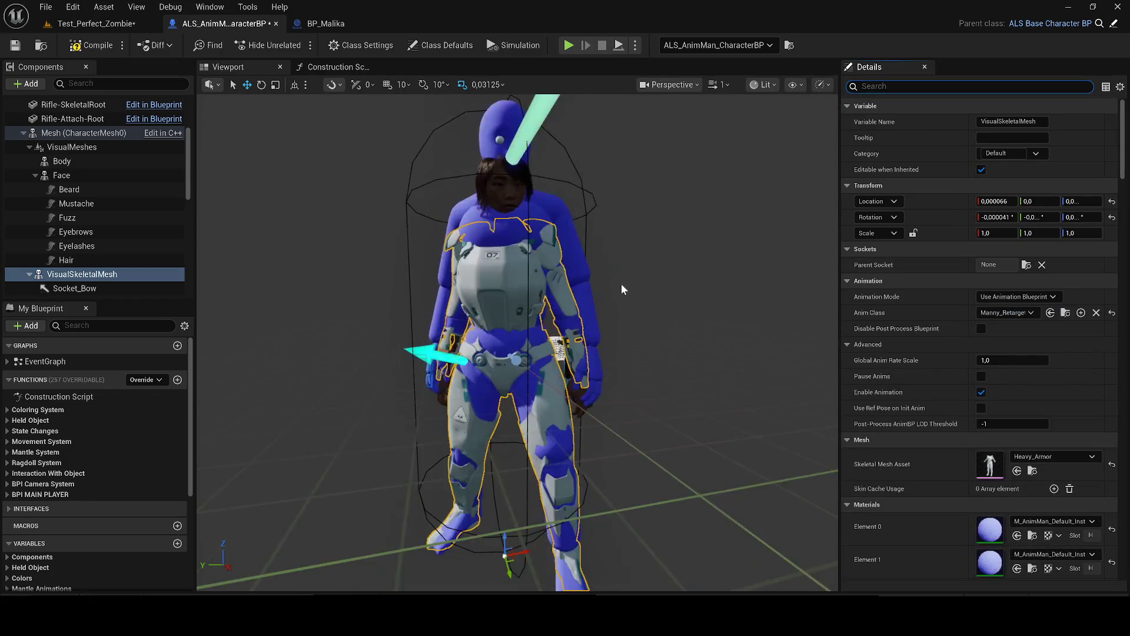
scroll(575, 290, "up", 2)
left_click(575, 290)
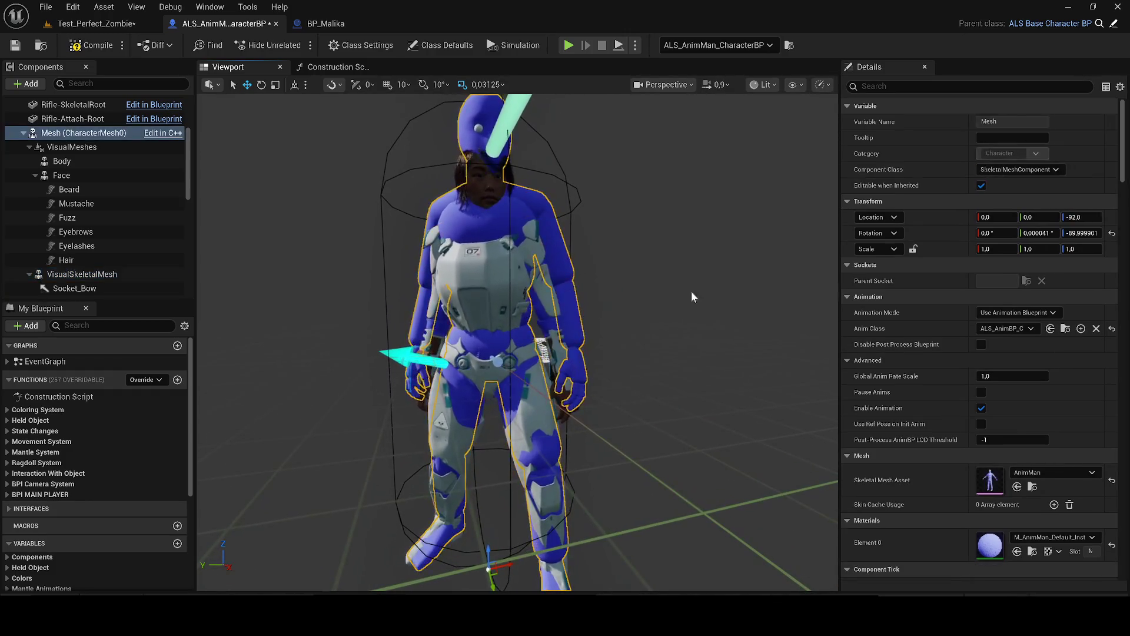
Step: Hide the base Mesh and exclude it from reflection captures, sky captures and ray tracing
left_click(910, 86)
type("visi")
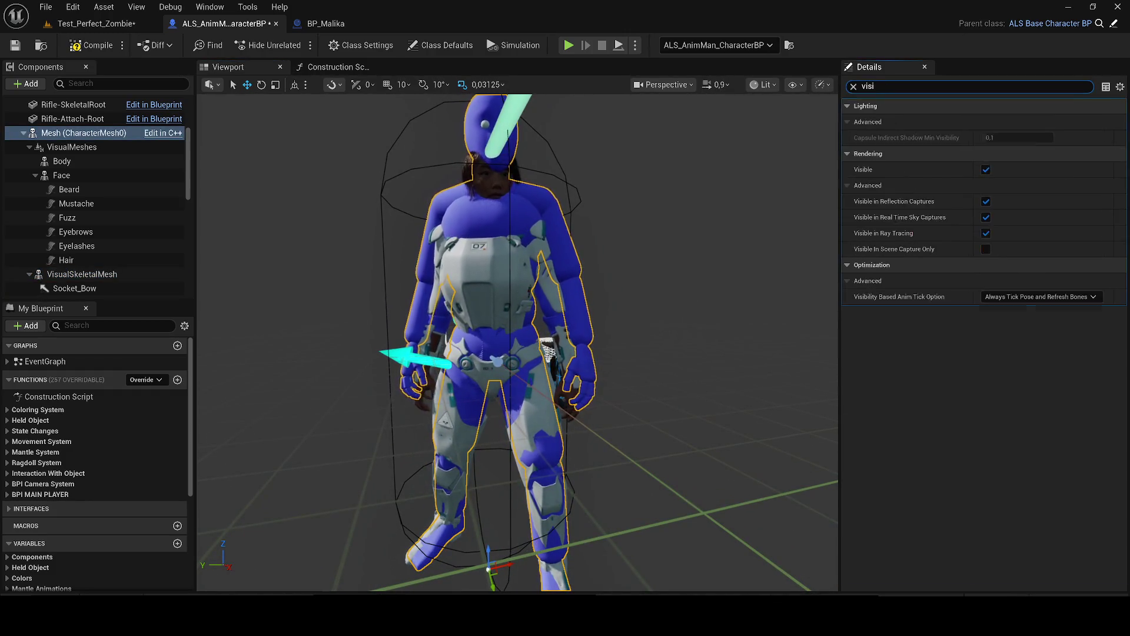
left_click(985, 170)
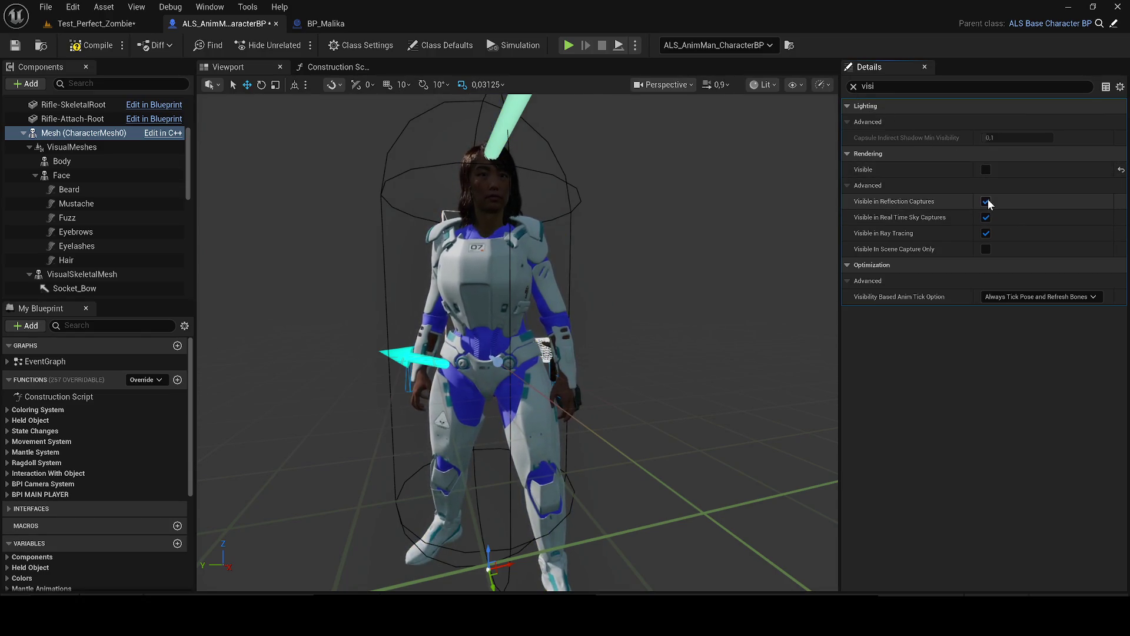
left_click(986, 233)
left_click(986, 217)
left_click(985, 201)
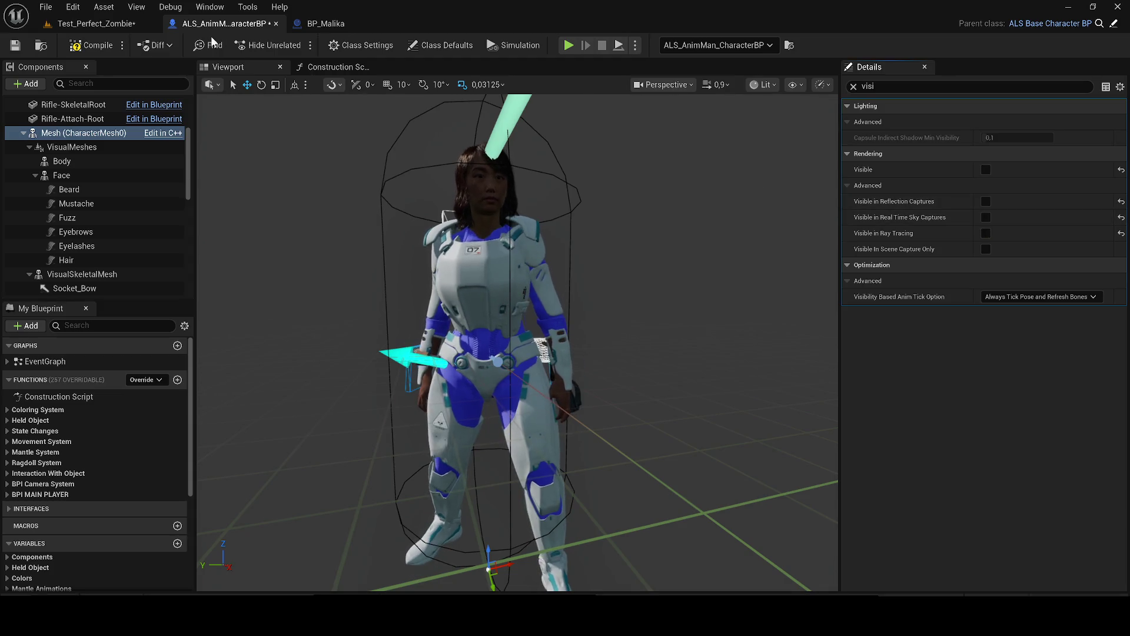
Step: Compile and save the character Blueprint, then play Test_Perfect_Zombie
left_click(15, 46)
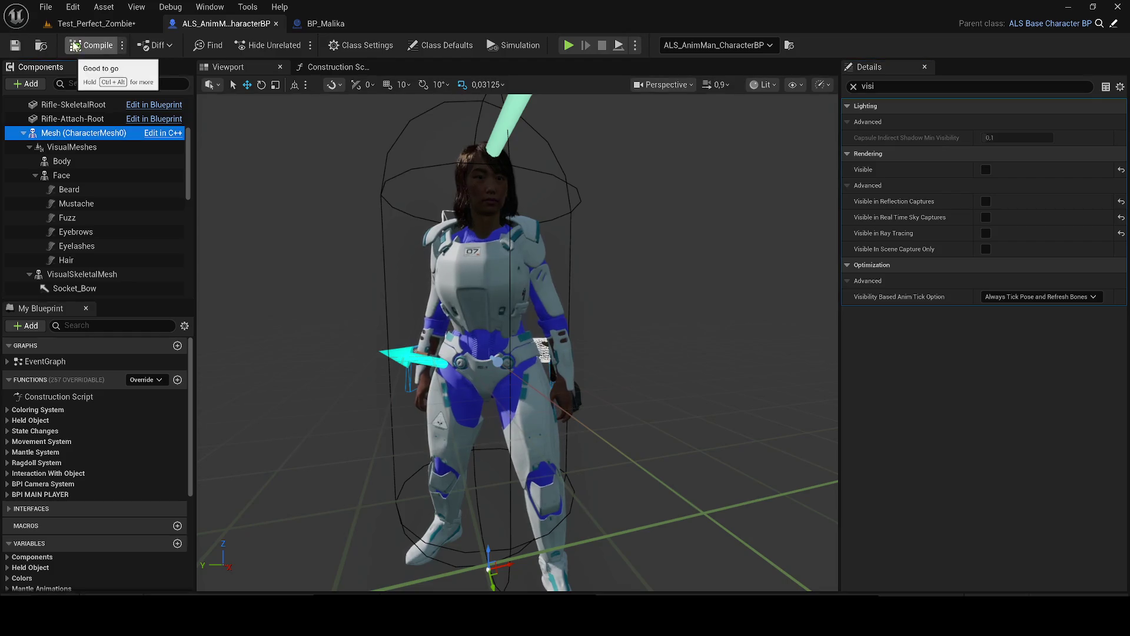
left_click(95, 24)
left_click(288, 43)
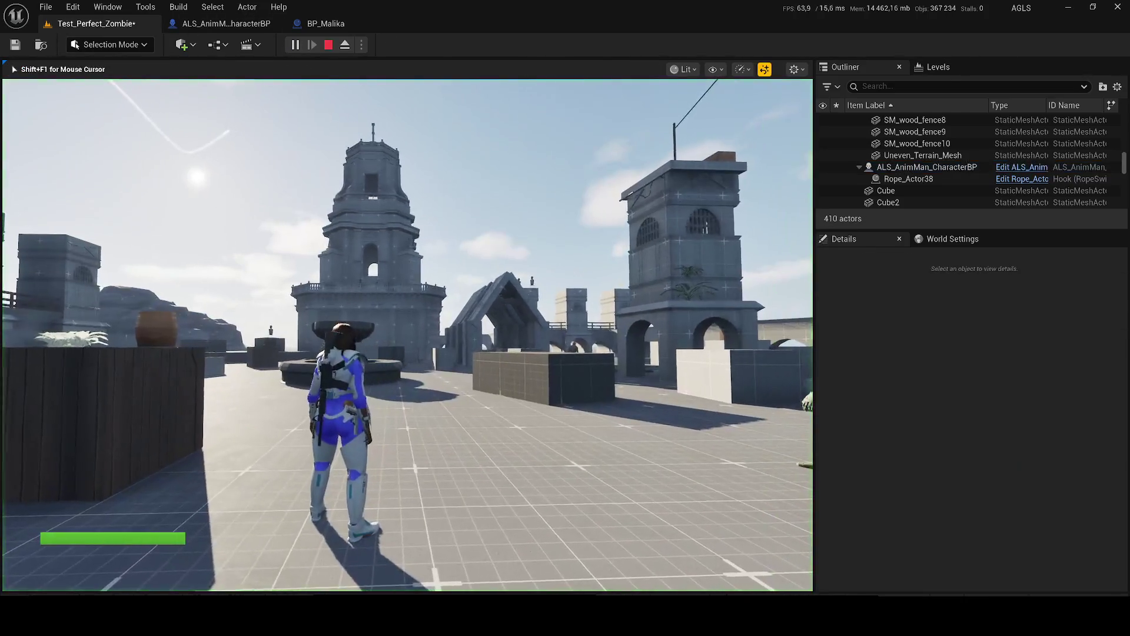
Step: Walk toward the zombie, draw the M4A1 and shoot it down, then stop playing
key("w")
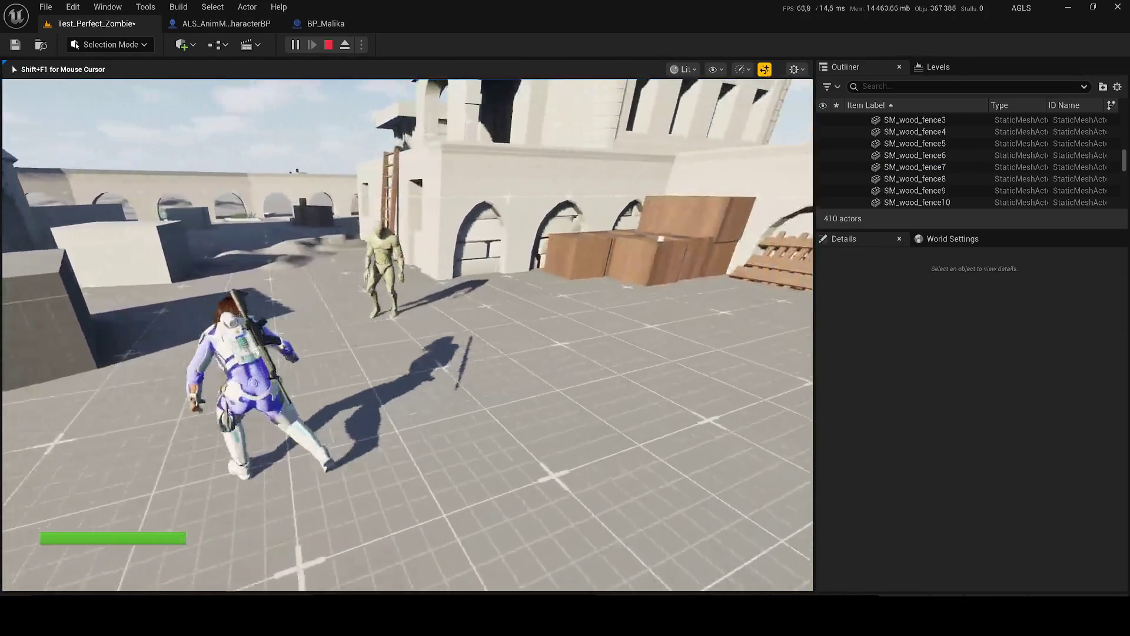
key("1")
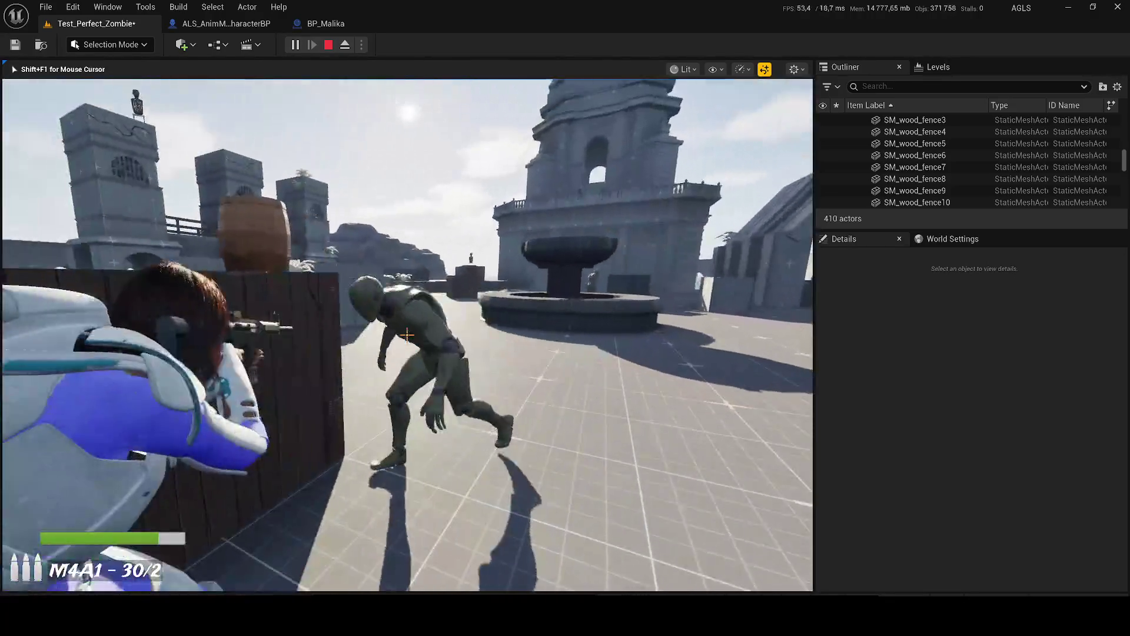
left_click(406, 335)
left_click(407, 335)
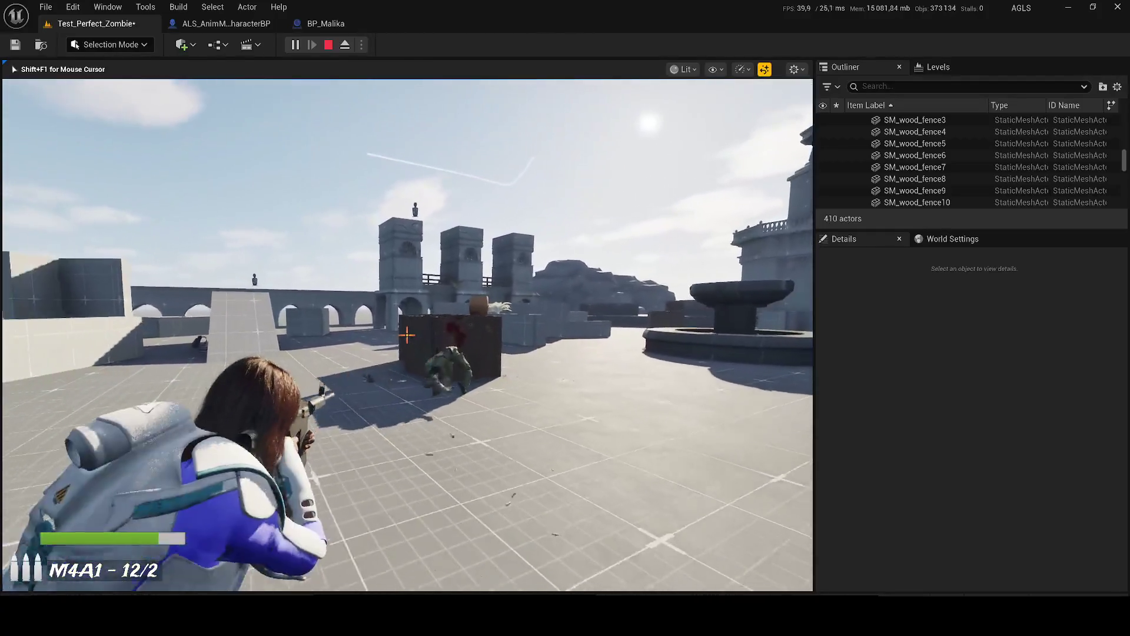
key("XF86AudioLowerVolume")
key("Escape")
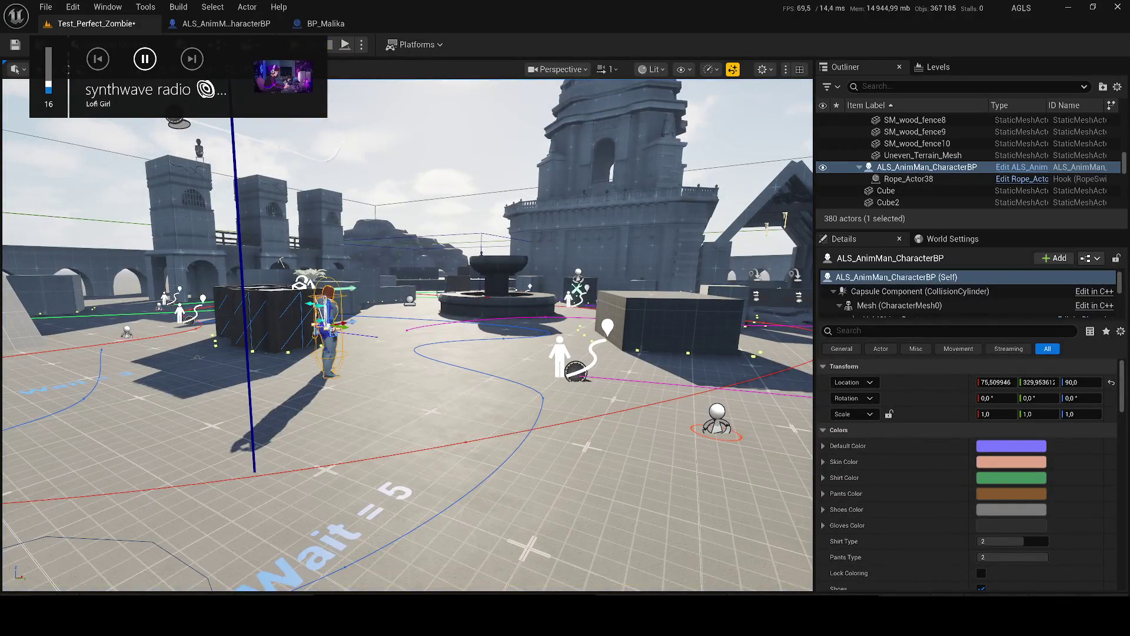
Step: Save the level and reset VisualSkeletalMesh's material overrides so Heavy_Armor shows white
left_click(15, 45)
left_click(222, 25)
left_click(82, 273)
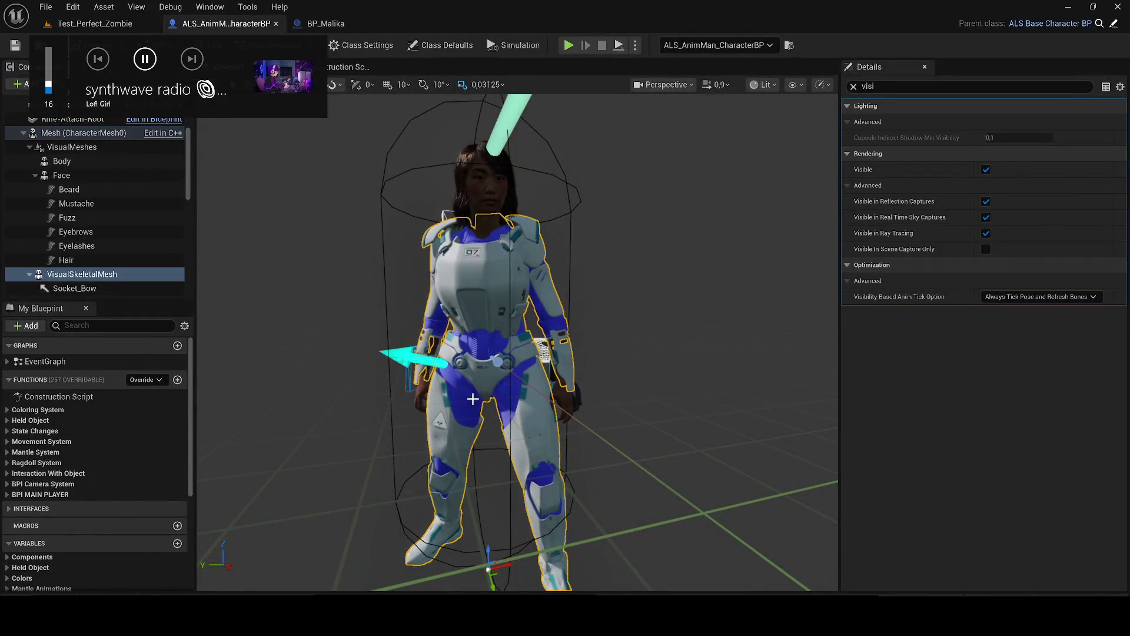
left_click(987, 167)
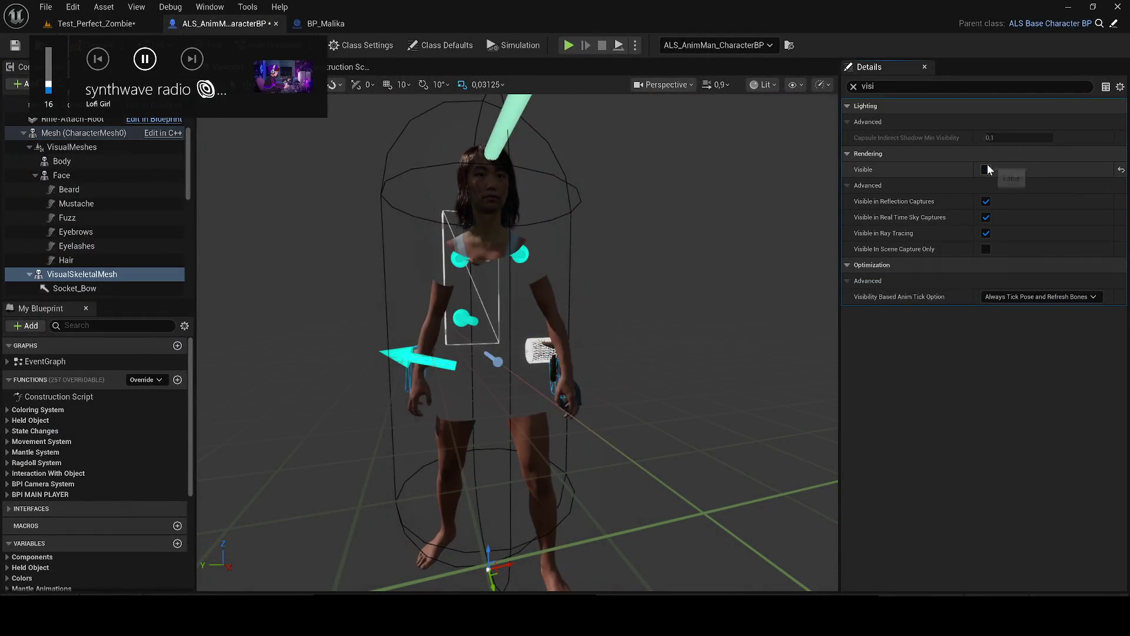
left_click(986, 167)
left_click(852, 86)
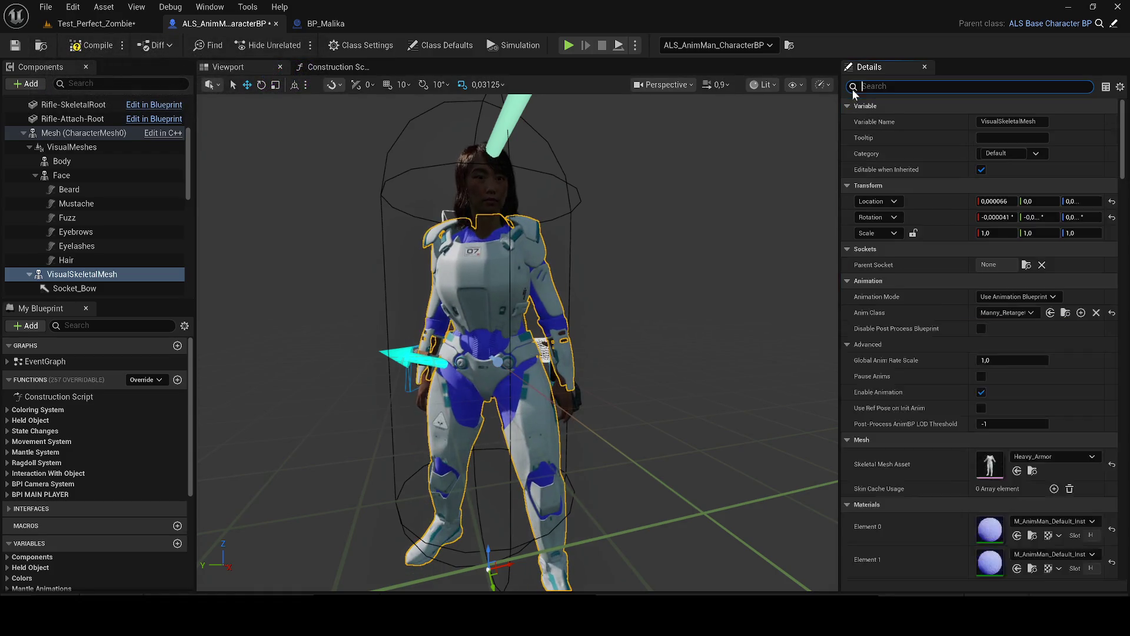
scroll(1029, 430, "down", 3)
left_click(1111, 416)
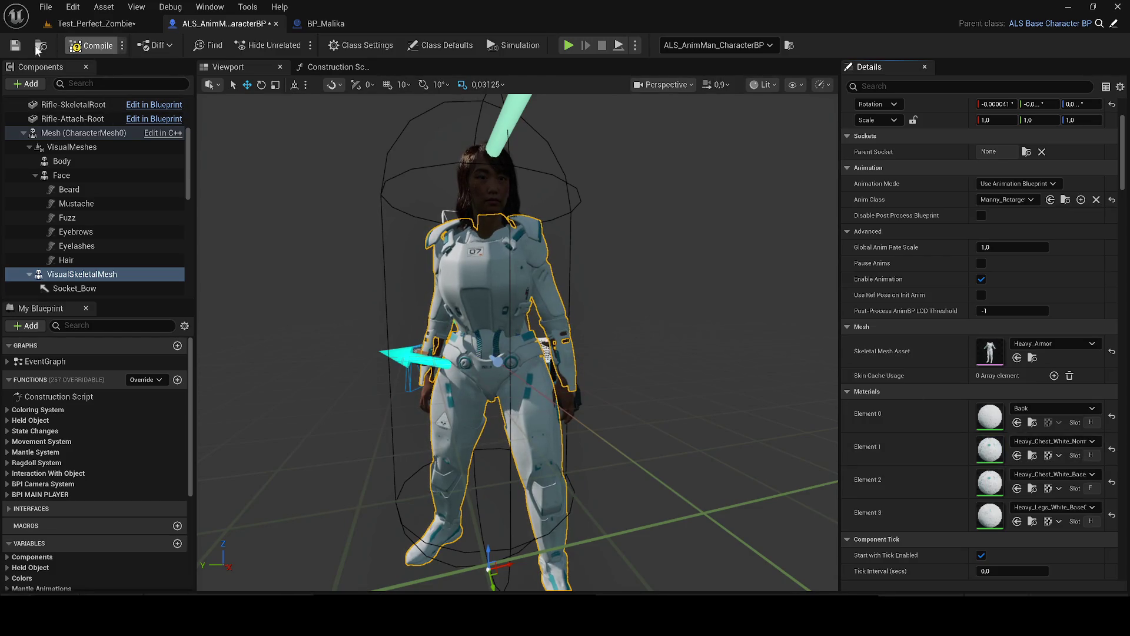
Step: Compile and save ALS_AnimMan_CharacterBP, save the level and play-test it again
left_click(15, 46)
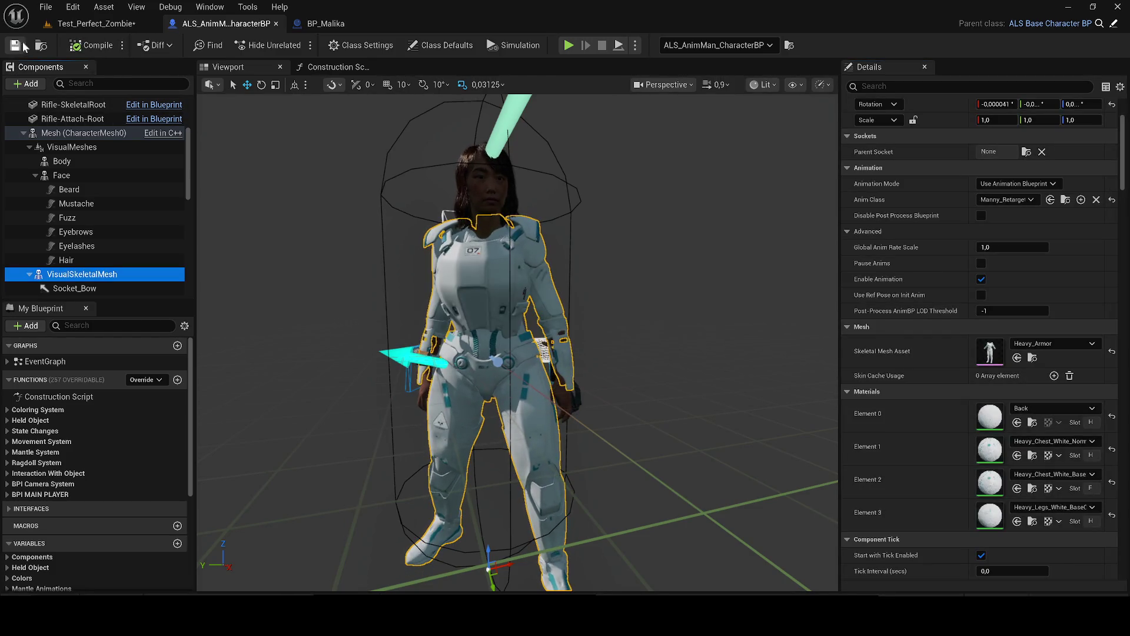
left_click(94, 23)
left_click(14, 47)
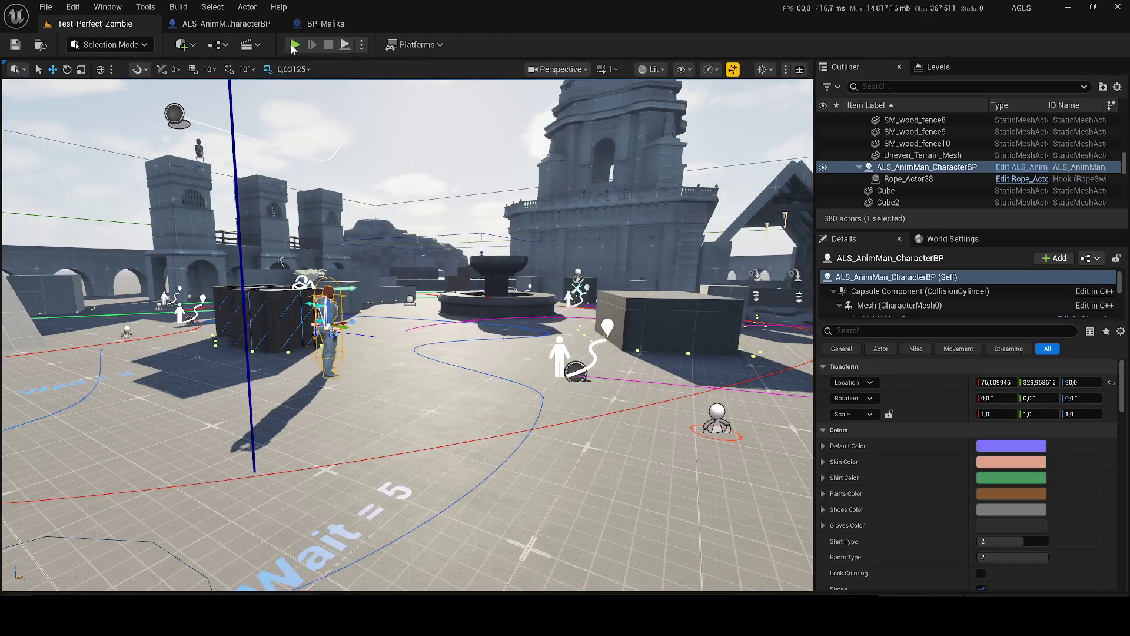
key("alt+p")
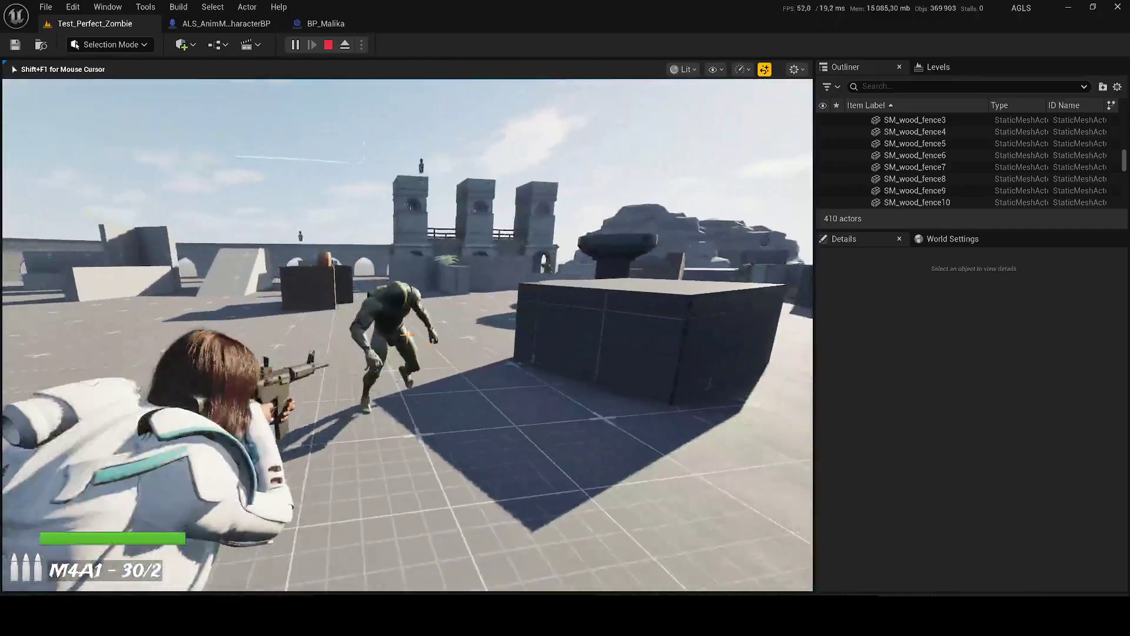
Step: Shoot down the approaching zombies with the rifle and pistol, reloading between bursts
left_click(407, 334)
left_click_drag(406, 334, 407, 335)
left_click(407, 334)
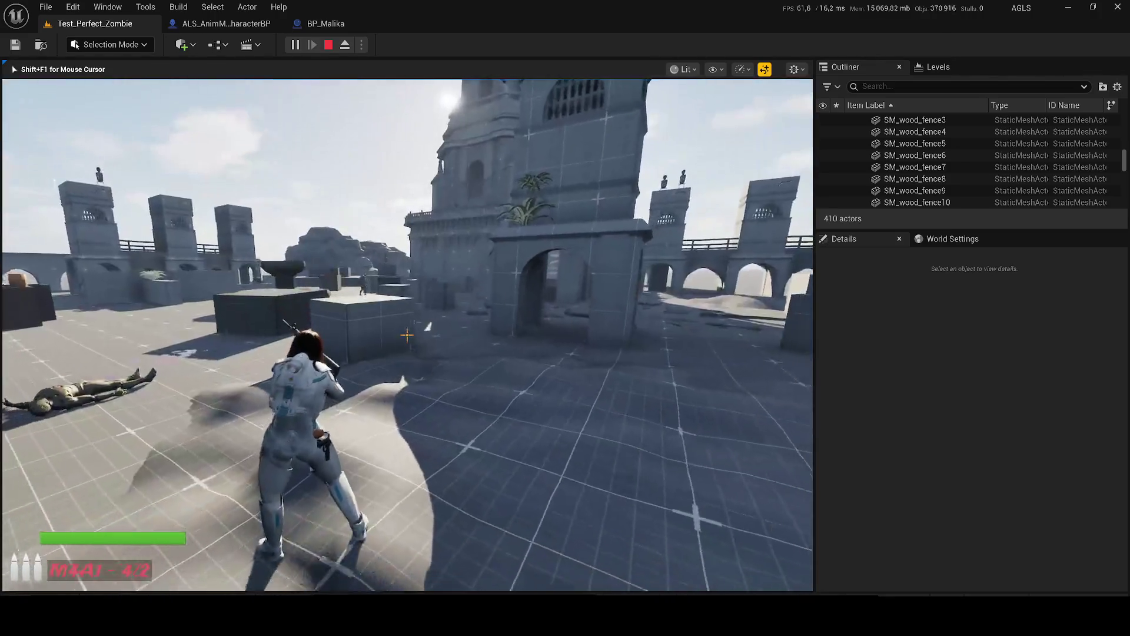
key("r")
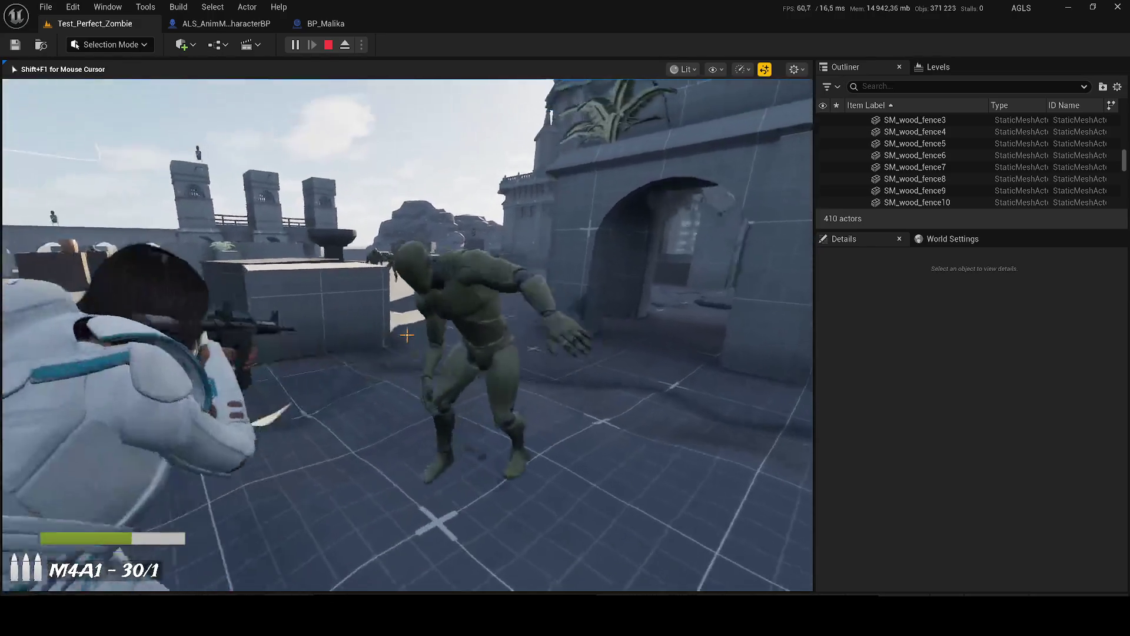
left_click_drag(406, 334, 407, 335)
left_click(406, 334)
left_click(406, 334)
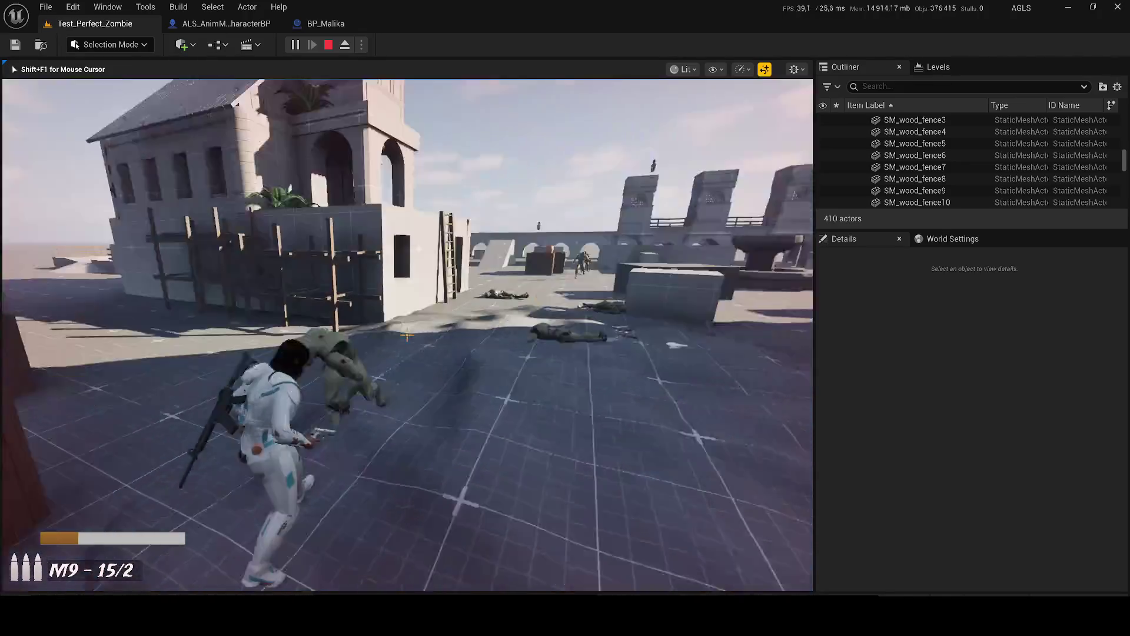
left_click(407, 335)
left_click_drag(407, 334, 407, 334)
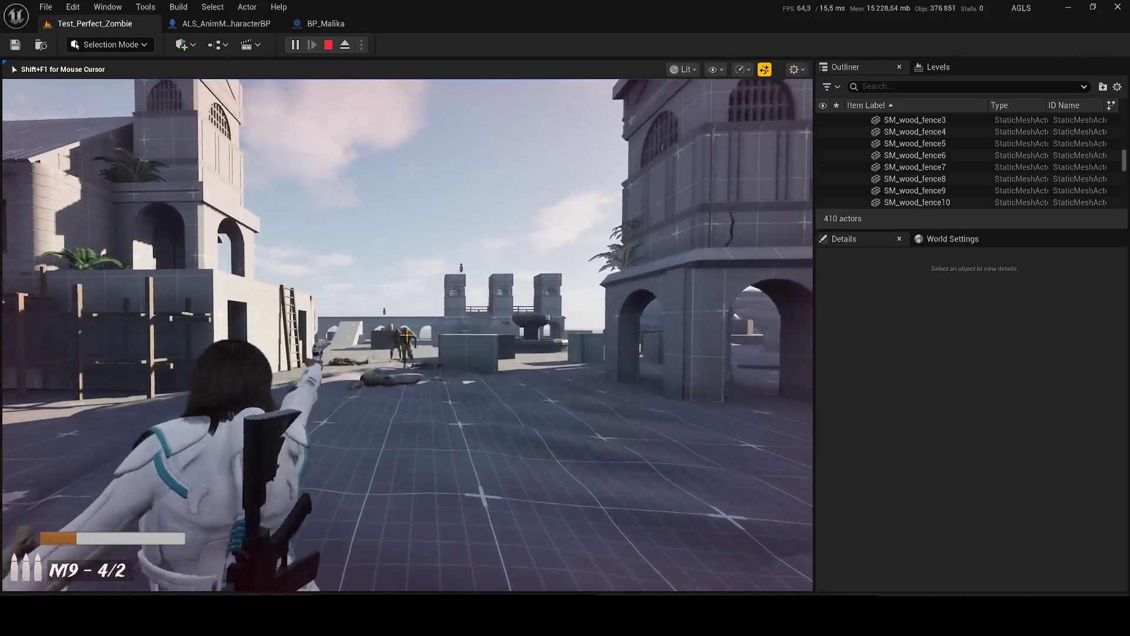
key("r")
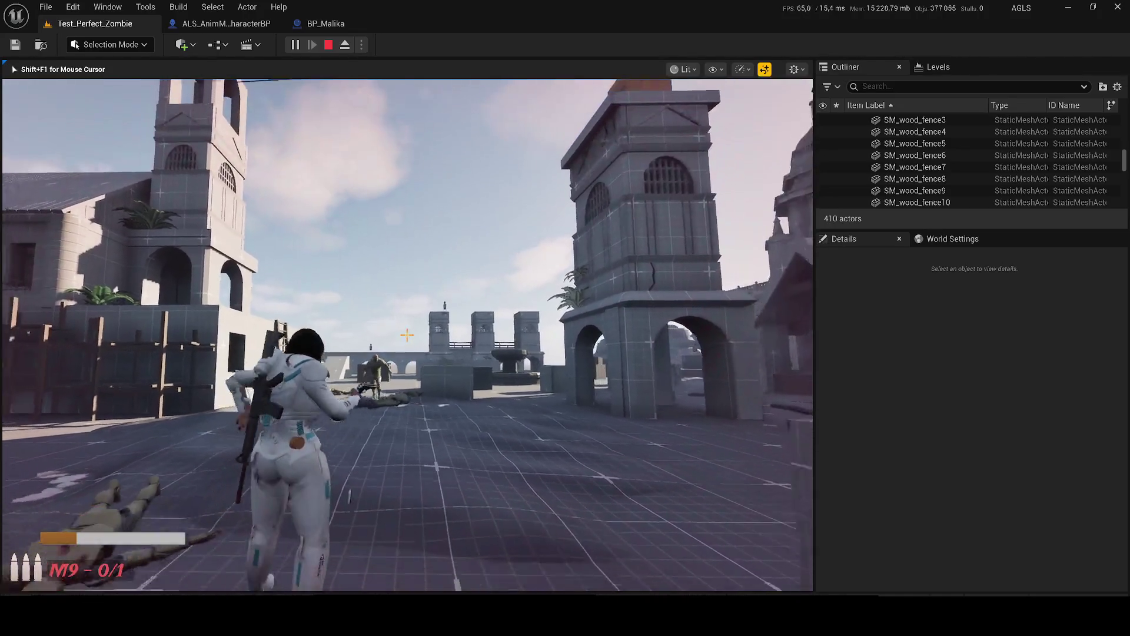
left_click(406, 335)
left_click(407, 335)
left_click(407, 334)
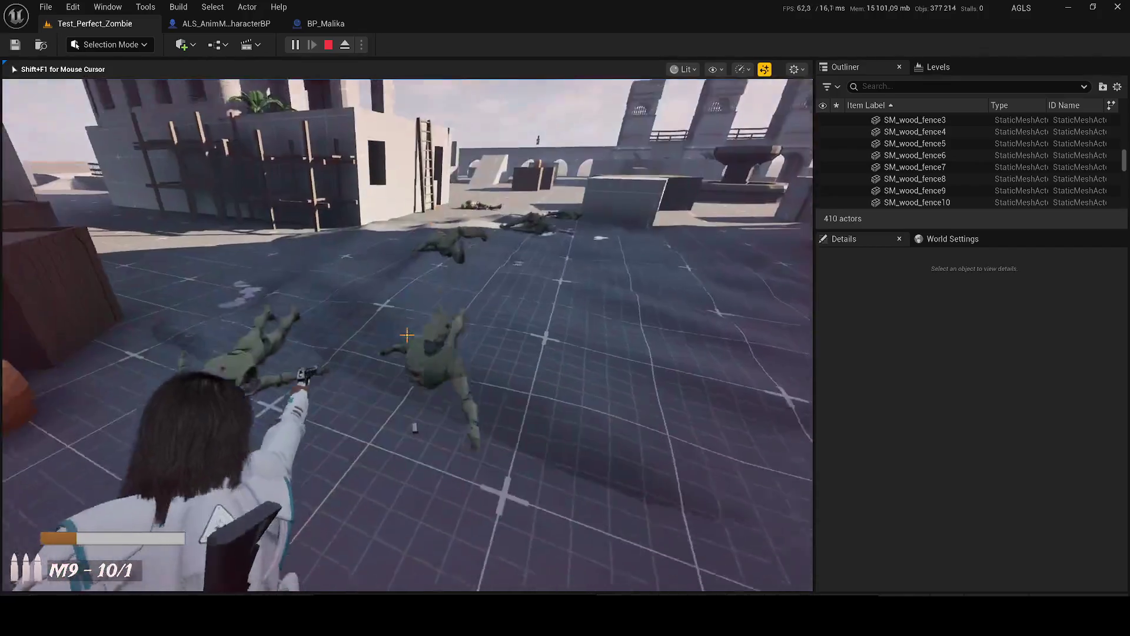
left_click(406, 335)
Step: Run to the ladder, climb onto the rooftop and walk through the doorway into the dark room
key("w")
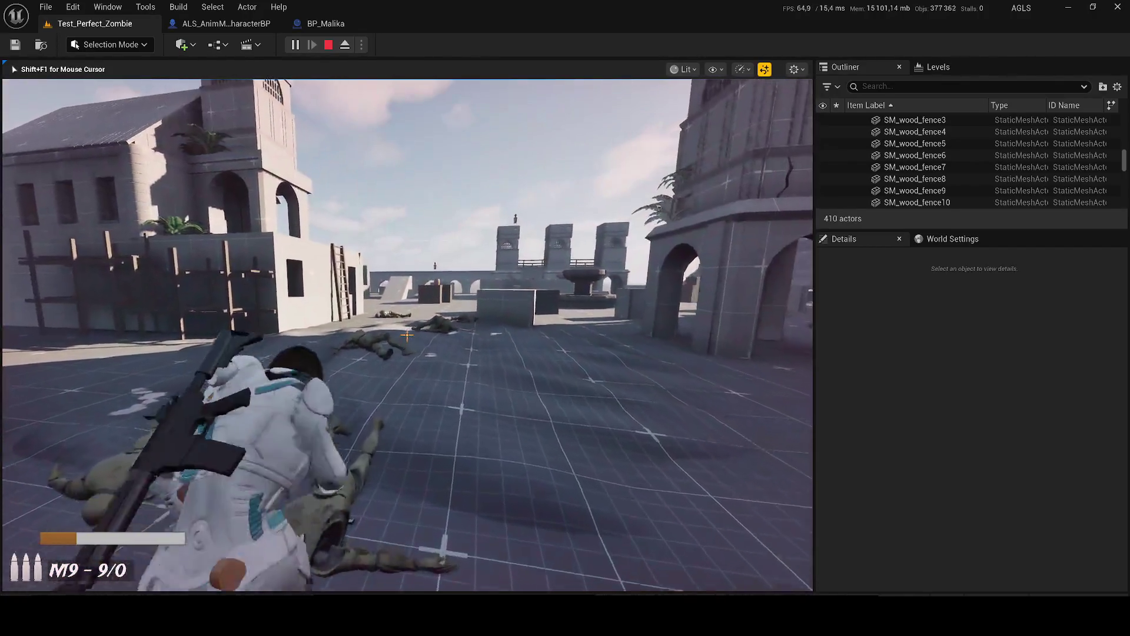
key("w")
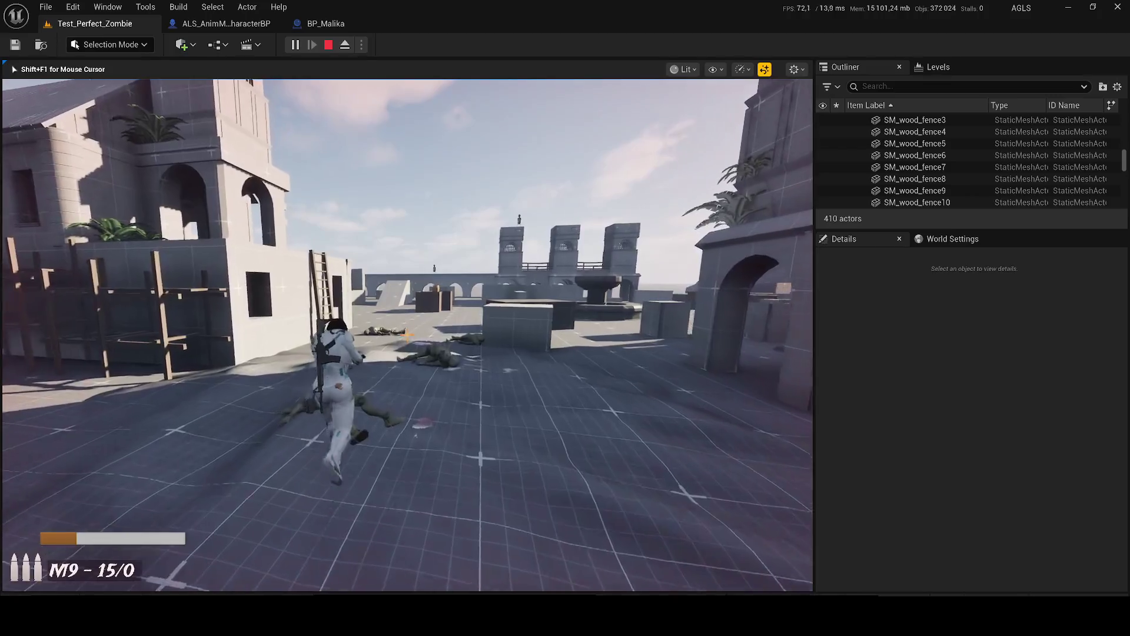
key("w")
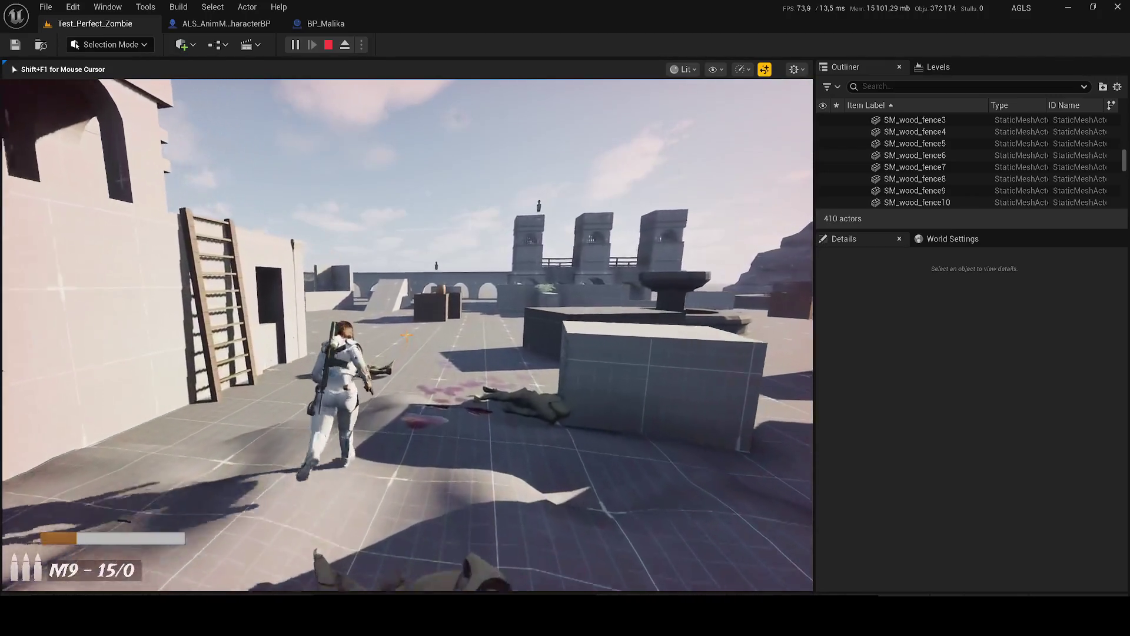
key("w")
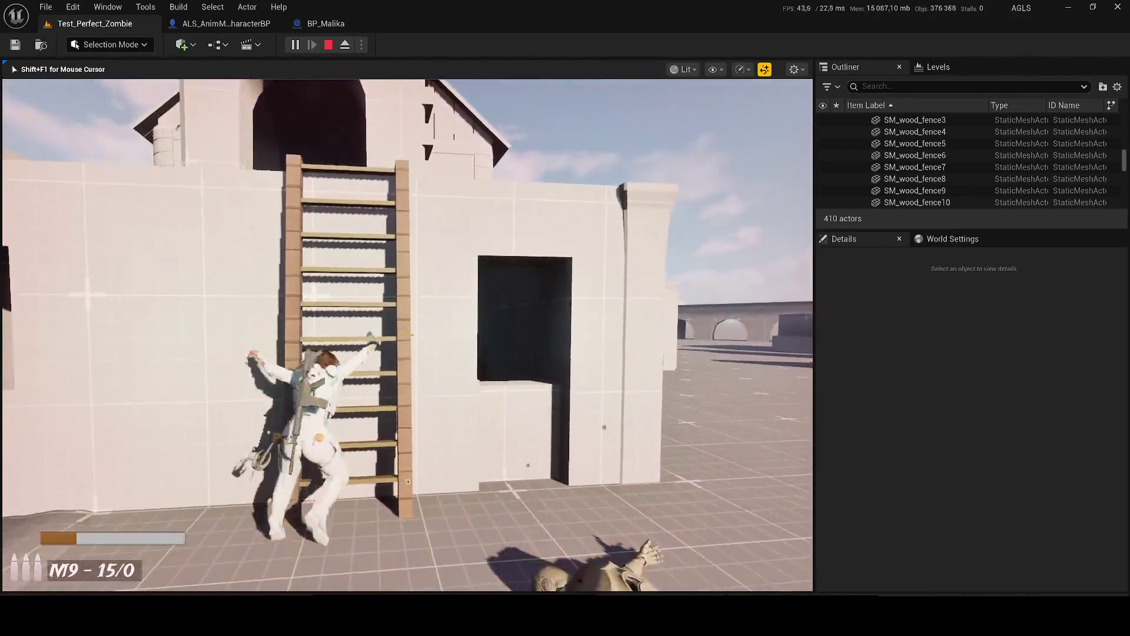
key("w")
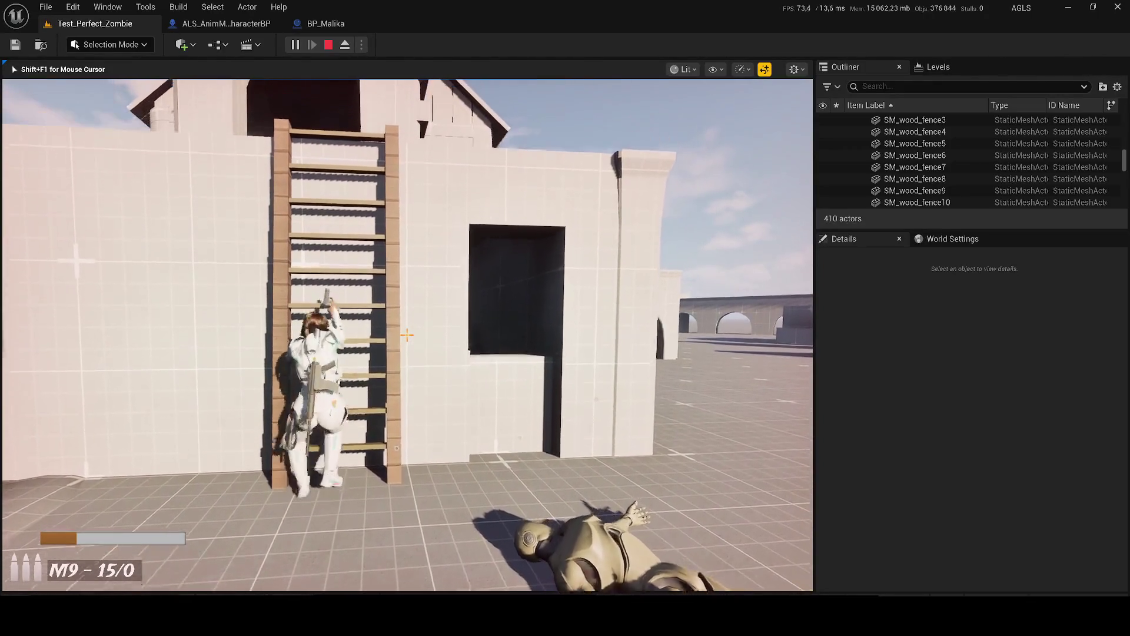
key("w")
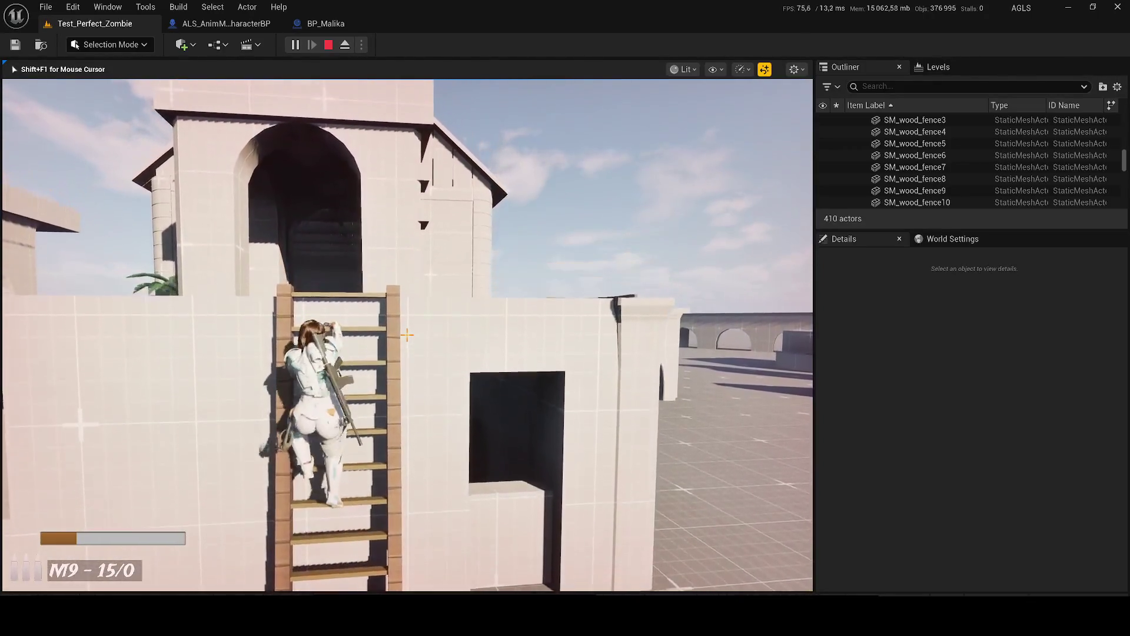
key("w")
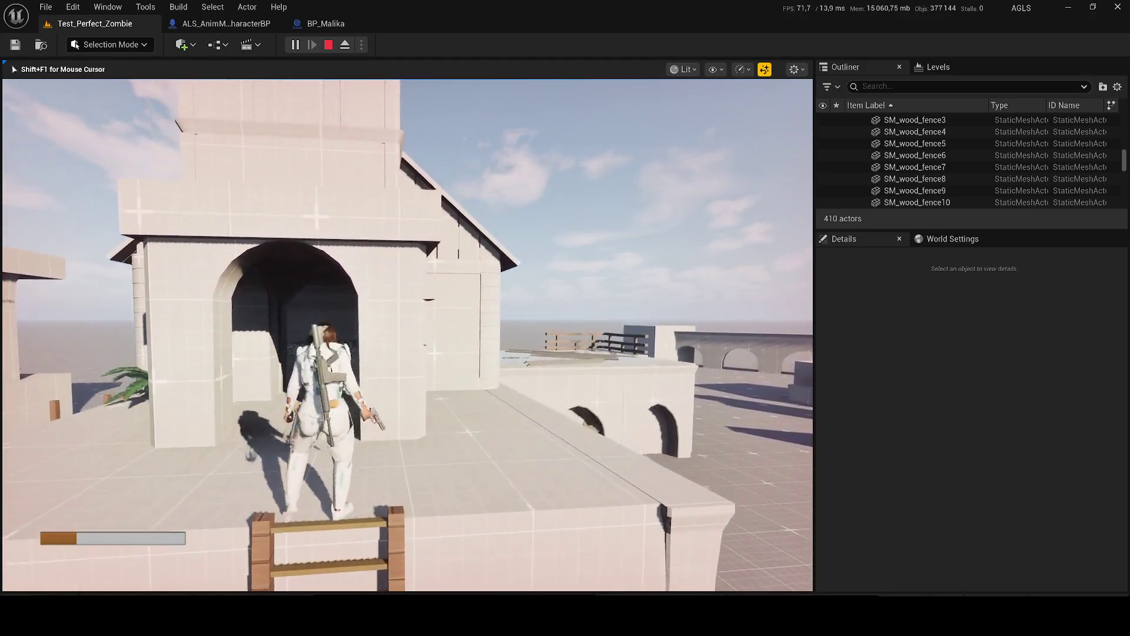
key("w")
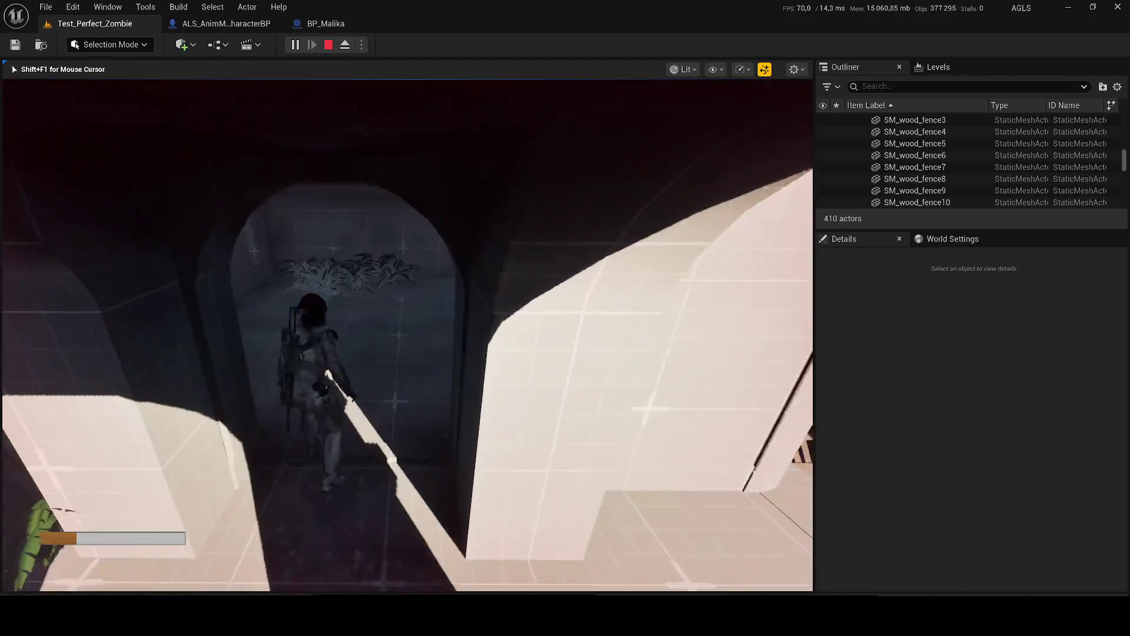
key("w")
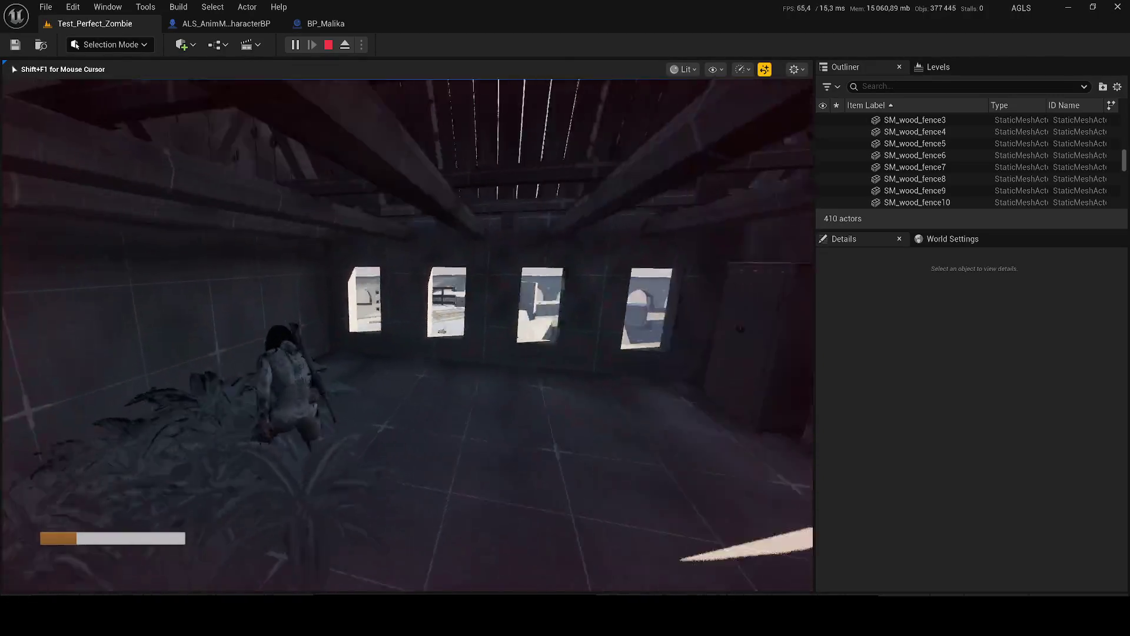
Step: Eject from the player and fly the camera around to the character's face
key("super")
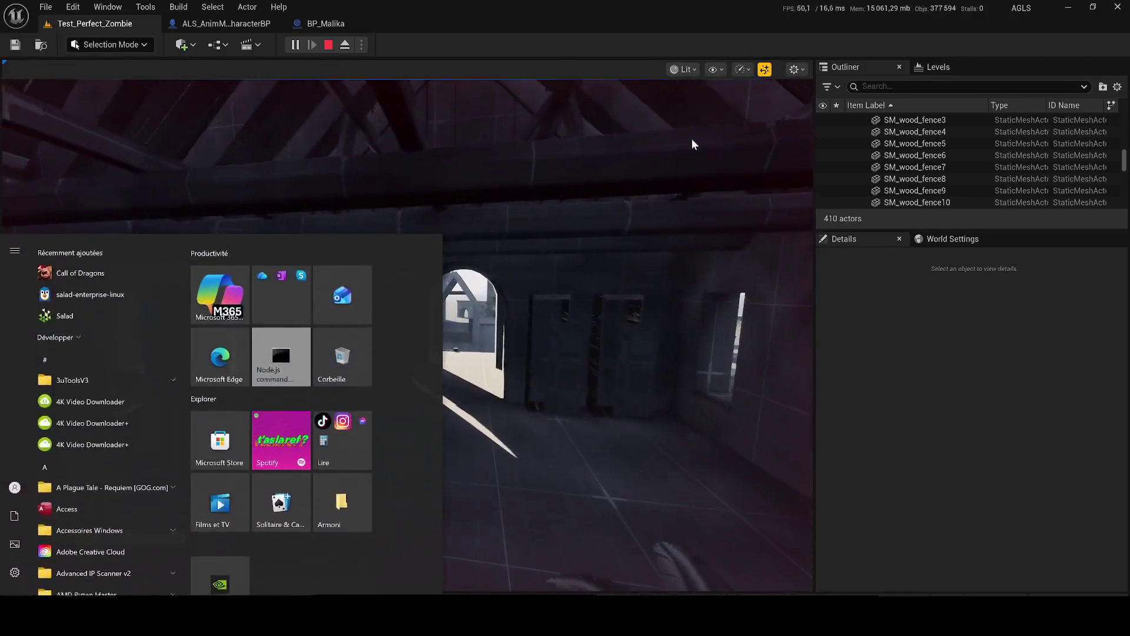
left_click(690, 139)
key("F8")
left_click_drag(247, 288, 247, 288)
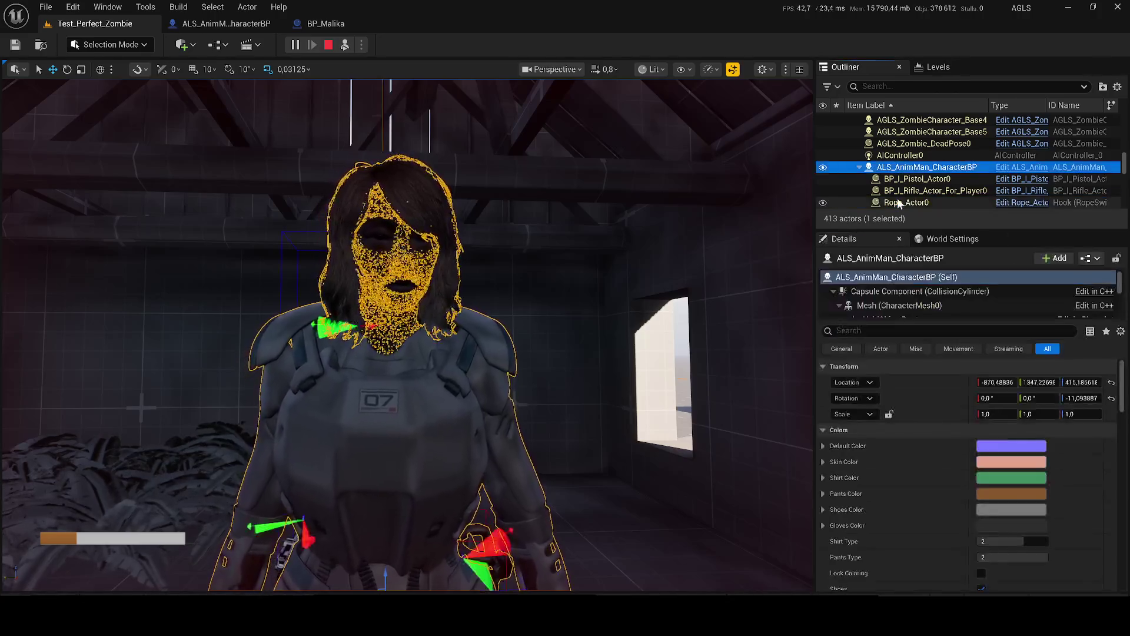
Step: Inspect Cube4, then repossess and eject again to select Uneven_Terrain_Mesh
scroll(948, 166, "down", 3)
left_click(947, 168)
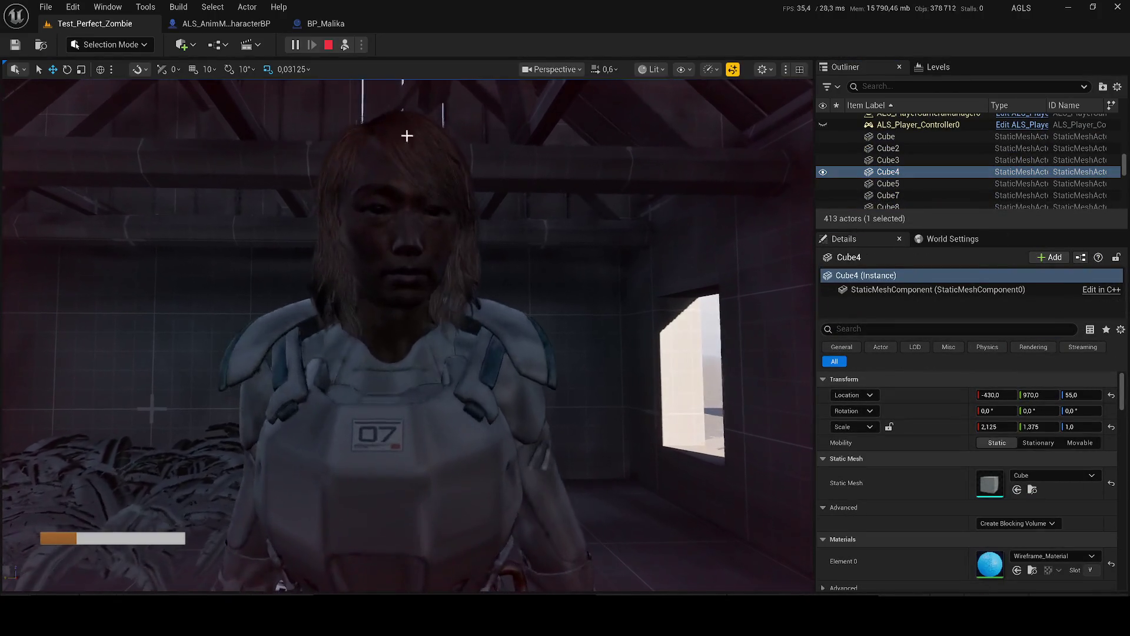
left_click(344, 50)
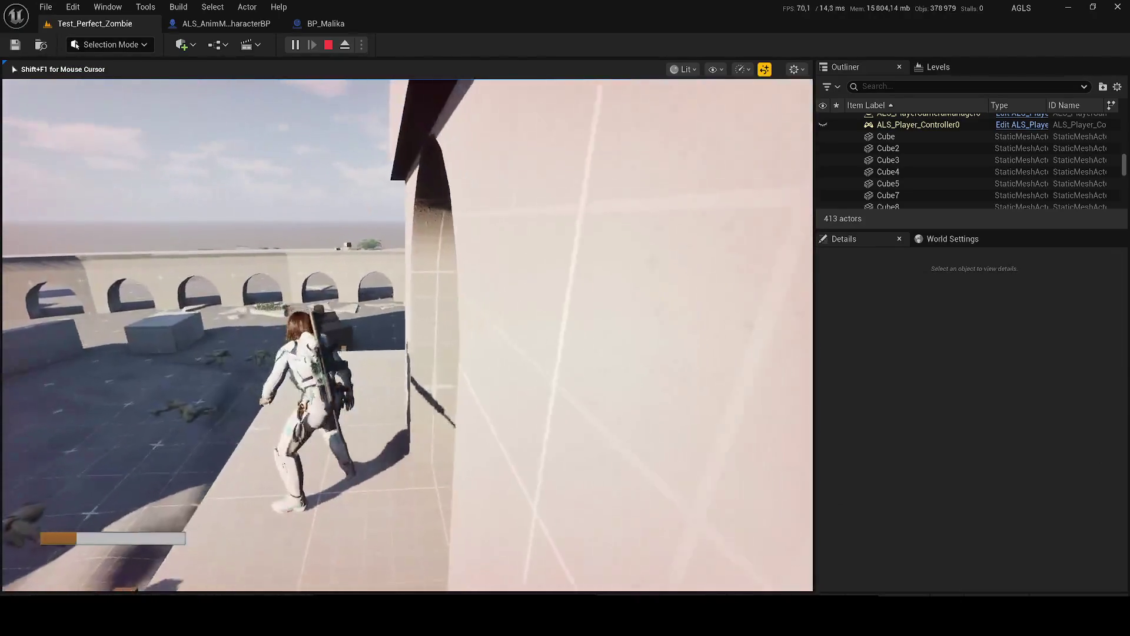
key("super")
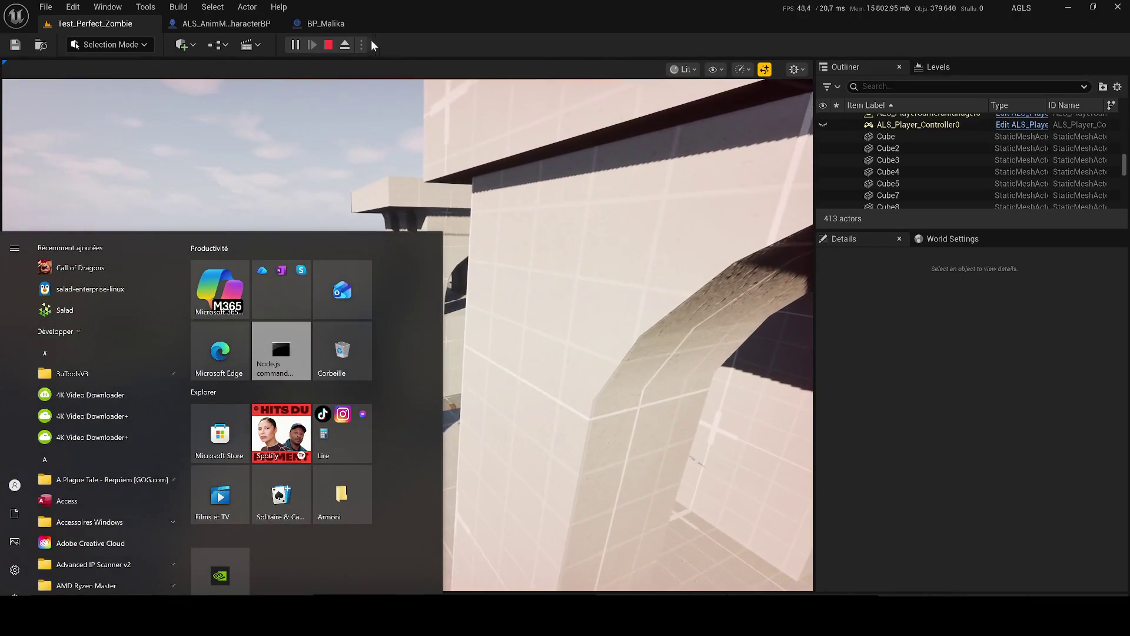
left_click(345, 44)
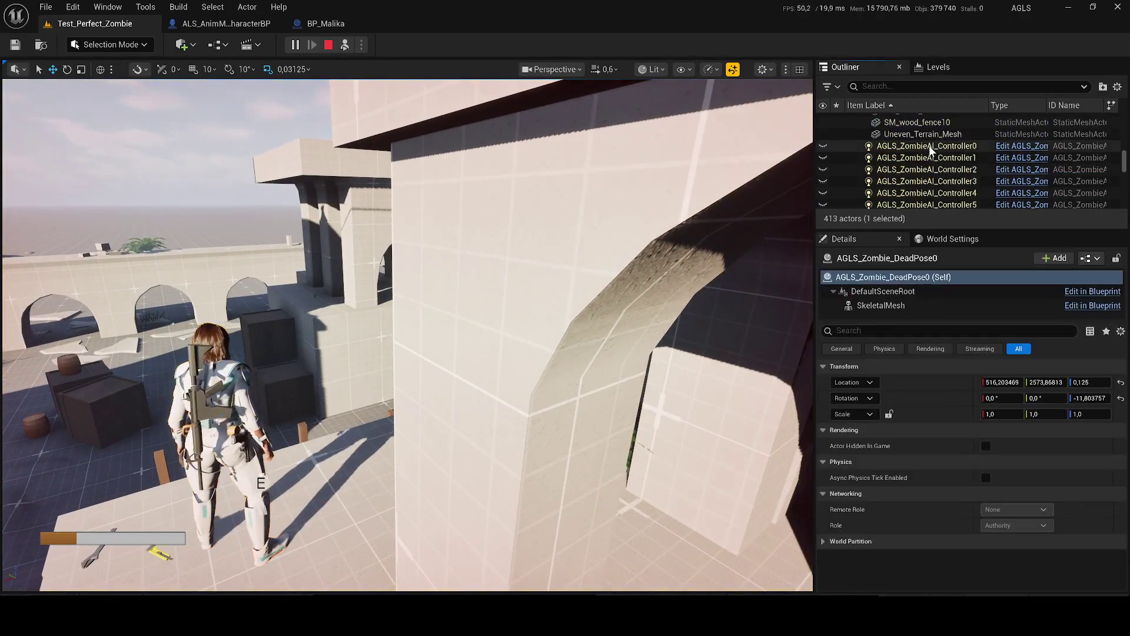
left_click(921, 135)
scroll(406, 336, "down", 2)
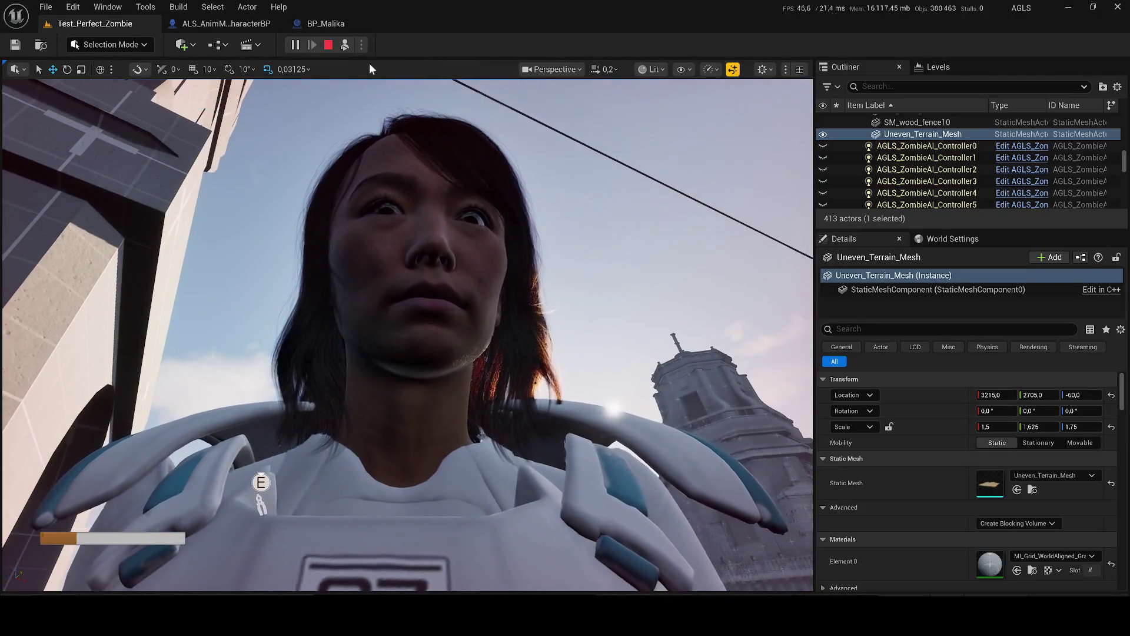
Step: Repossess and eject once more to inspect Cube17, then stop the Play In Editor session
left_click(345, 44)
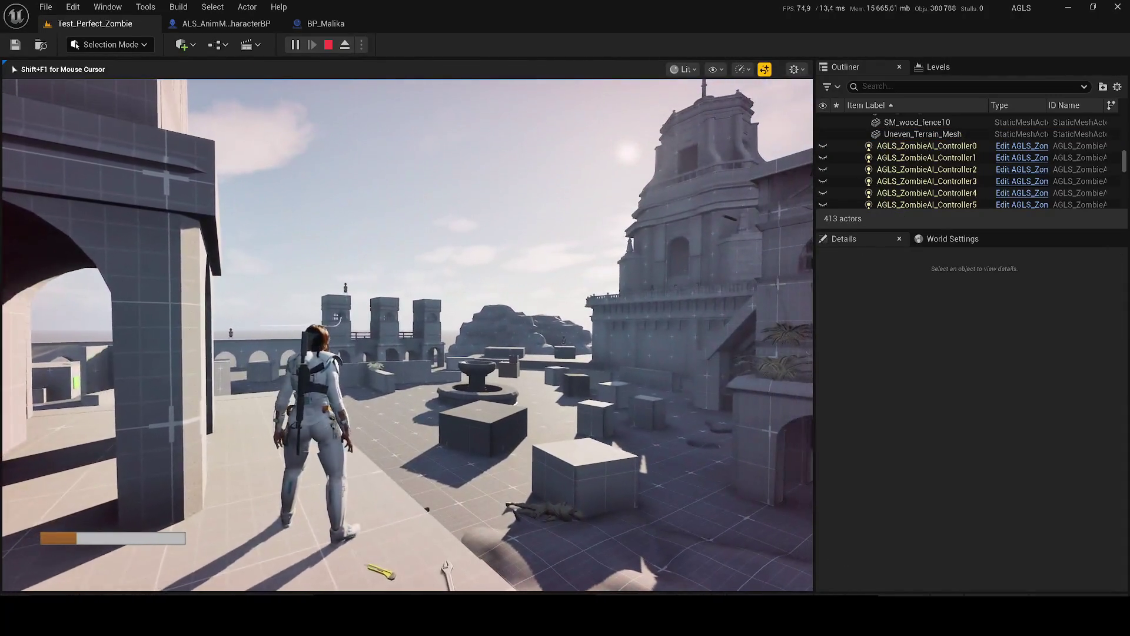
key("super")
left_click(345, 45)
scroll(922, 164, "down", 5)
left_click(922, 165)
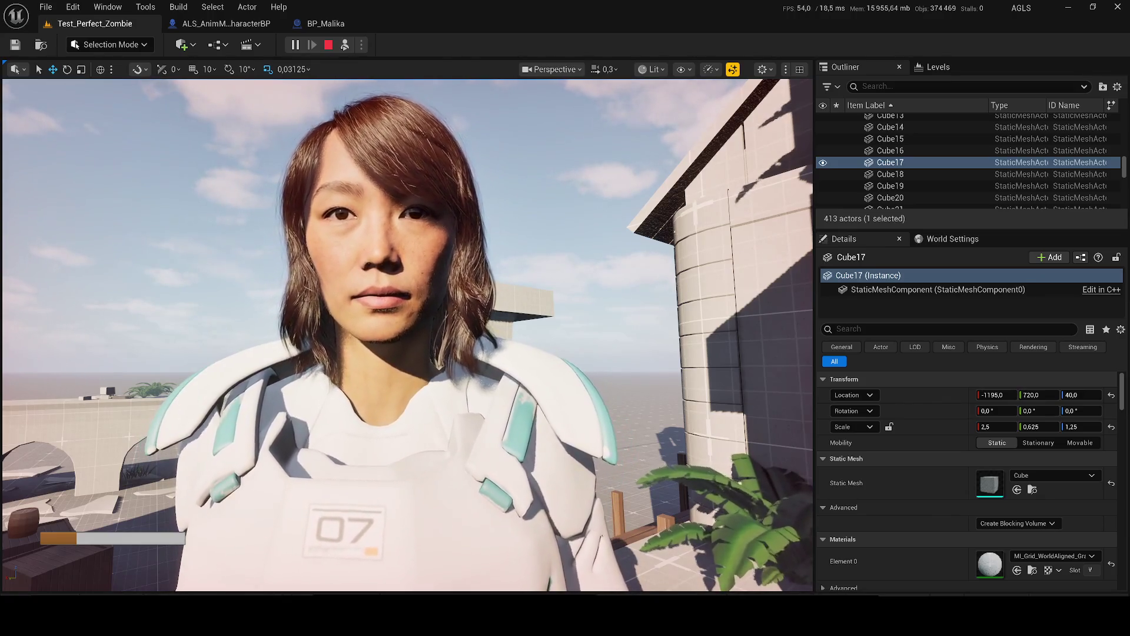
scroll(407, 335, "down", 5)
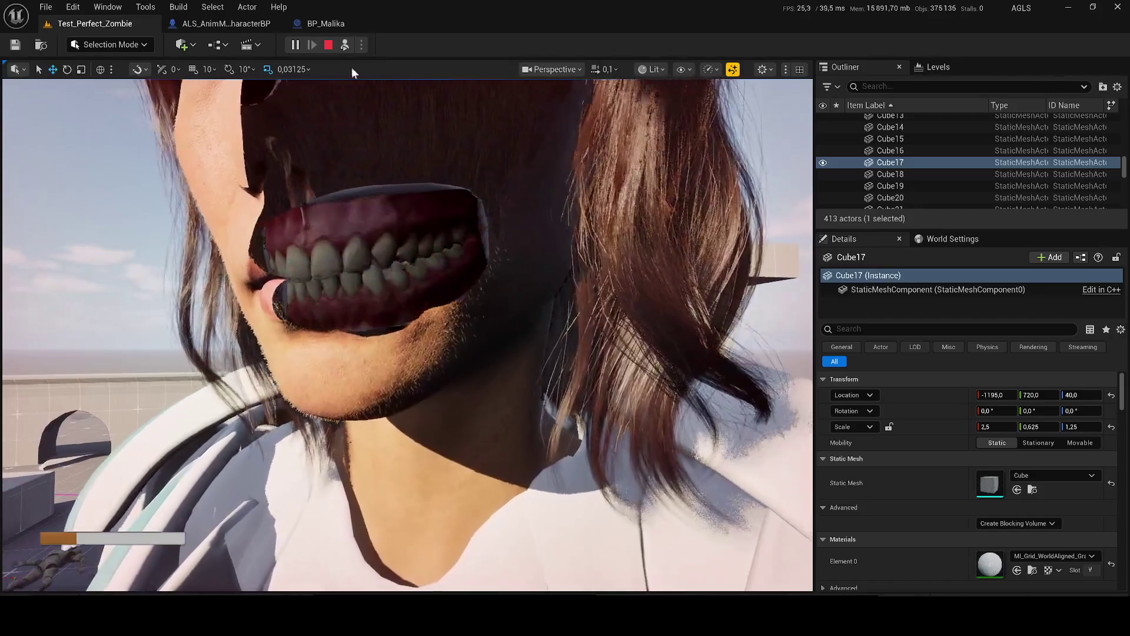
left_click(328, 46)
scroll(428, 302, "up", 5)
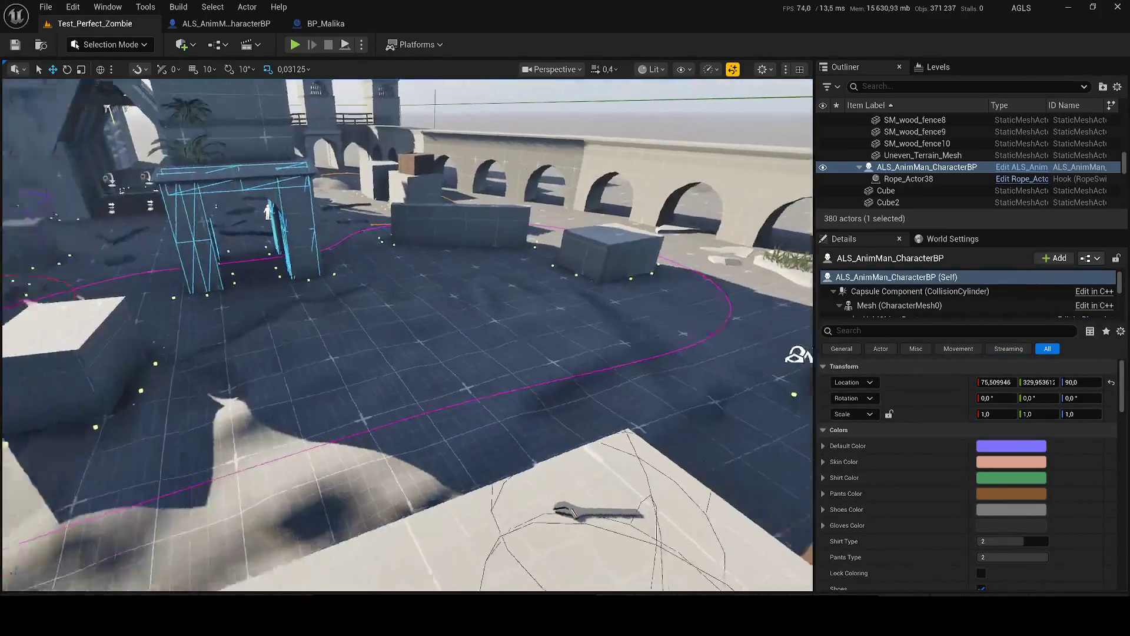
scroll(407, 334, "up", 2)
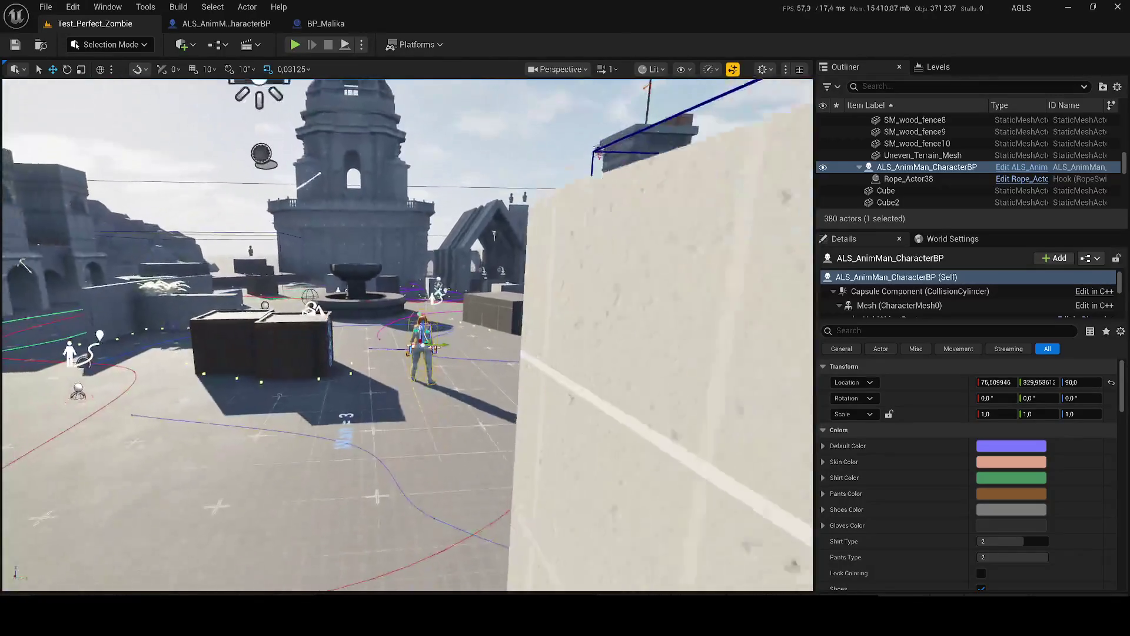
key("ctrl+space")
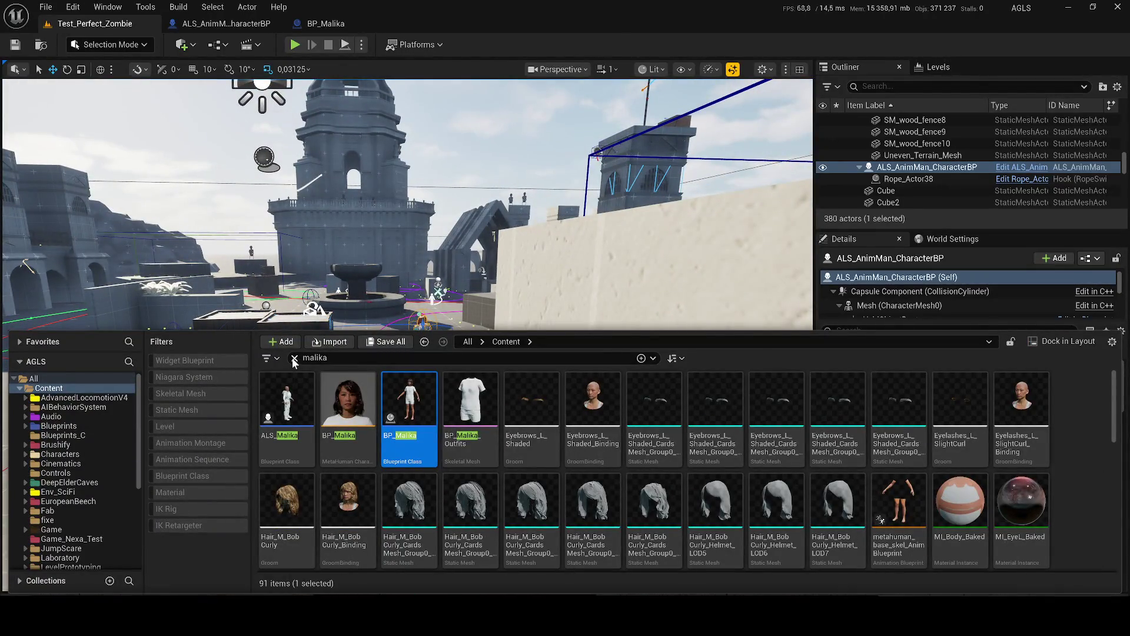
left_click(294, 358)
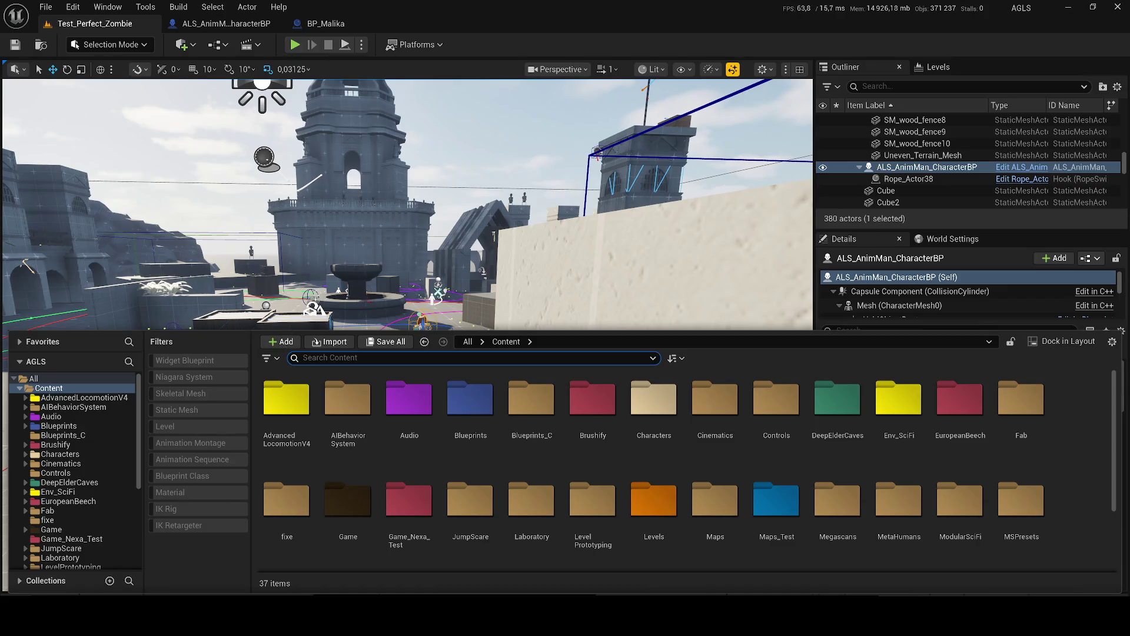
key("ctrl+space")
key("f")
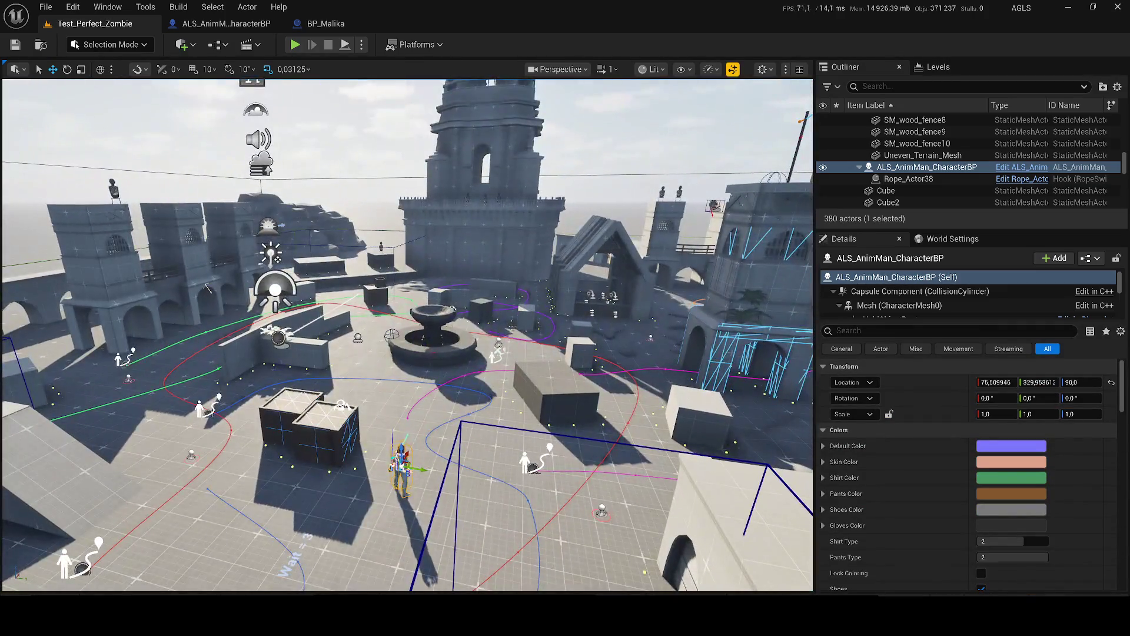
scroll(406, 335, "up", 10)
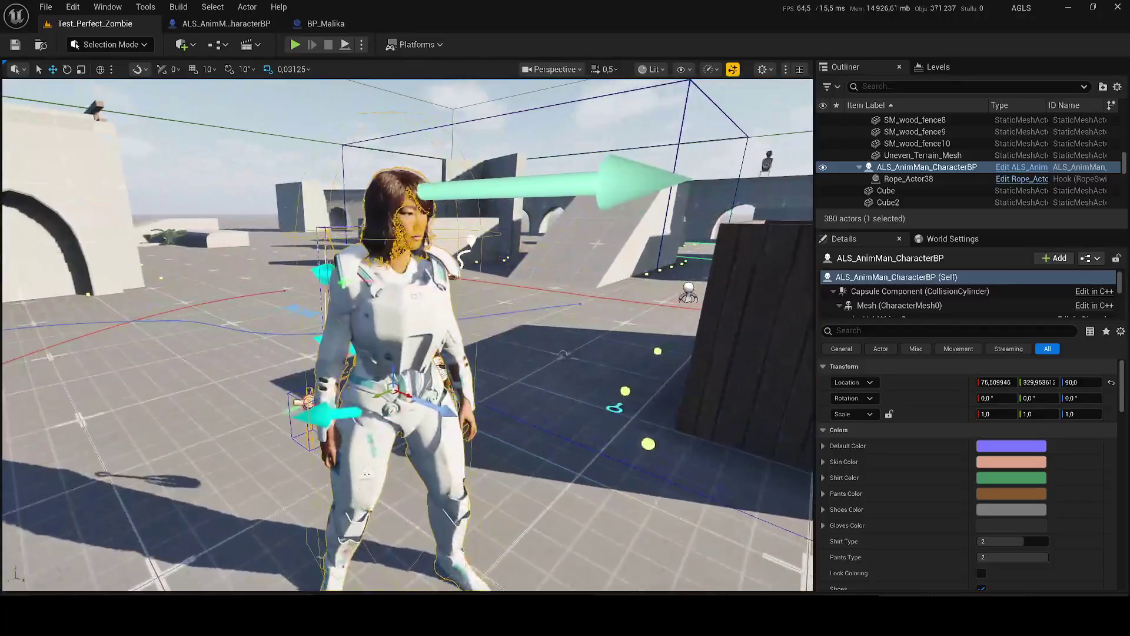
left_click(886, 190)
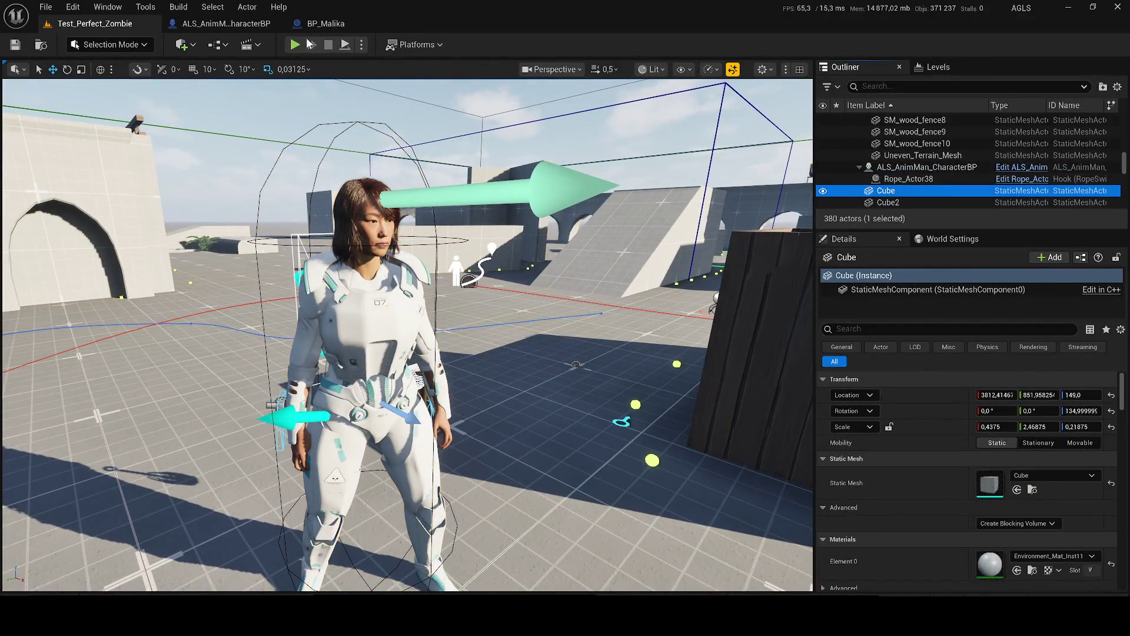
key("alt+p")
key("w")
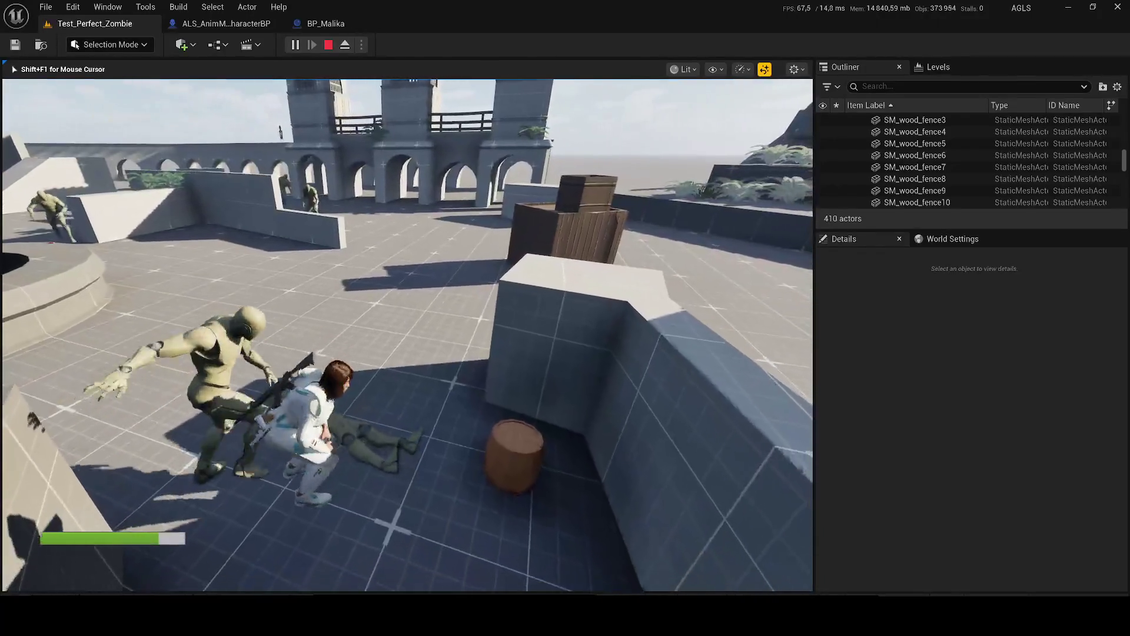
key("Escape")
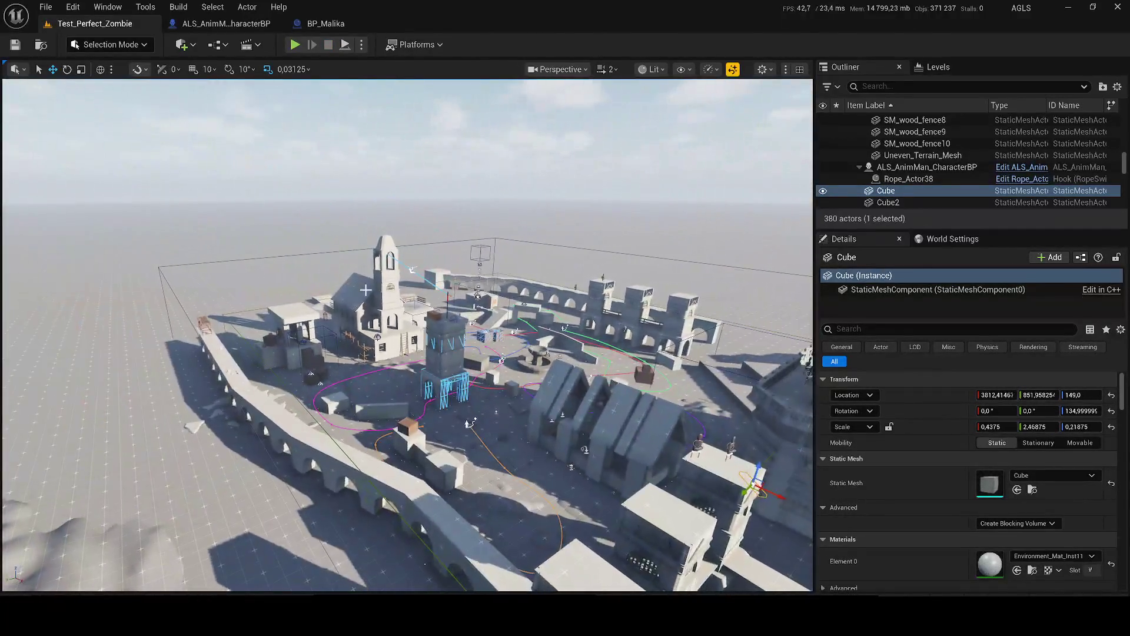
Step: Filter the Outliner by 'hou', delete the house actors, save and briefly play-test
left_click(377, 294)
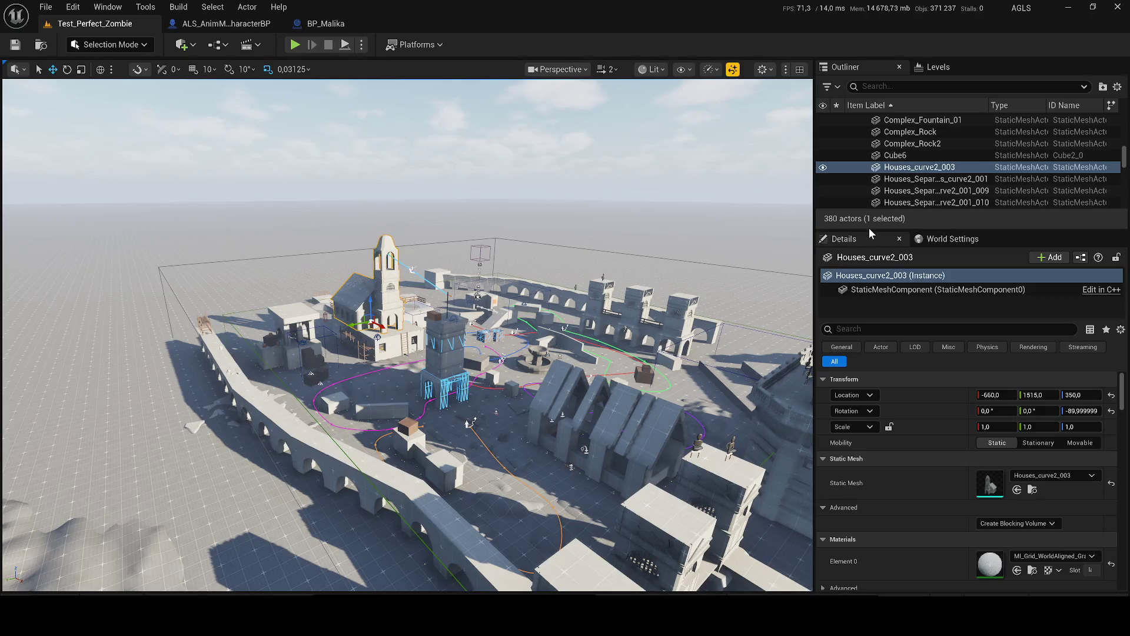
left_click_drag(870, 231, 925, 397)
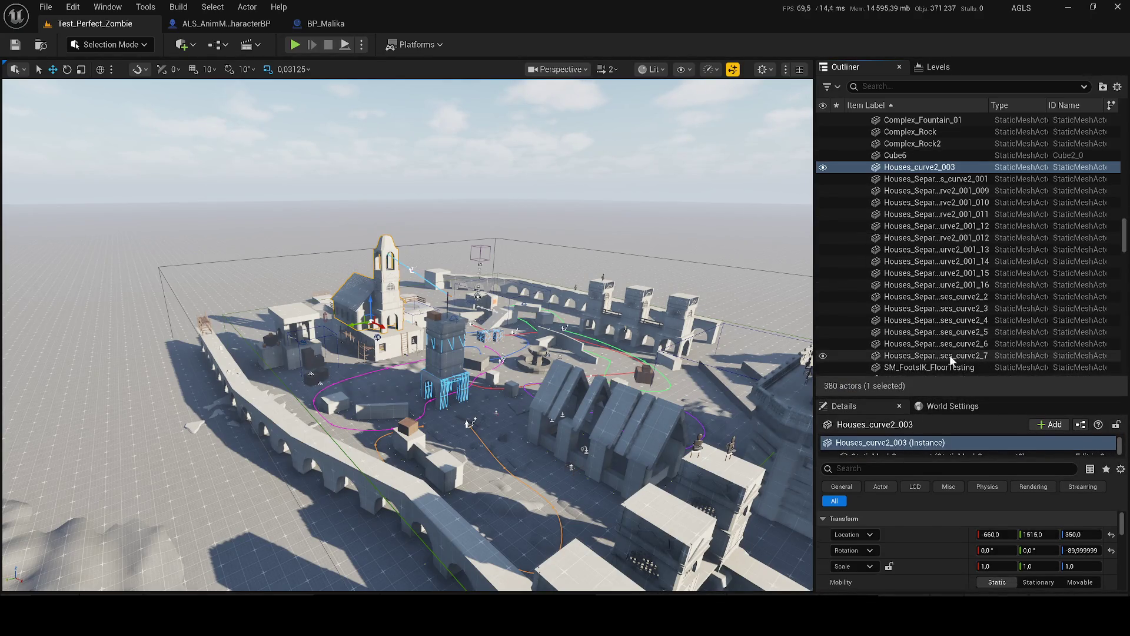
type("hou")
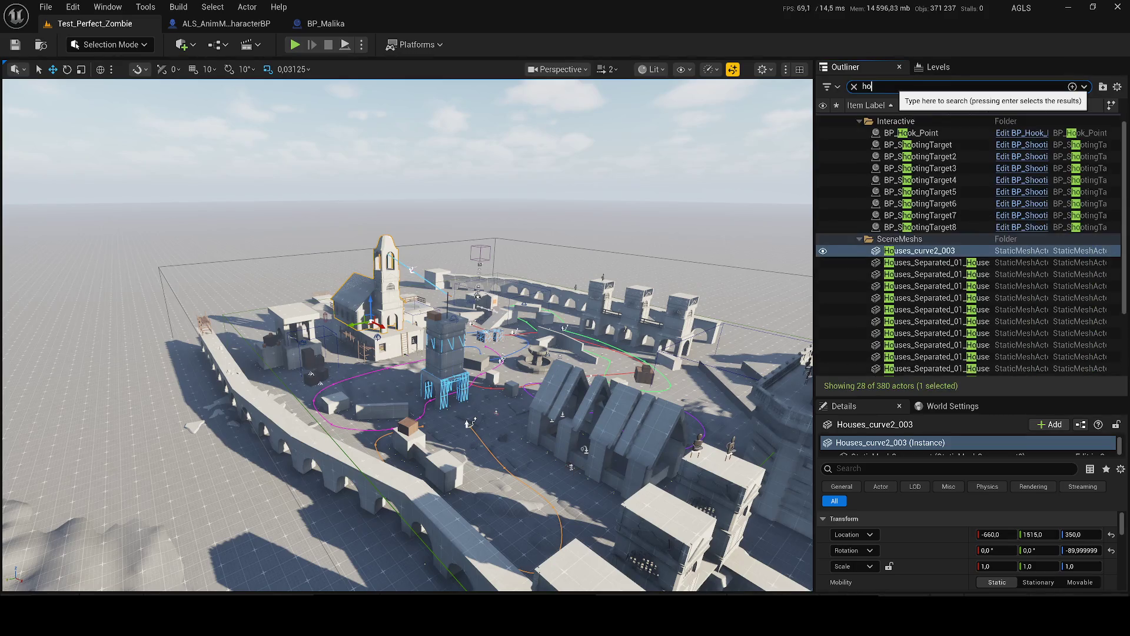
left_click(918, 335, "shift")
key("Delete")
key("ctrl+s")
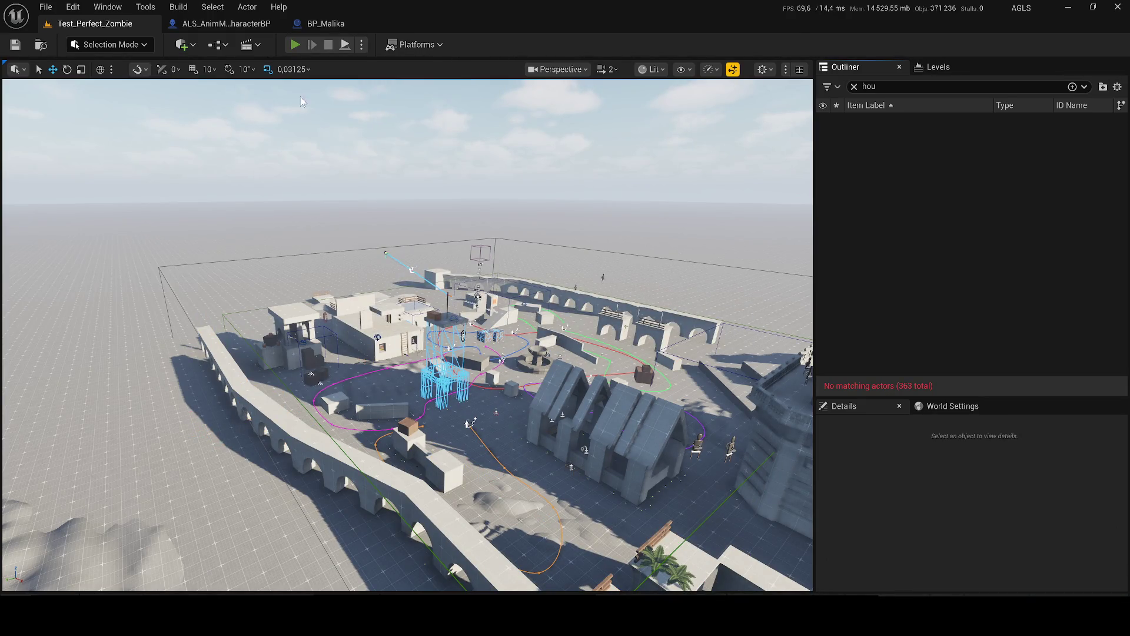
left_click(295, 45)
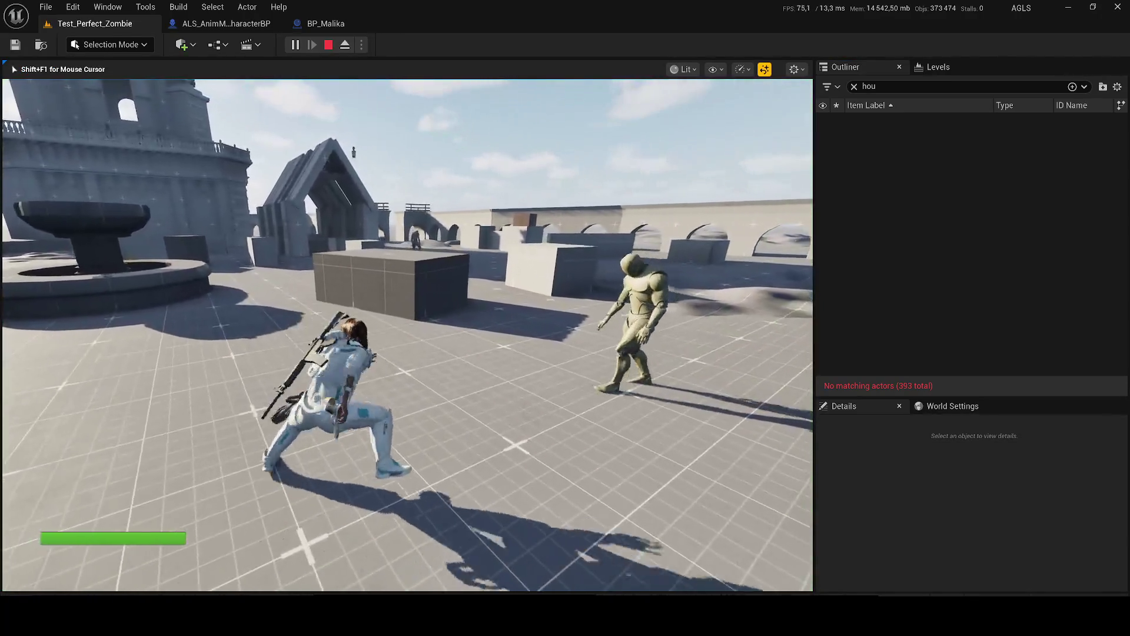
key("Escape")
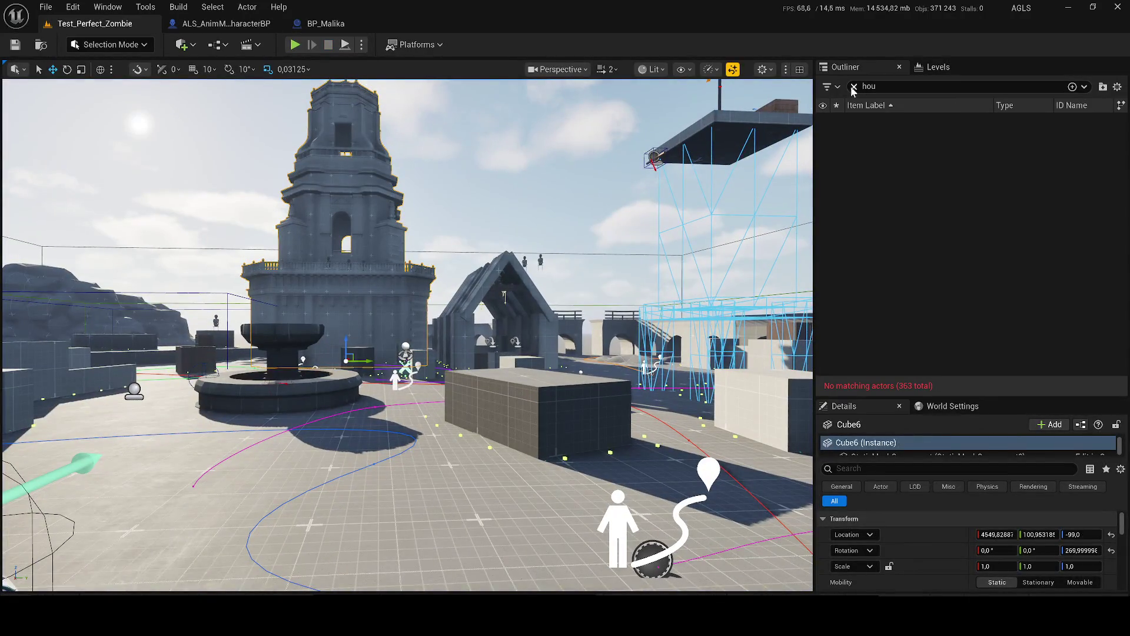
Step: Clear the filter and delete the Cube6 tower, Cube116 and a run of 22 cubes
left_click(854, 87)
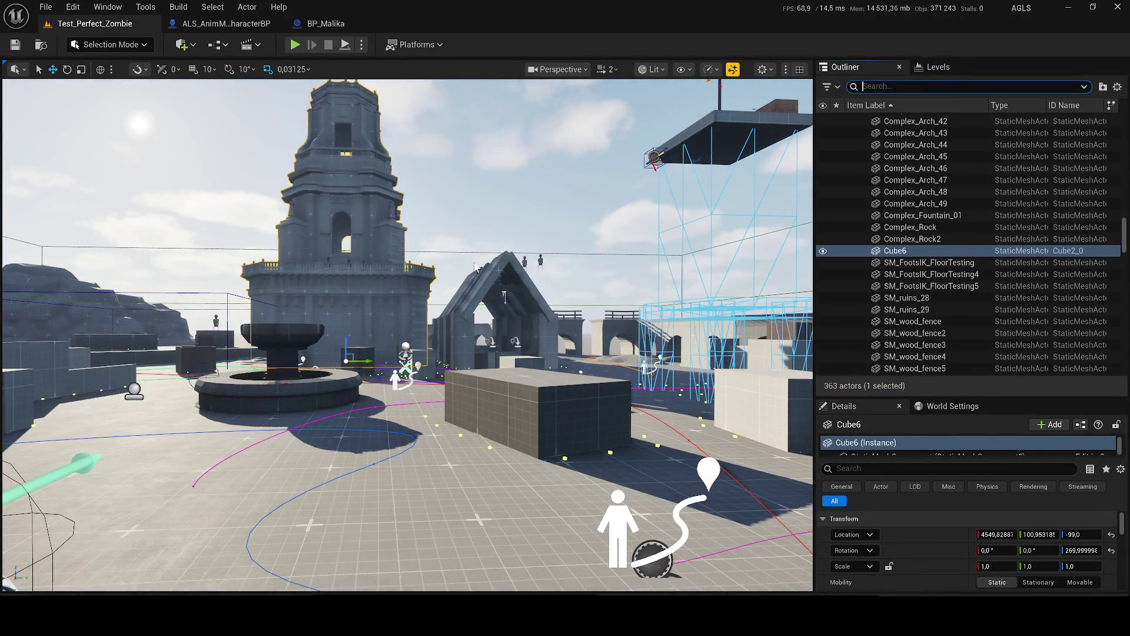
key("Delete")
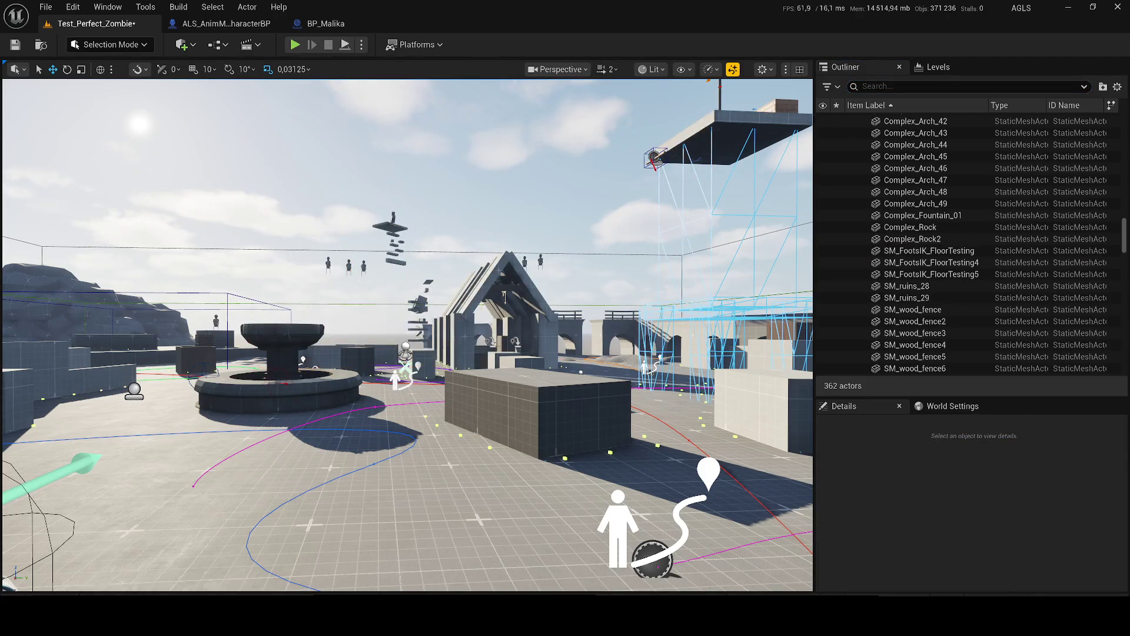
left_click(470, 305)
scroll(889, 206, "down", 5)
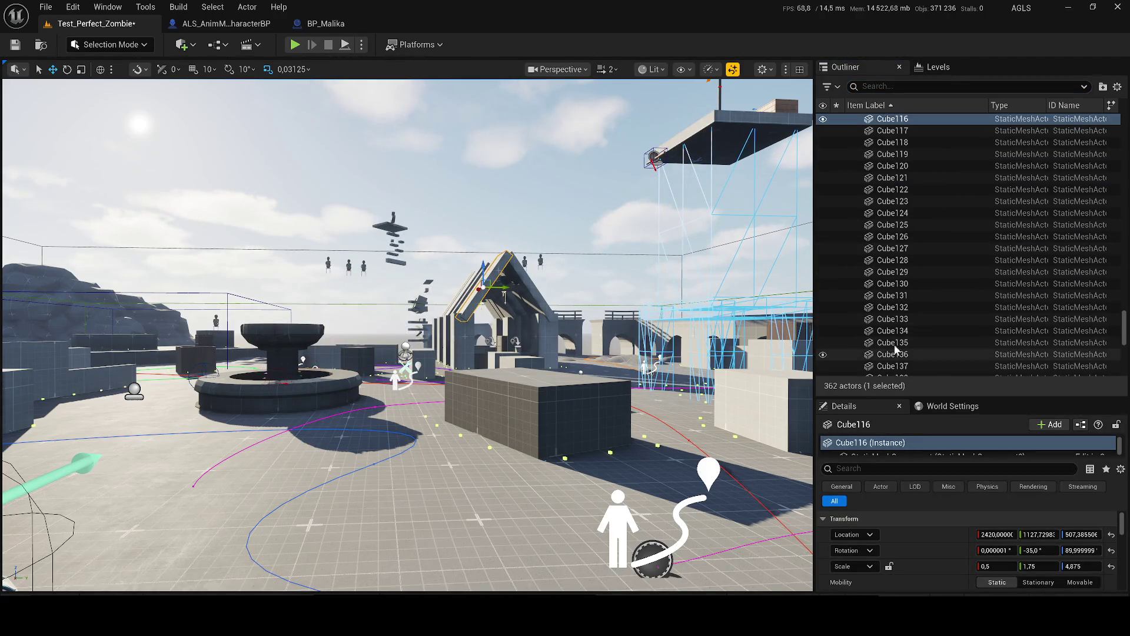
left_click(899, 370, "shift")
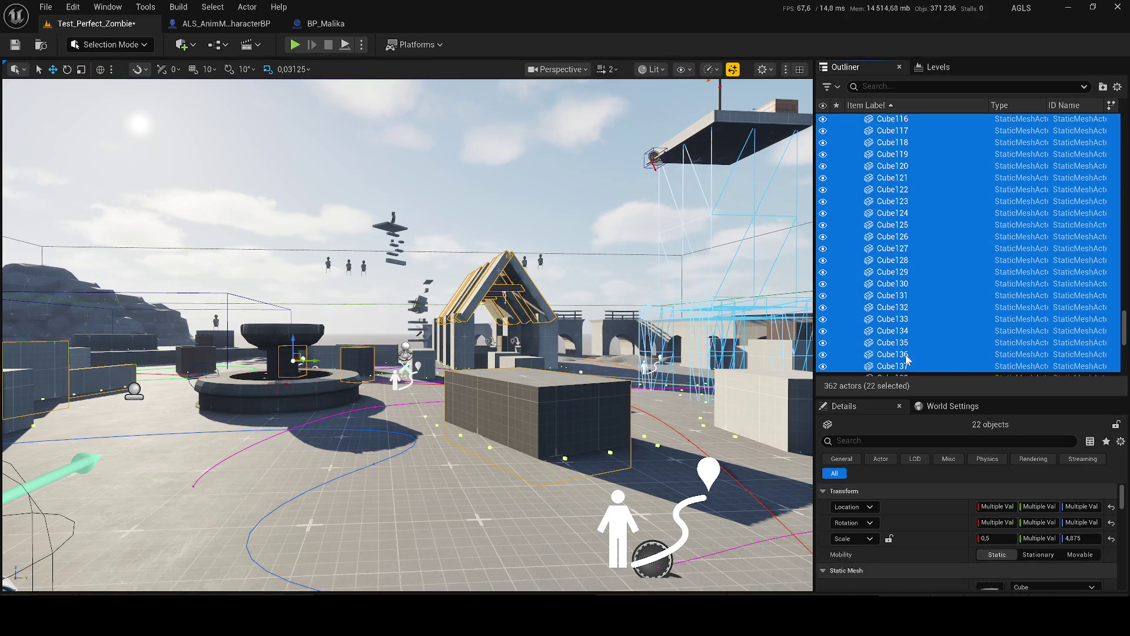
key("Delete")
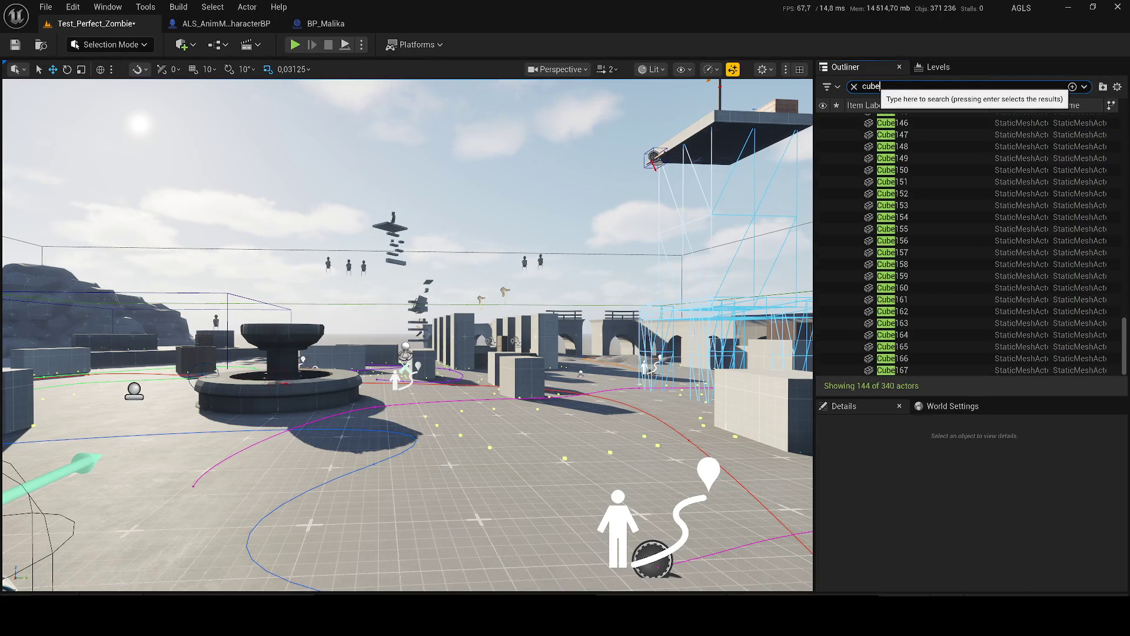
Step: Select all 144 filtered Cube actors, delete them and save the map
left_click_drag(864, 397, 863, 311)
left_click(936, 203)
key("ctrl+a")
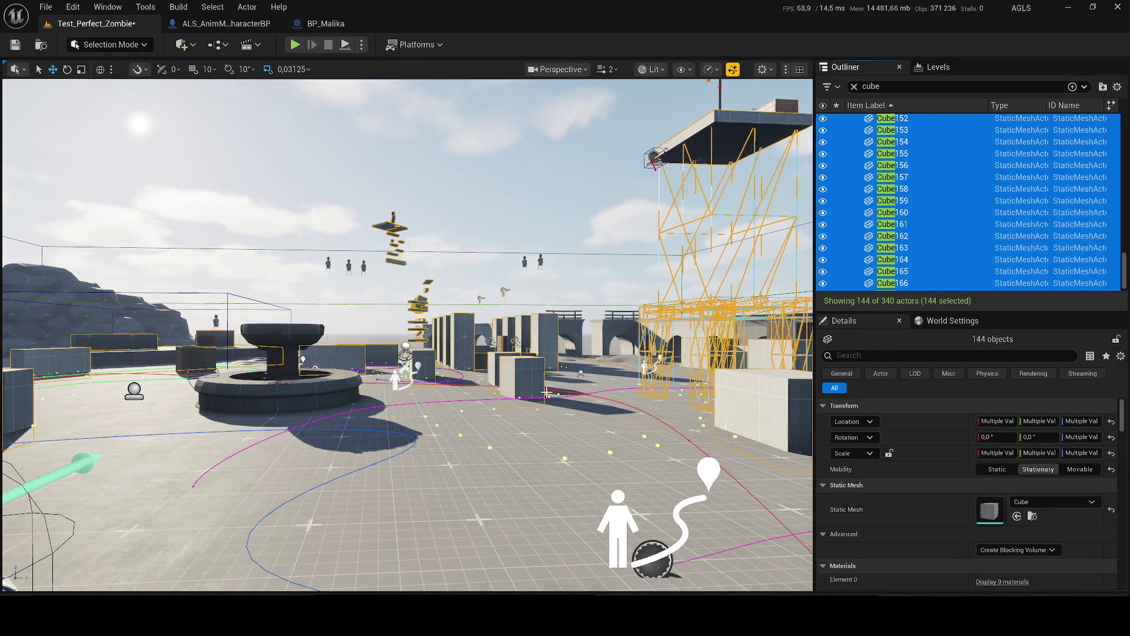
key("Delete")
scroll(546, 391, "down", 5)
key("ctrl+s")
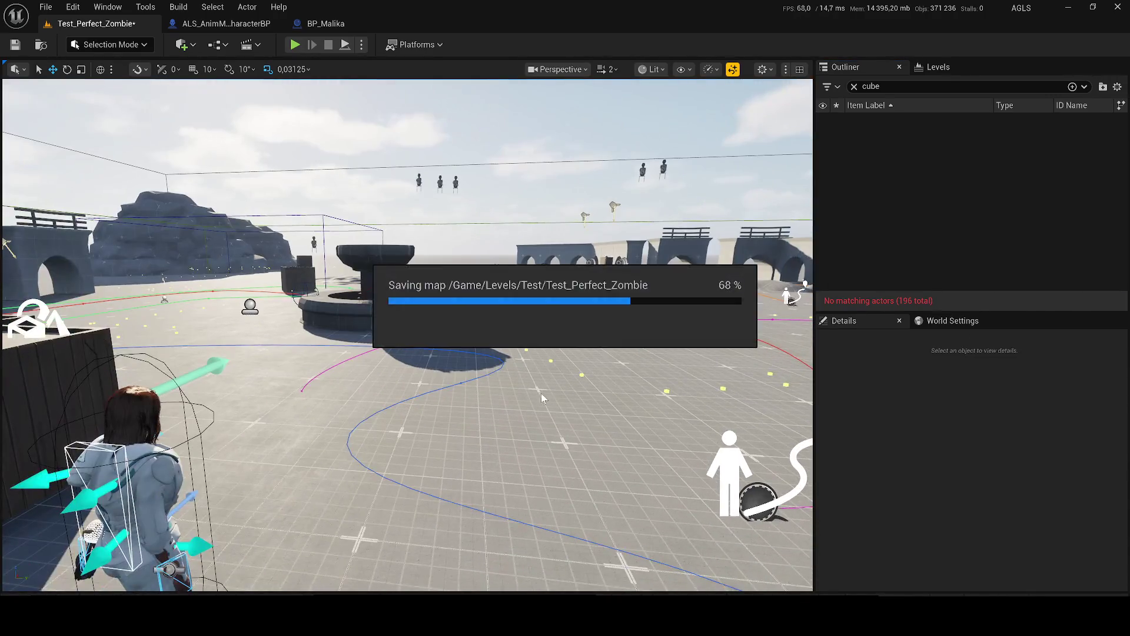
Step: After a quick play test, filter the Outliner by 'com' and delete all 52 Complex actors
left_click(301, 42)
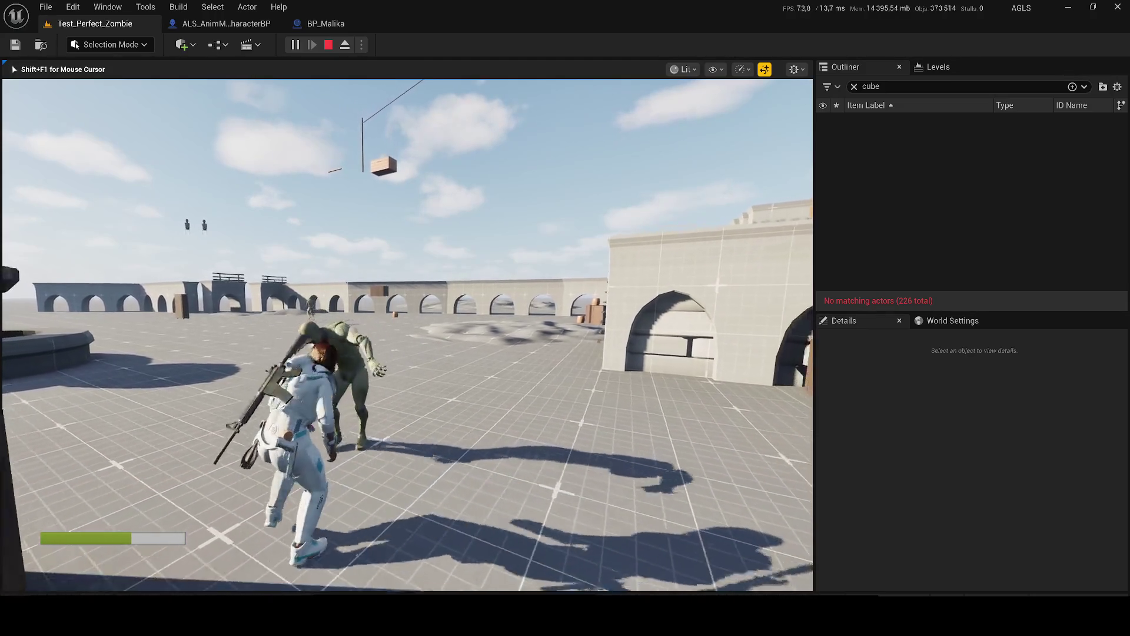
key("Escape")
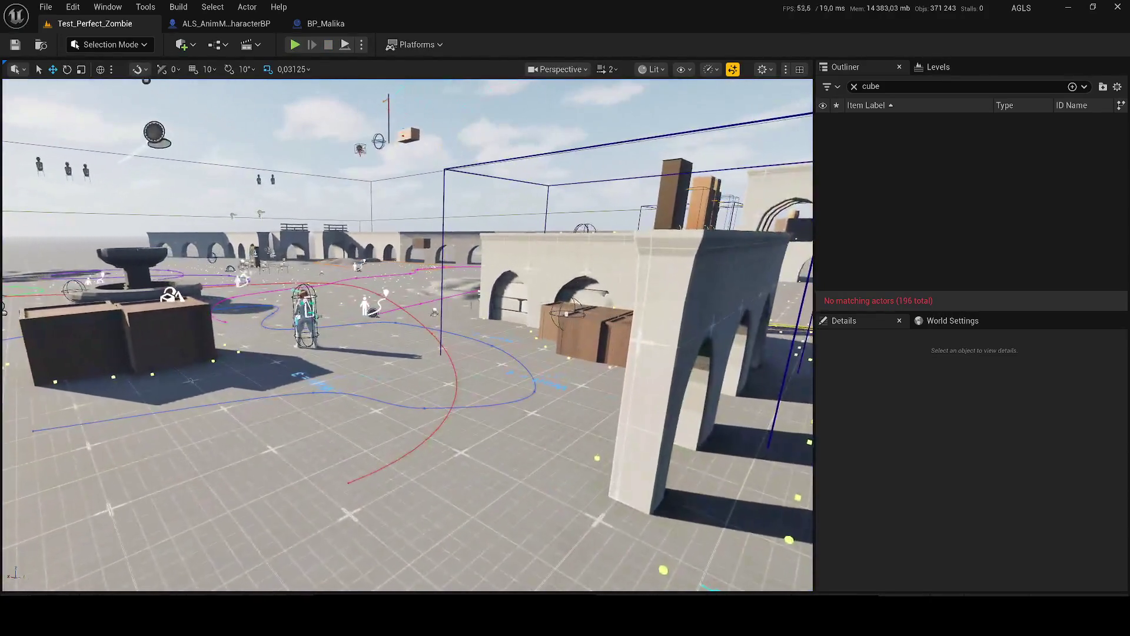
left_click(854, 86)
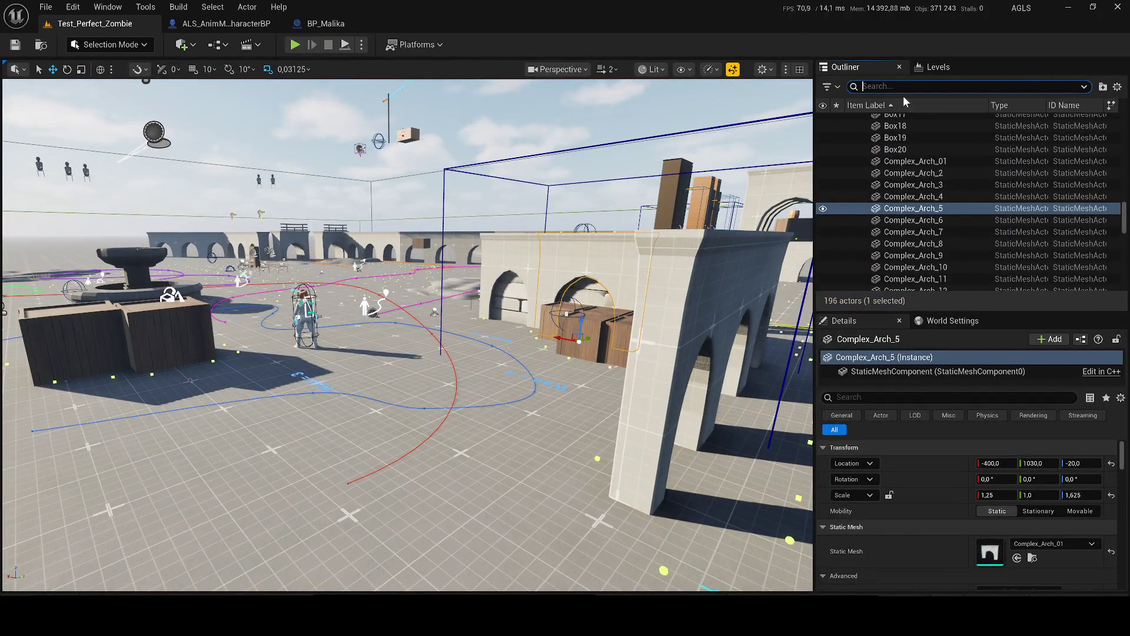
type("com")
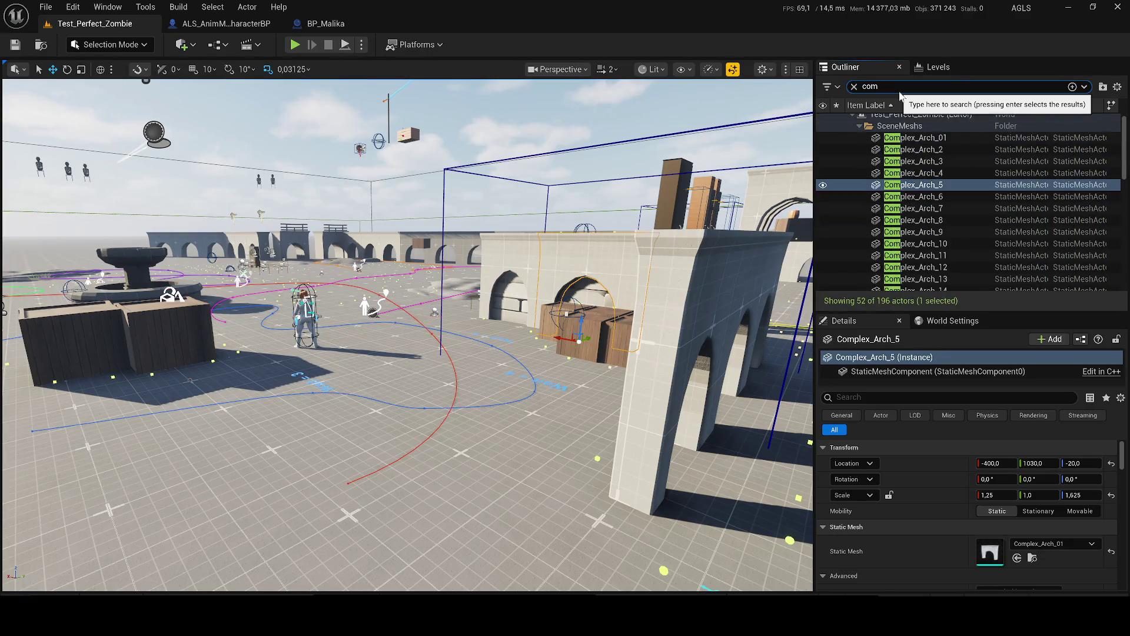
left_click(915, 137)
scroll(910, 277, "down", 10)
scroll(919, 272, "down", 1)
left_click(923, 286, "shift")
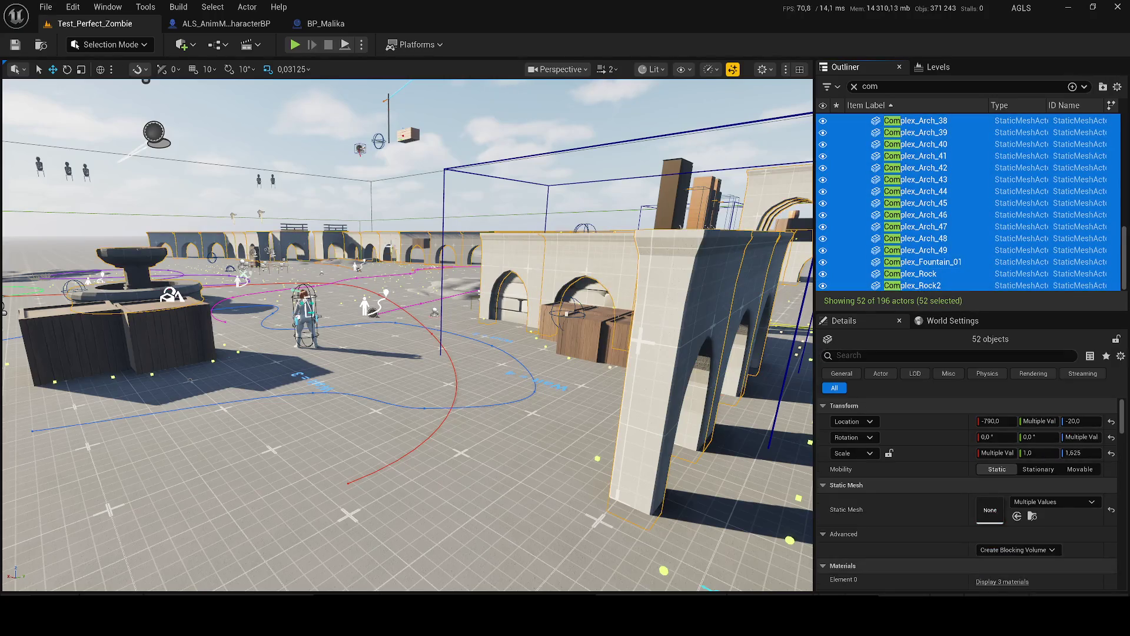
key("Delete")
Step: Save the map and play-test the level again
key("ctrl+s")
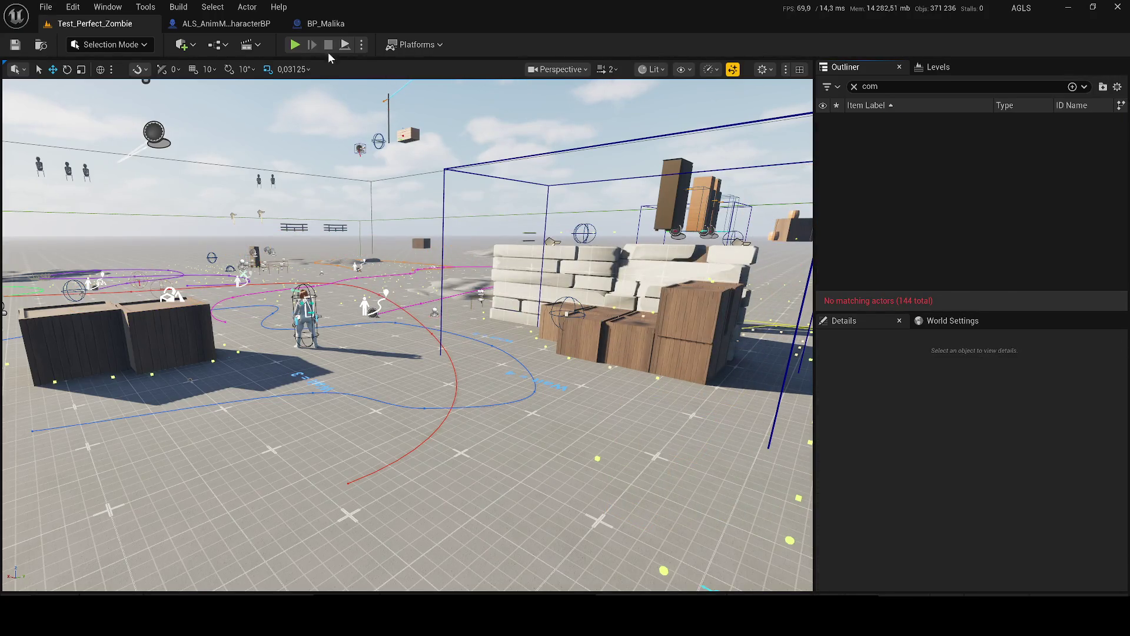
key("alt+p")
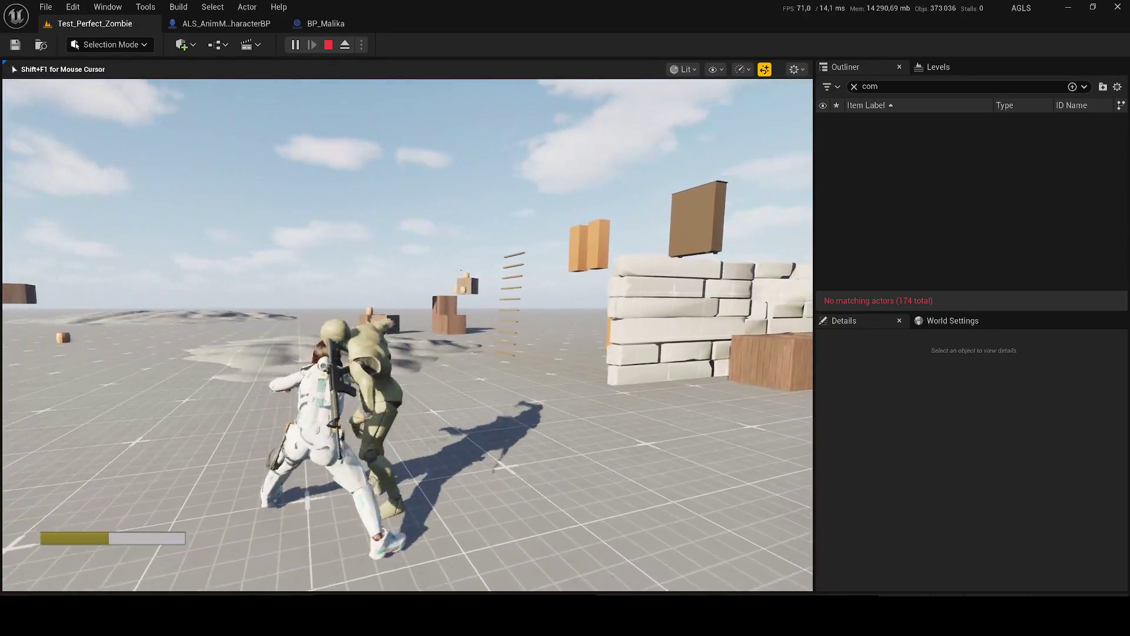
key("Escape")
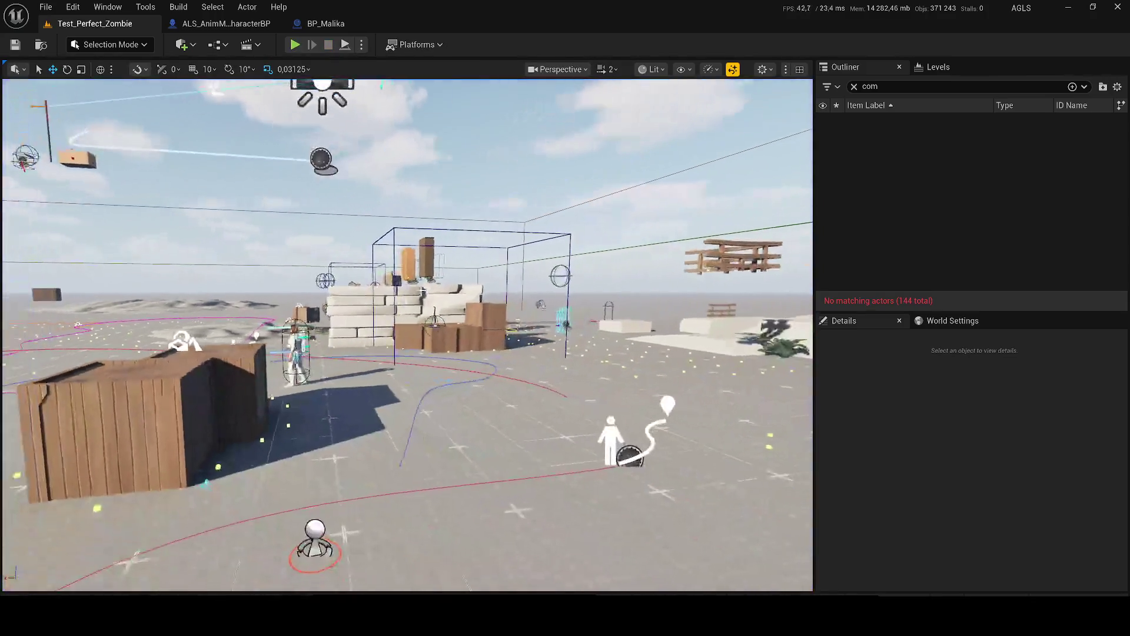
Step: Filter the Outliner by 'rui' and delete both SM_ruins wall actors
left_click(853, 87)
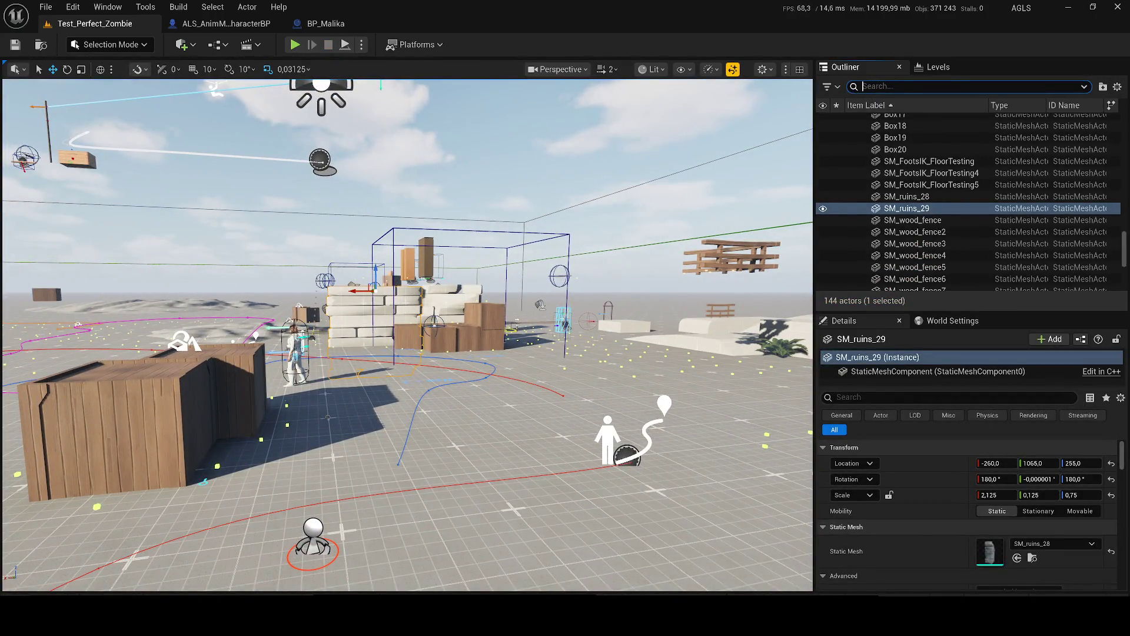
type("rui")
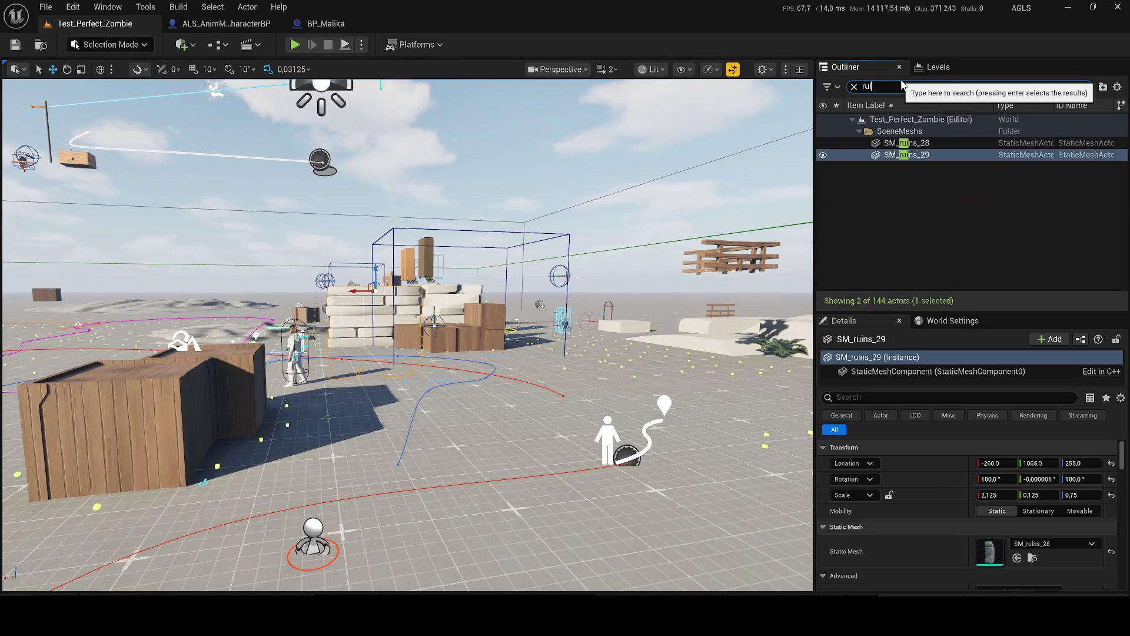
left_click(906, 143, "shift")
key("Delete")
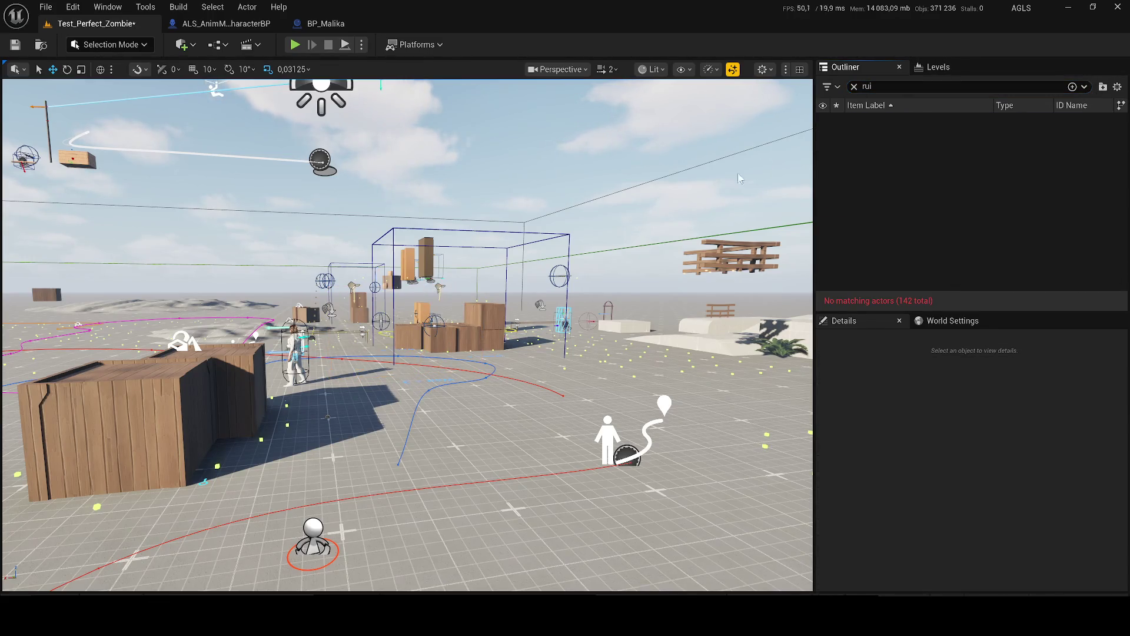
left_click(175, 386)
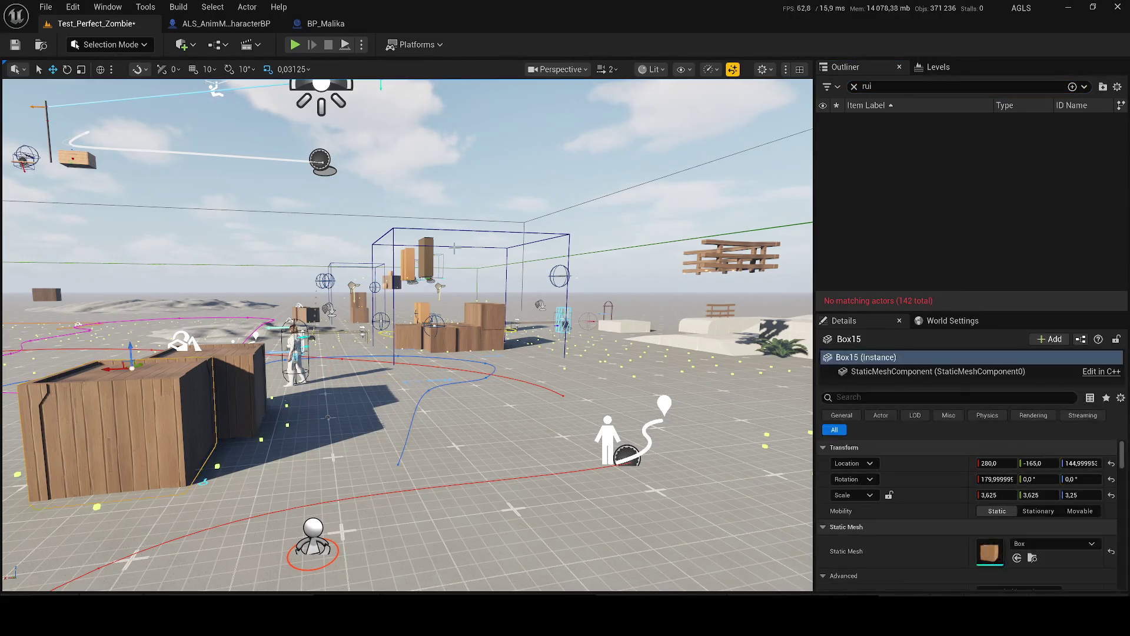
Step: Filter by 'box' and delete all 20 Box actors
left_click(852, 87)
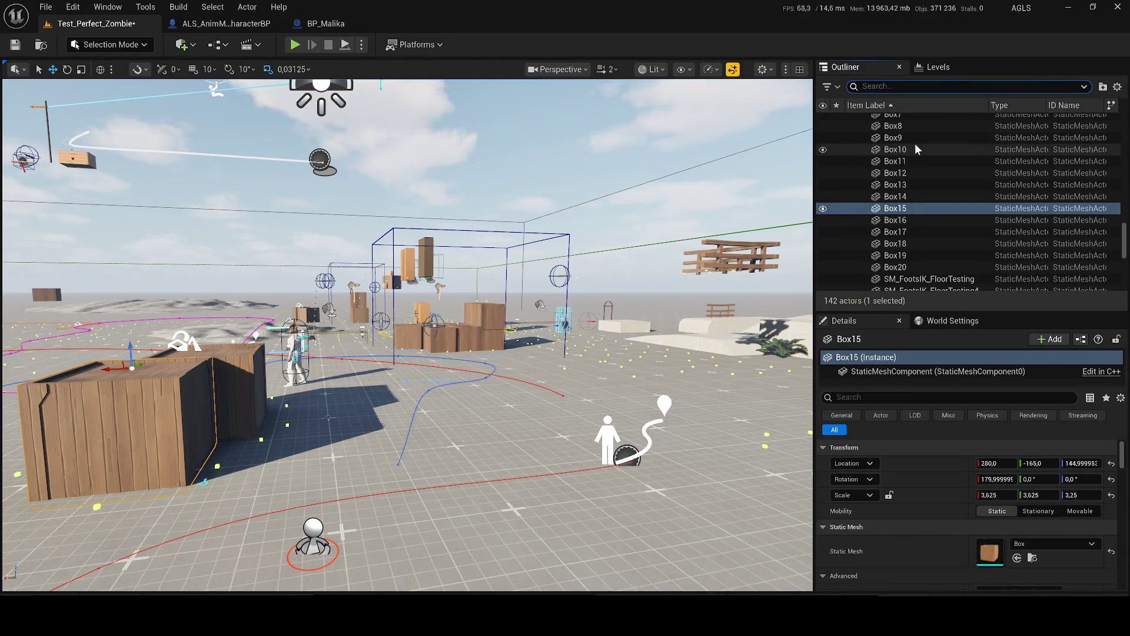
type("box")
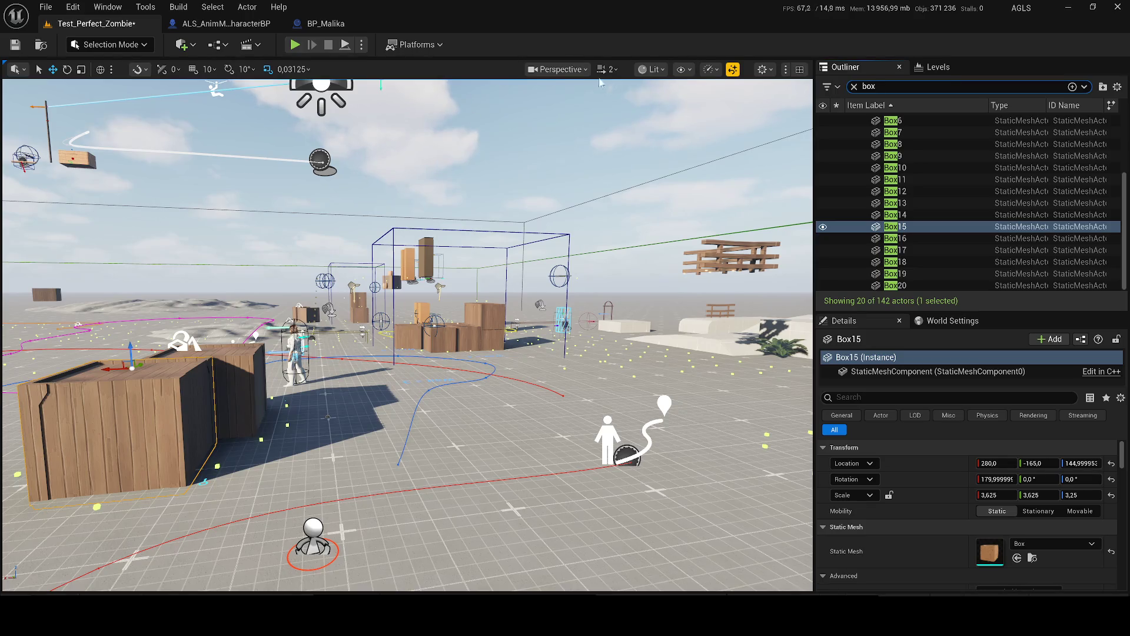
left_click(929, 169)
key("ctrl+a")
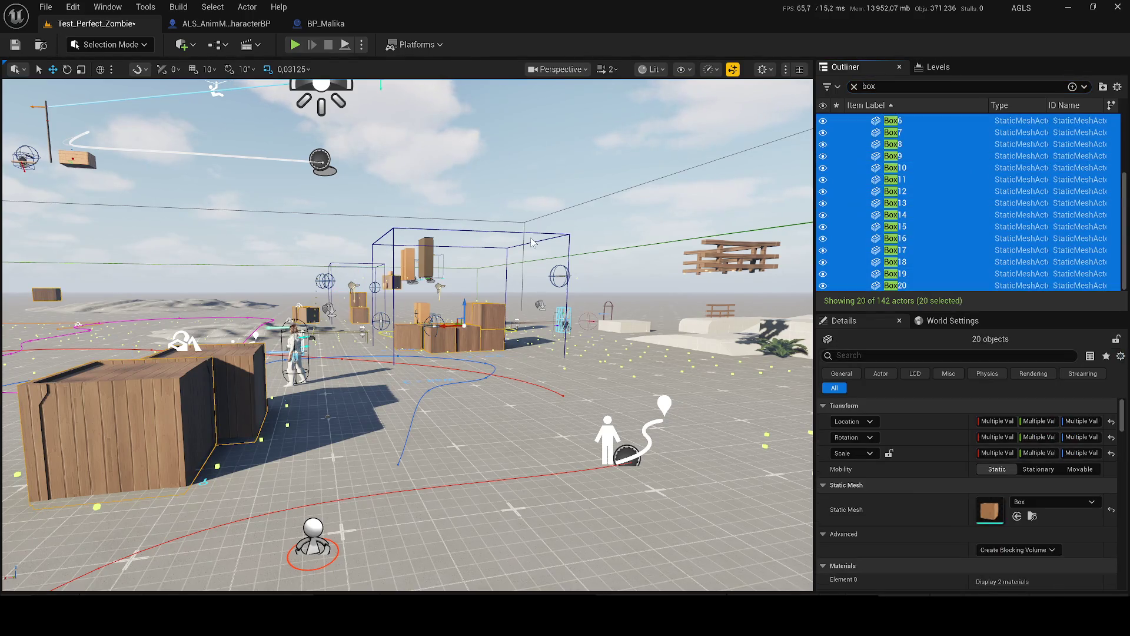
key("Delete")
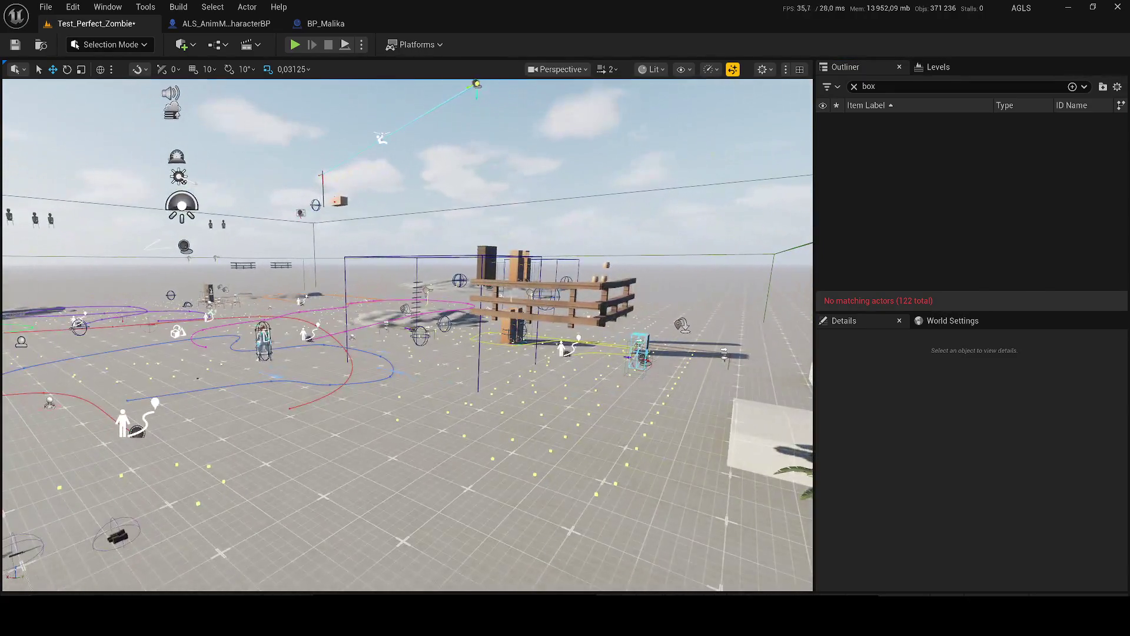
Step: Delete SM_wood_fence, save the map and run a quick play test
left_click(513, 285)
left_click(852, 87)
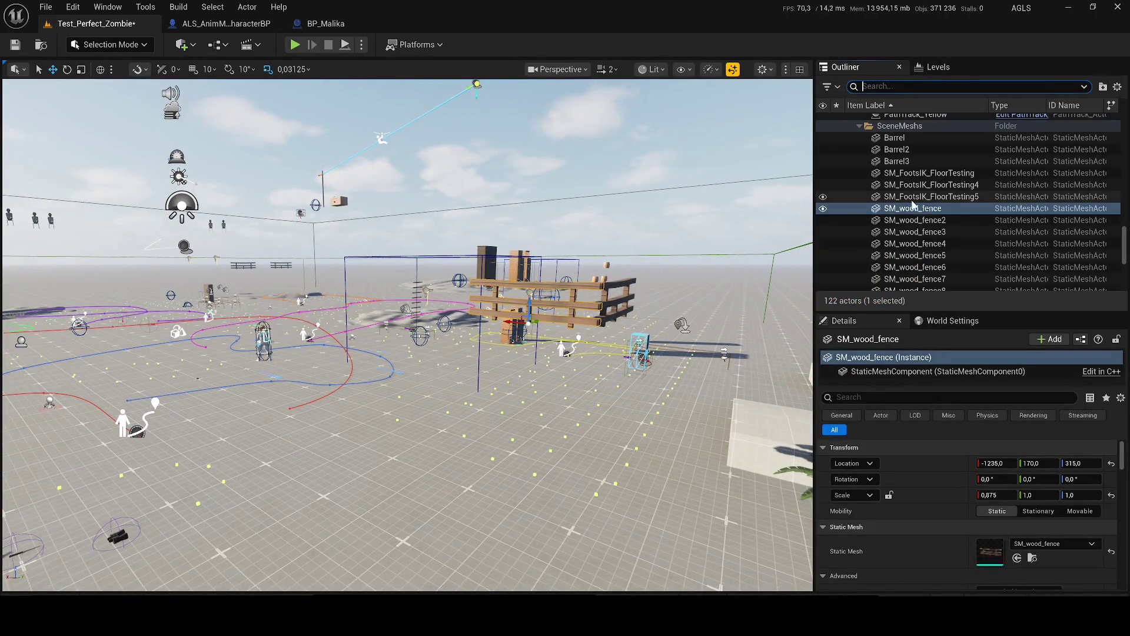
key("Delete")
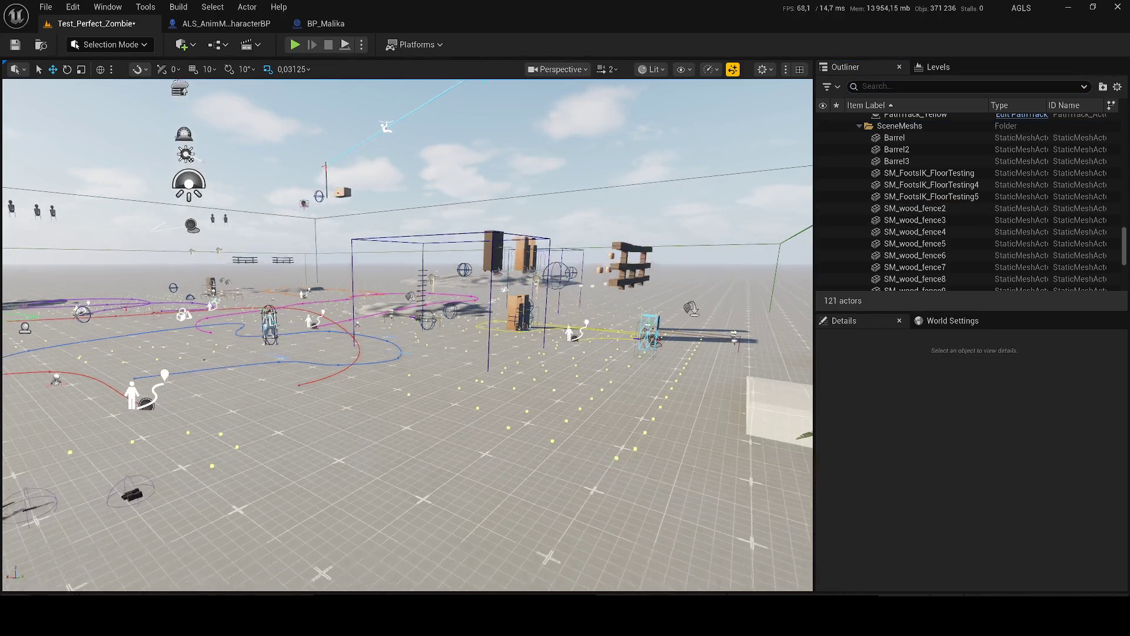
key("ctrl+s")
left_click(294, 46)
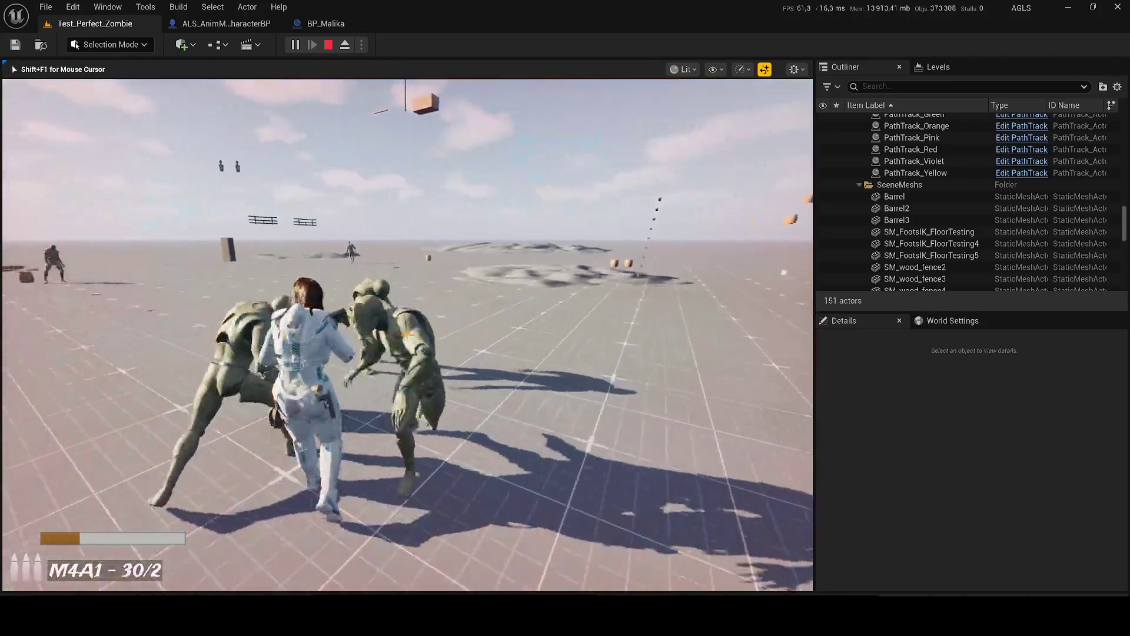
key("Escape")
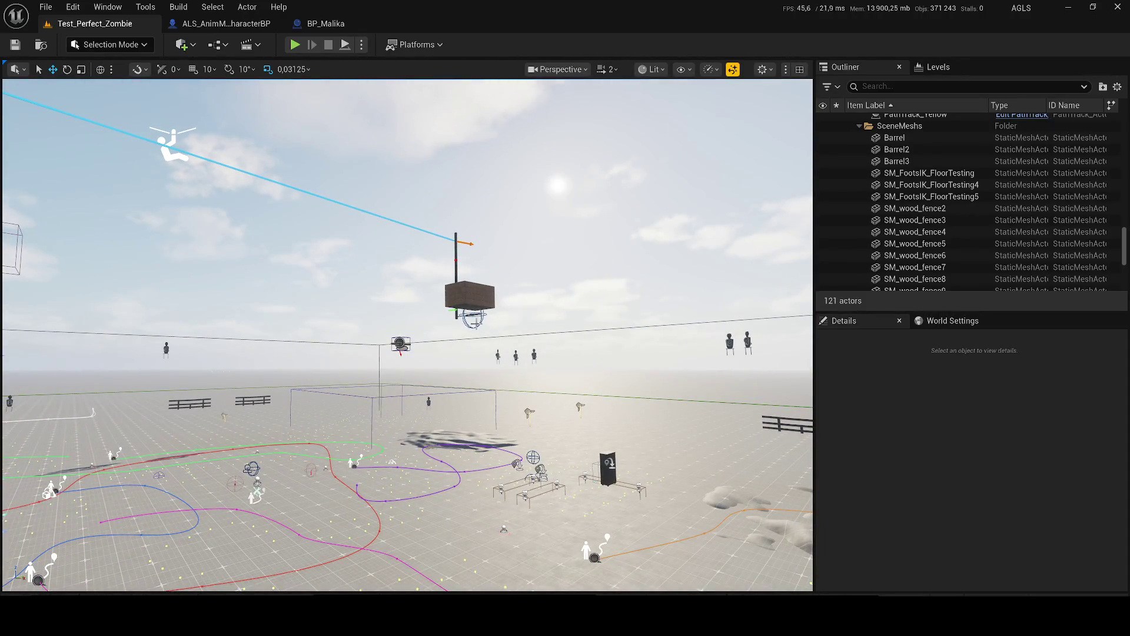
Step: Delete the BP_I_Chest box, the Cylinder pole and BP_ZiplineObject
left_click(464, 305)
key("Delete")
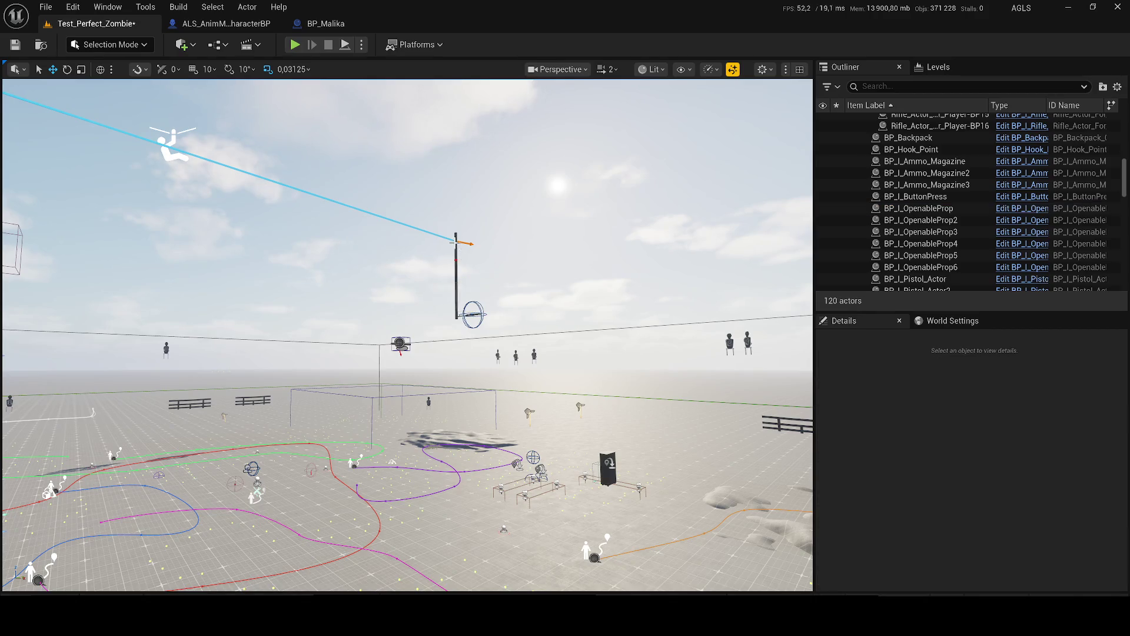
left_click(454, 243)
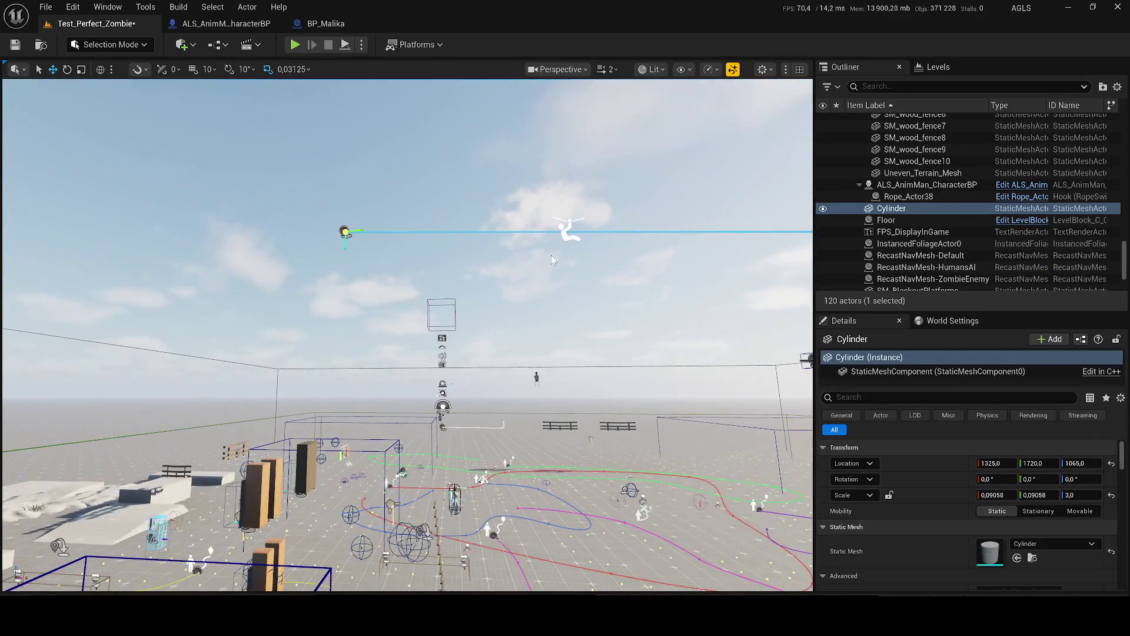
key("Delete")
left_click(475, 233)
key("Delete")
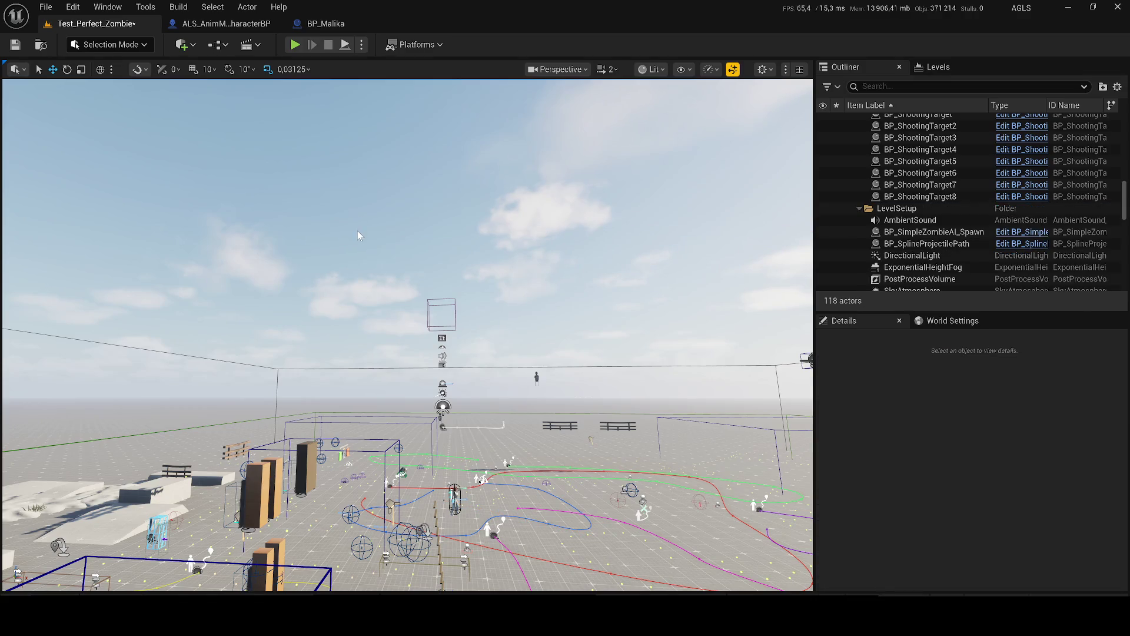
Step: Delete the wooden fences, including SM_wood_fence2 through 9 found with a 'wood' filter
key("w")
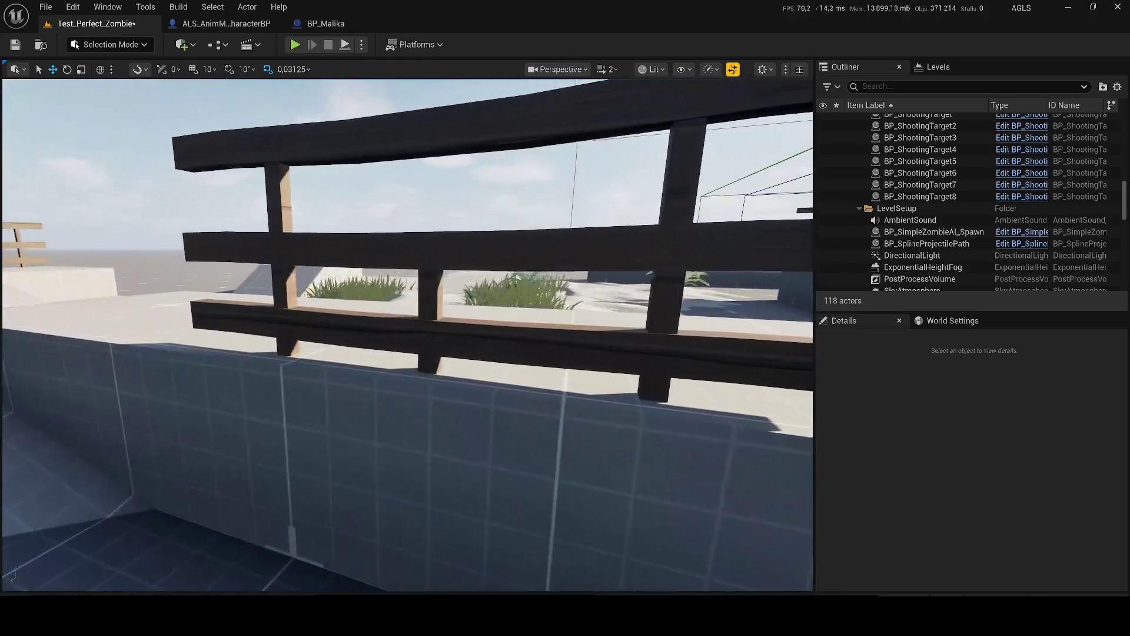
left_click(413, 319)
key("Delete")
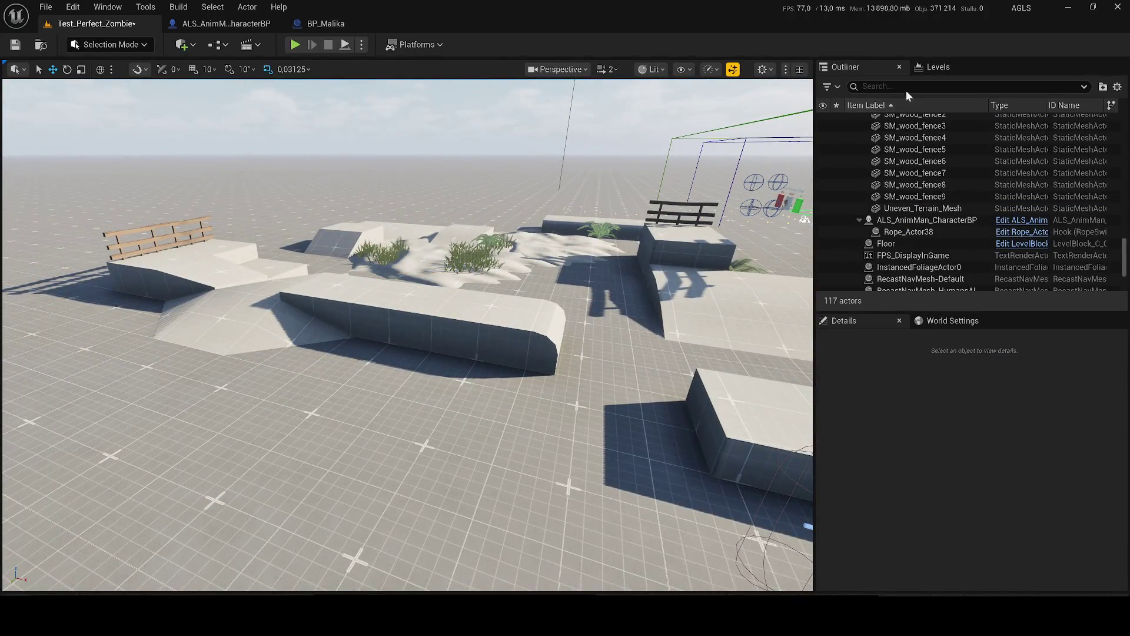
type("wood")
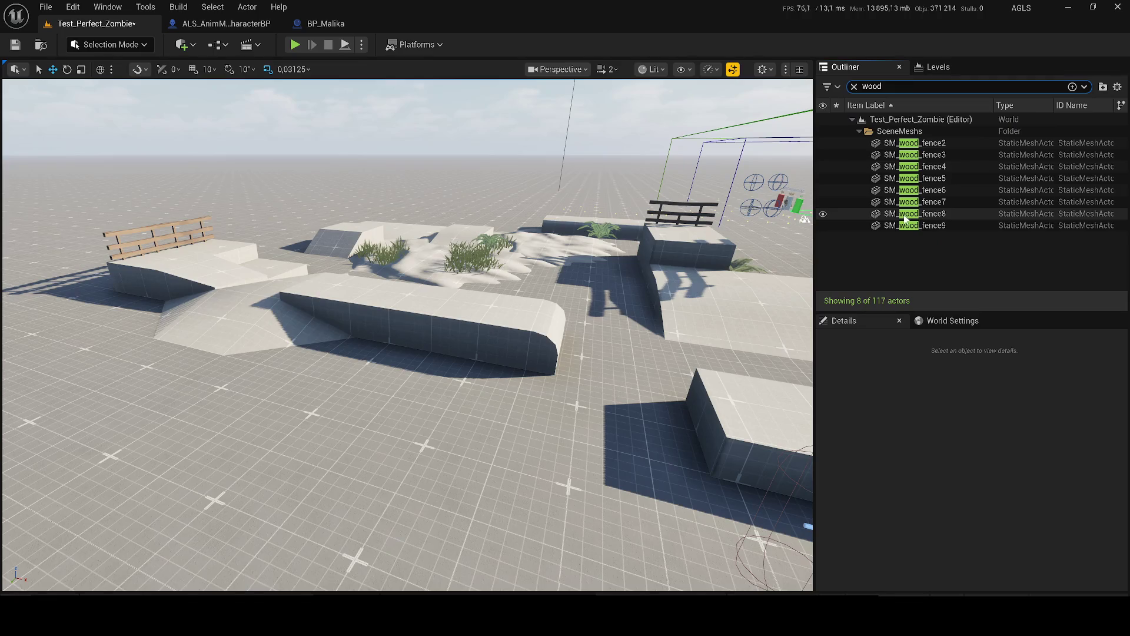
left_click(915, 225)
left_click(905, 144, "shift")
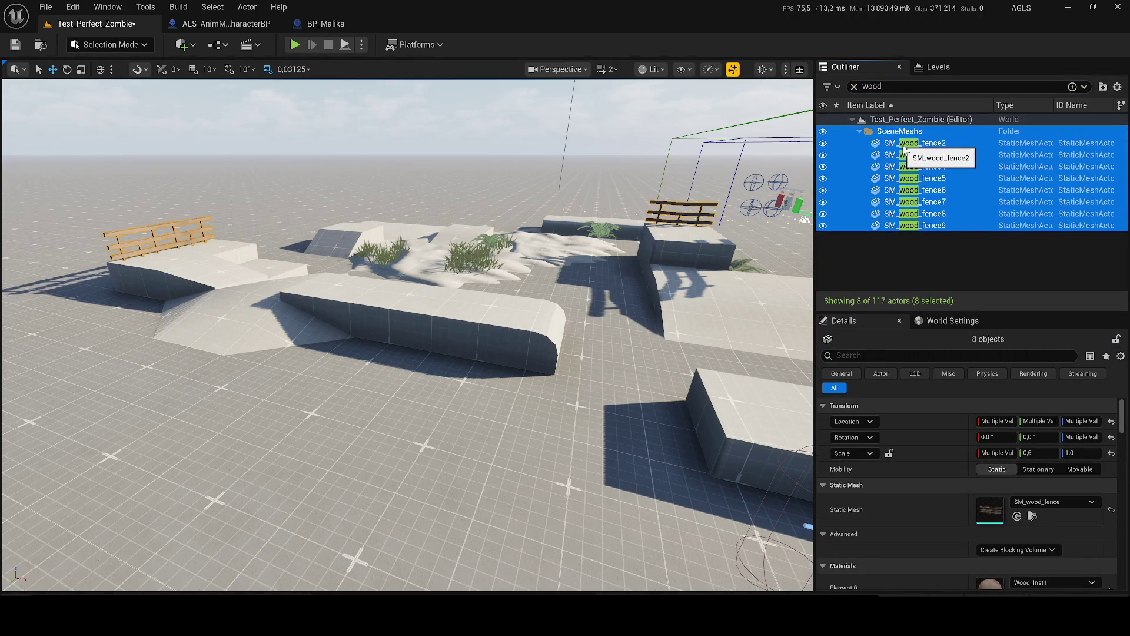
key("Delete")
Step: Delete SM_BlockoutPlatforms and both SM_FootsIK_FloorTesting meshes, then save the level
left_click(474, 371)
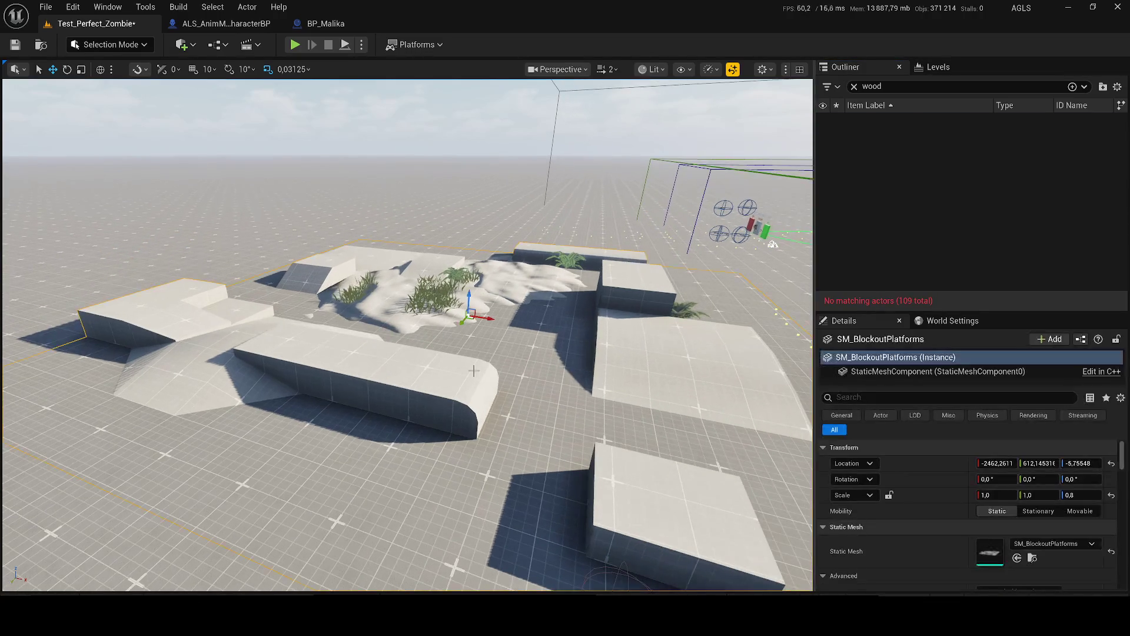
left_click(854, 86)
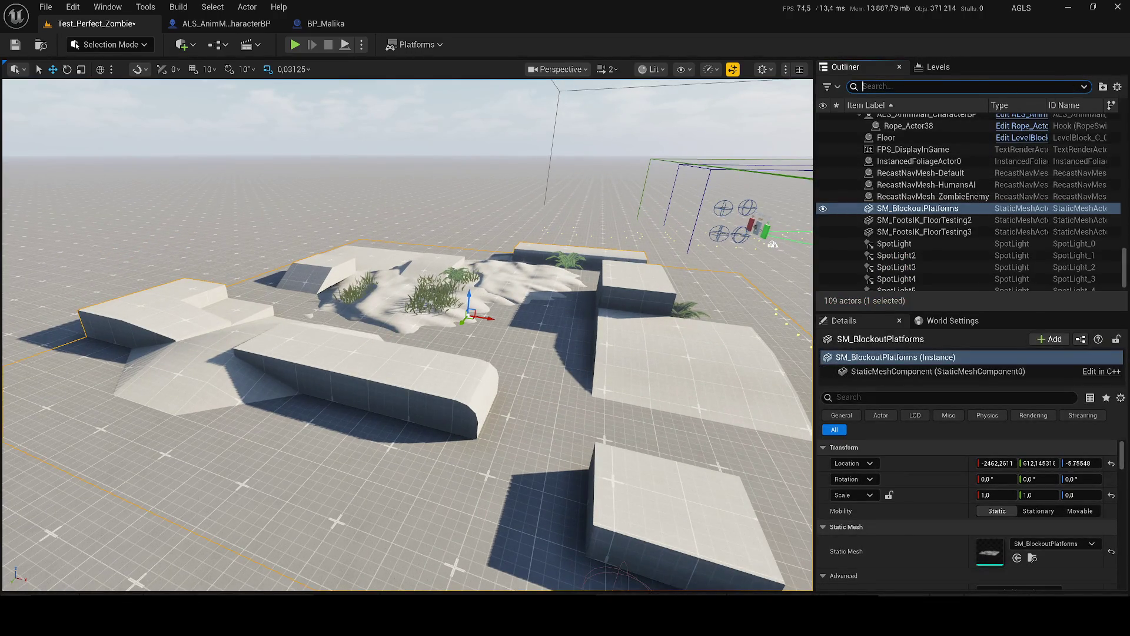
key("Delete")
left_click(424, 294)
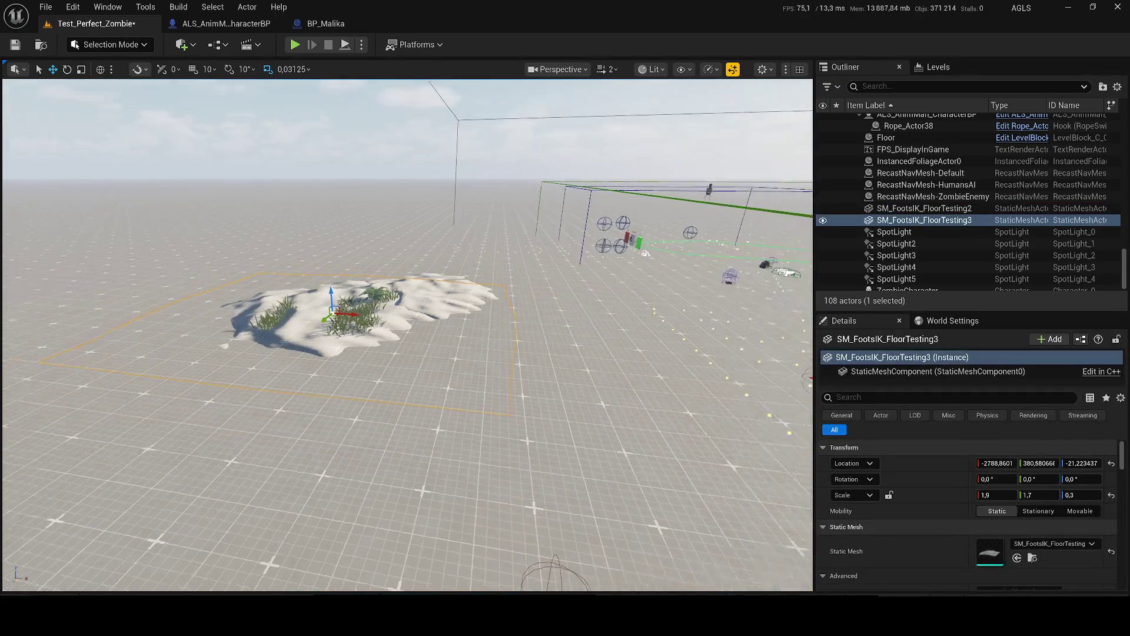
key("Delete")
left_click(365, 298)
key("Delete")
key("ctrl+s")
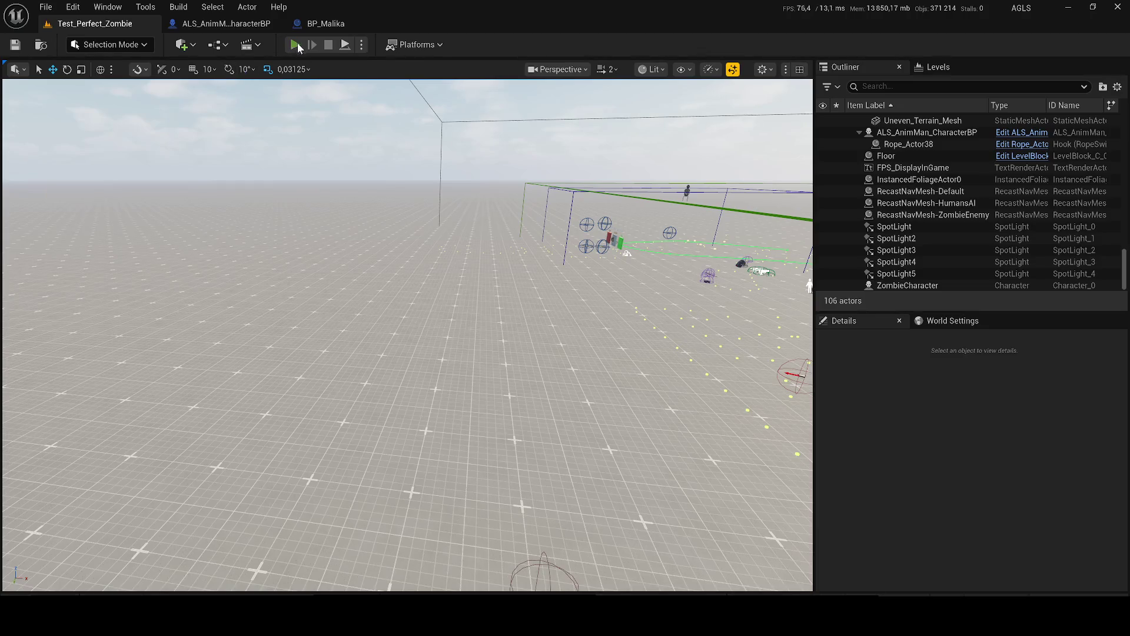
left_click(296, 44)
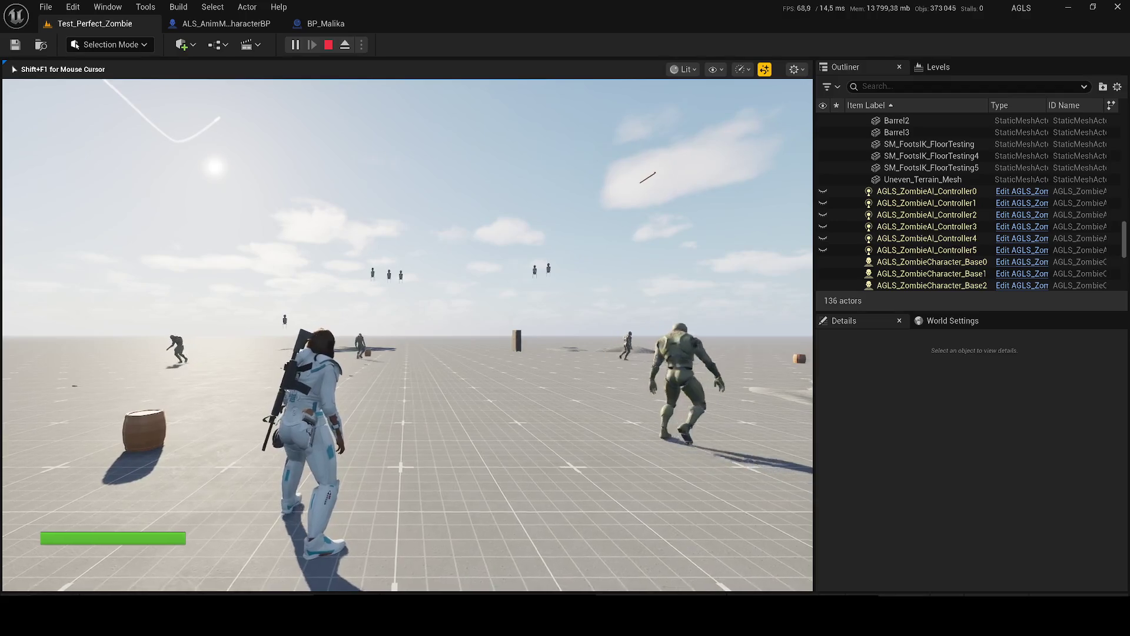
key("w")
key("w")
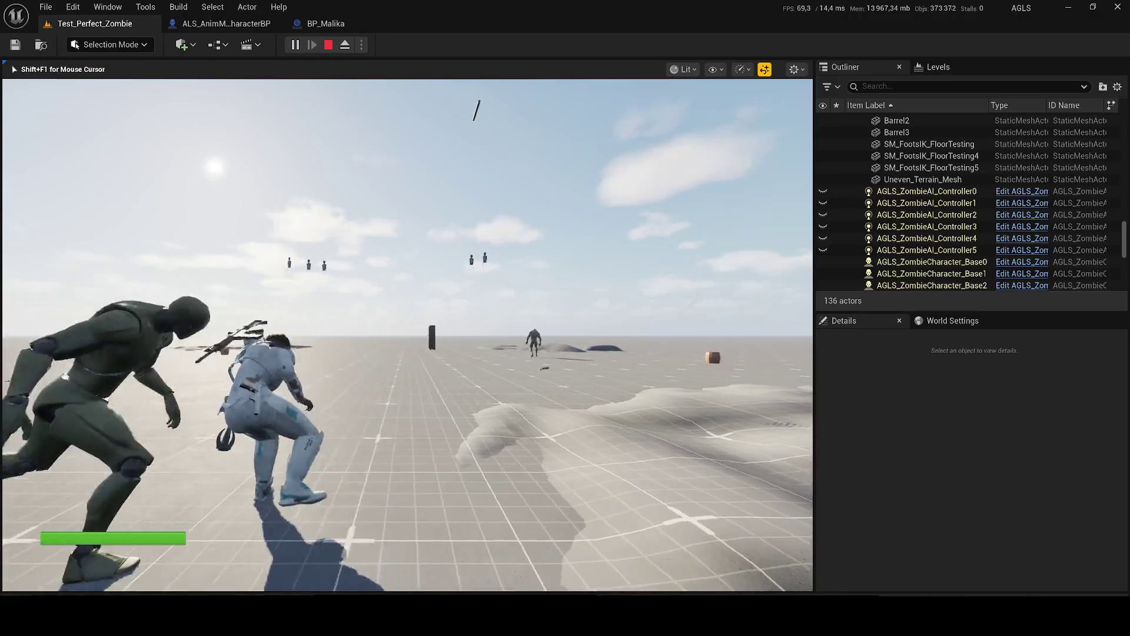
key("shift+F1")
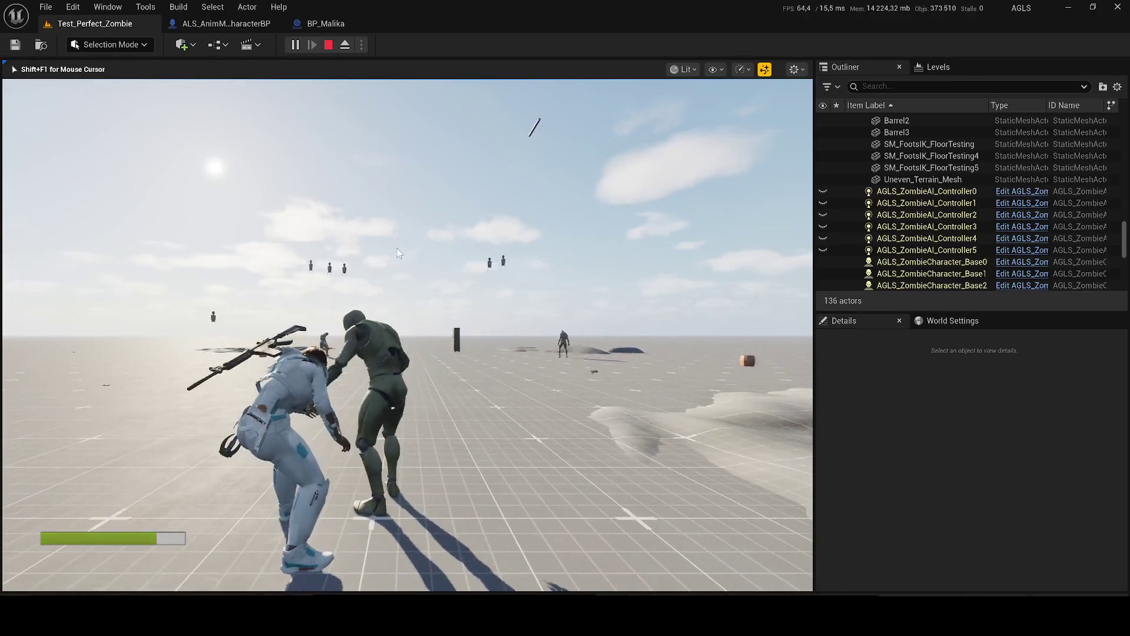
key("Escape")
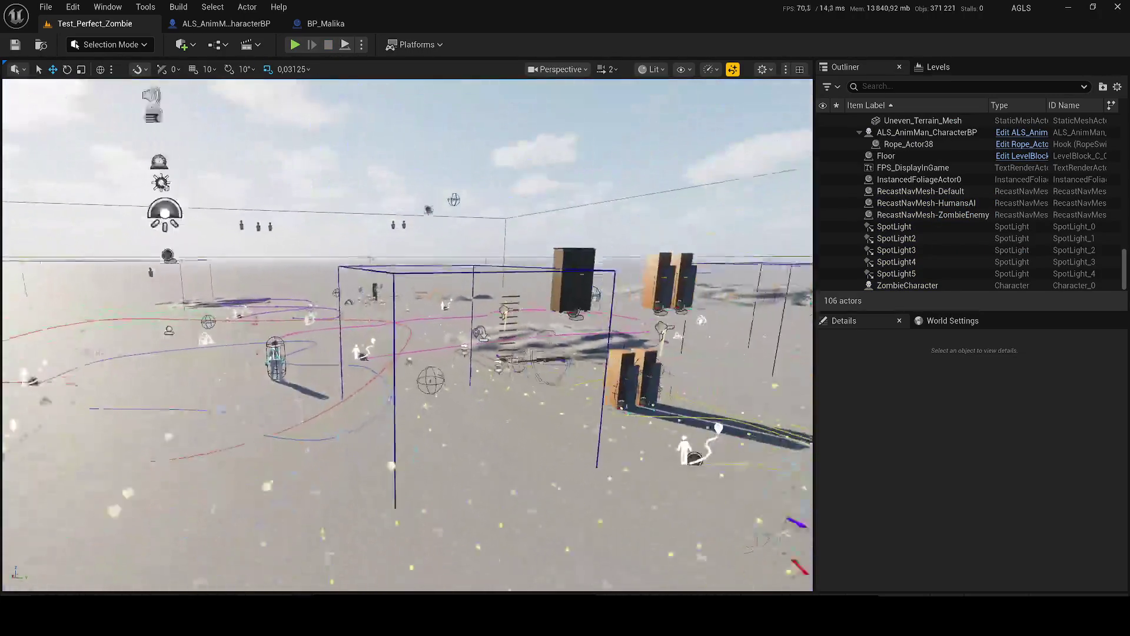
Step: Delete the 17 physics props, pickable items and openable cabinets found with an 'op' filter, then save
left_click(552, 259)
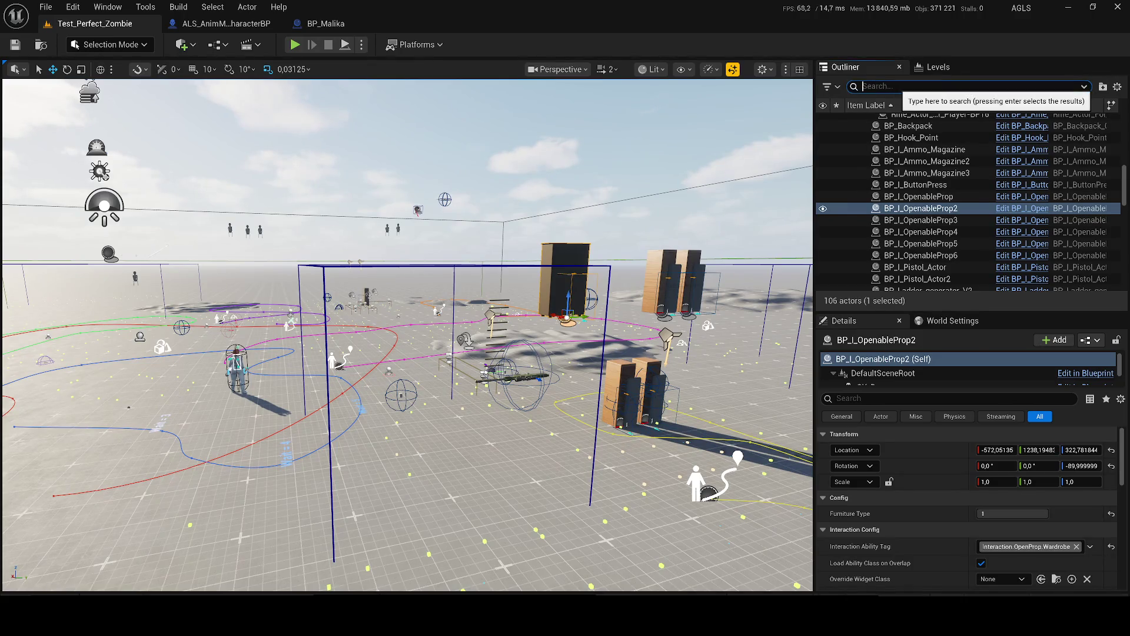
type("op")
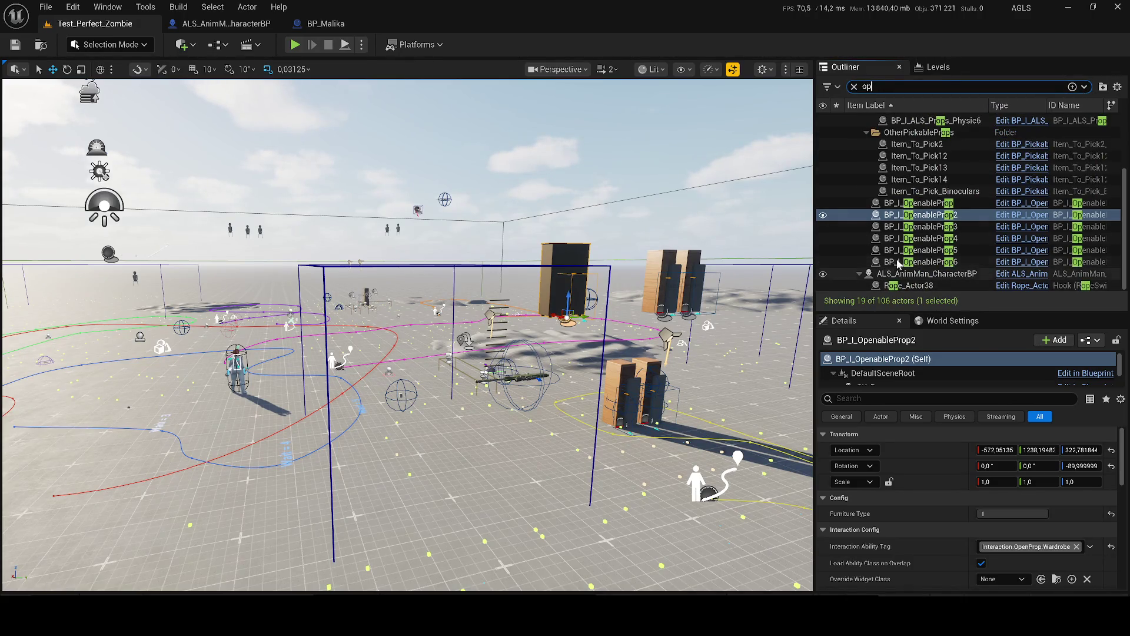
left_click(899, 262)
scroll(938, 228, "up", 3)
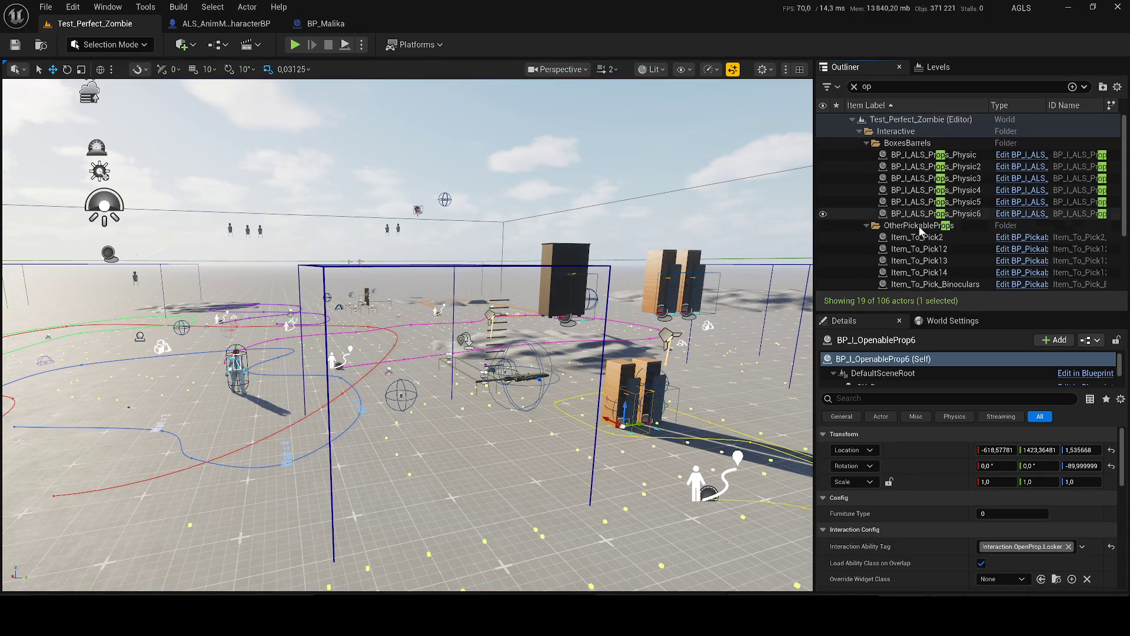
left_click(921, 228)
left_click(916, 155, "shift")
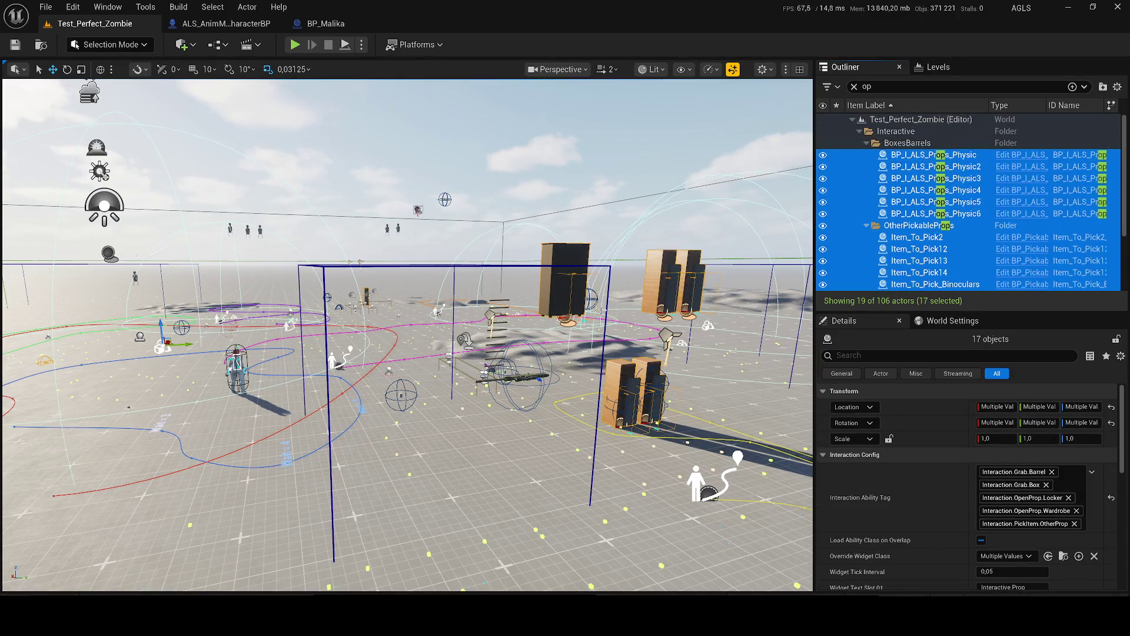
key("Delete")
key("ctrl+s")
Step: Clear the filter and play-test the level, walking the character toward the zombie
mouse_move(384, 184)
left_mouse_down()
mouse_move(354, 211)
mouse_move(335, 194)
left_mouse_up()
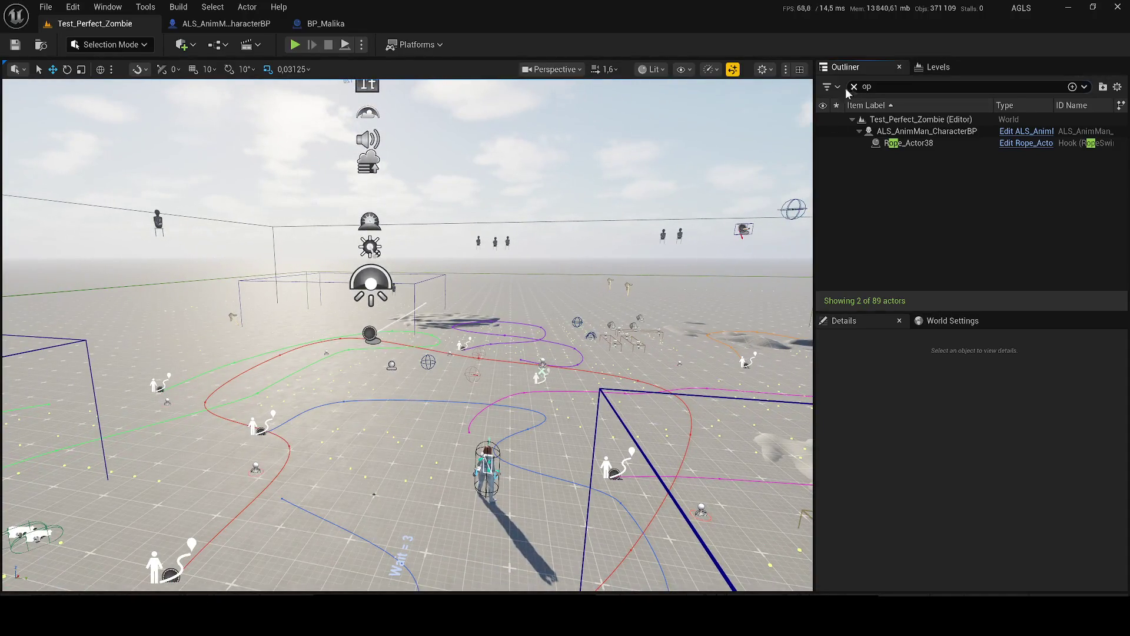
left_click(853, 87)
left_click(295, 44)
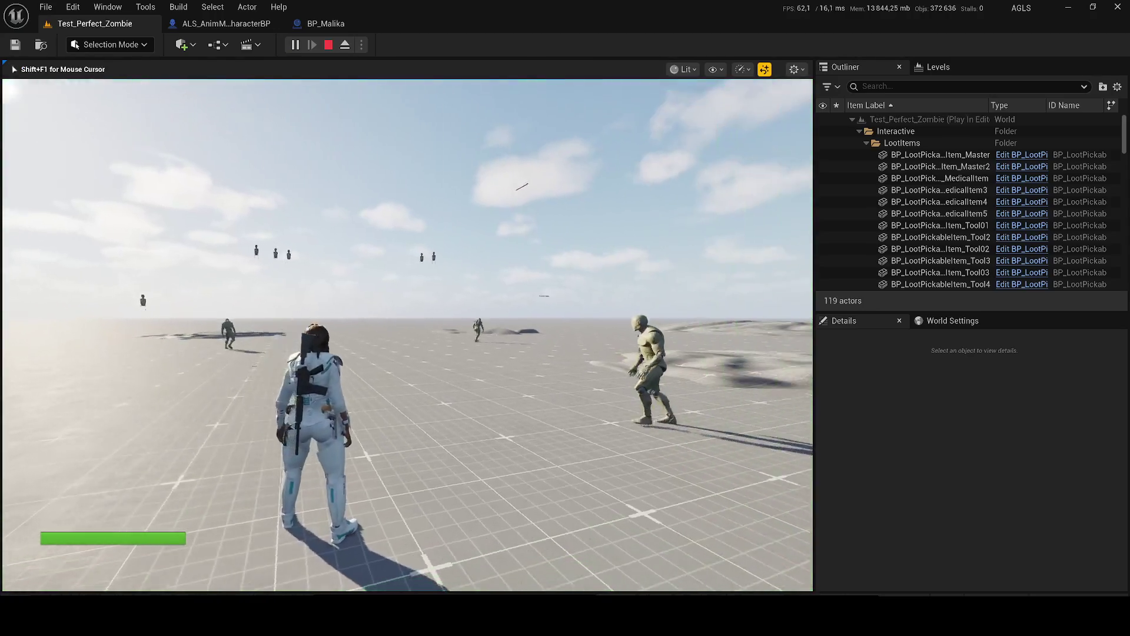
key("w")
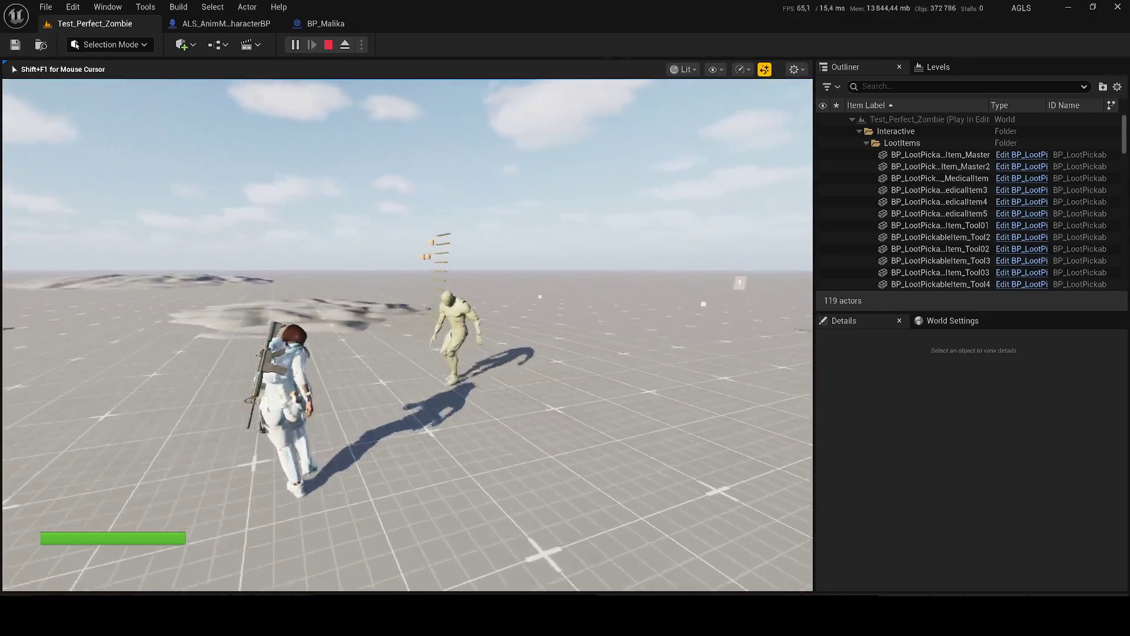
key("w")
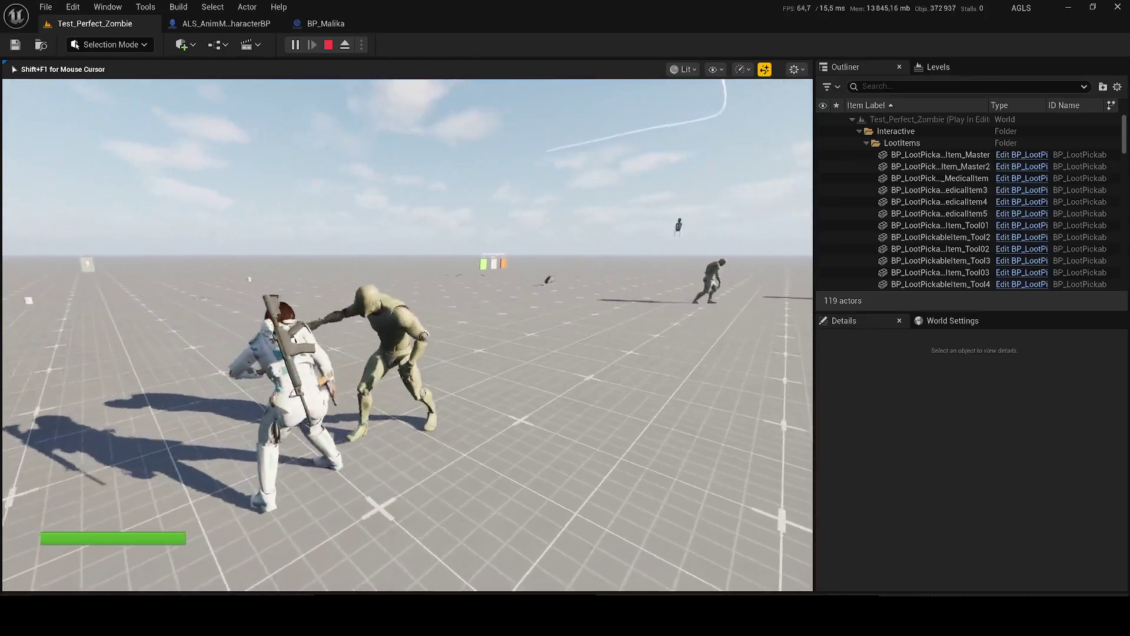
key("Escape")
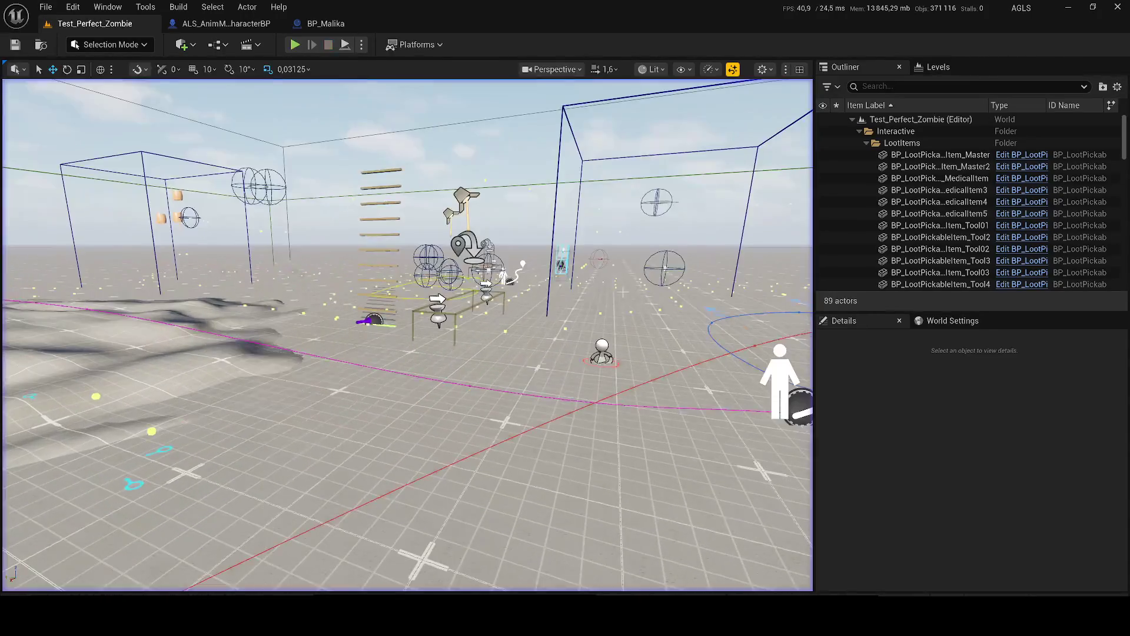
left_click(265, 412)
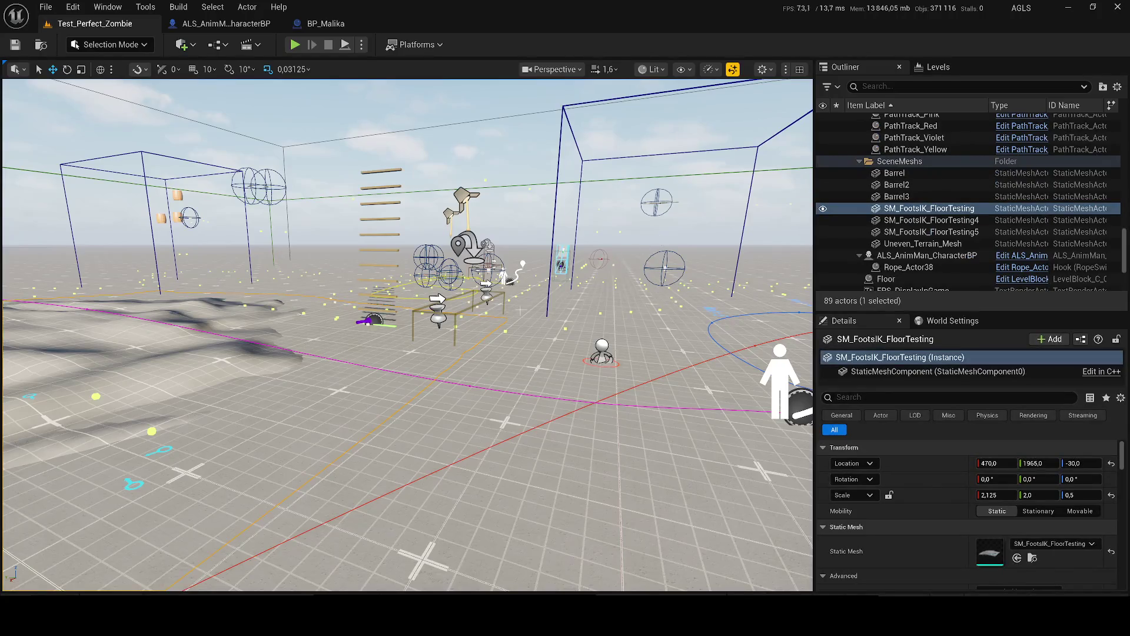
Step: Delete the SM_FootsIK_FloorTesting meshes through FloorTesting5 and BP_Ladder_generator_V2
key("f")
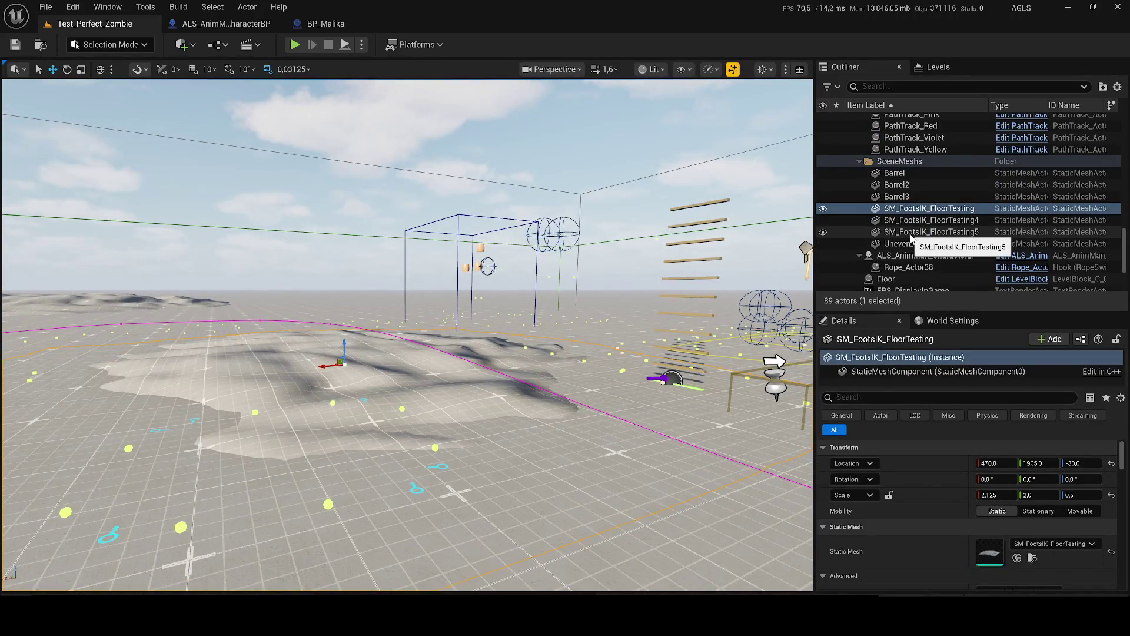
left_click(911, 234, "shift")
key("Delete")
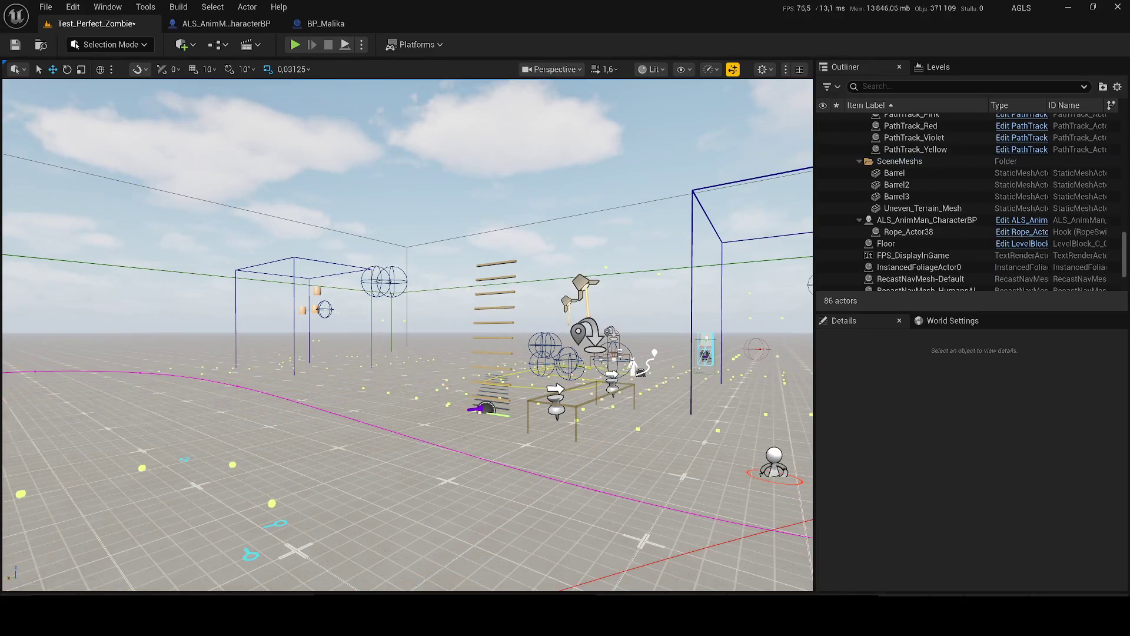
left_click(494, 323)
key("Delete")
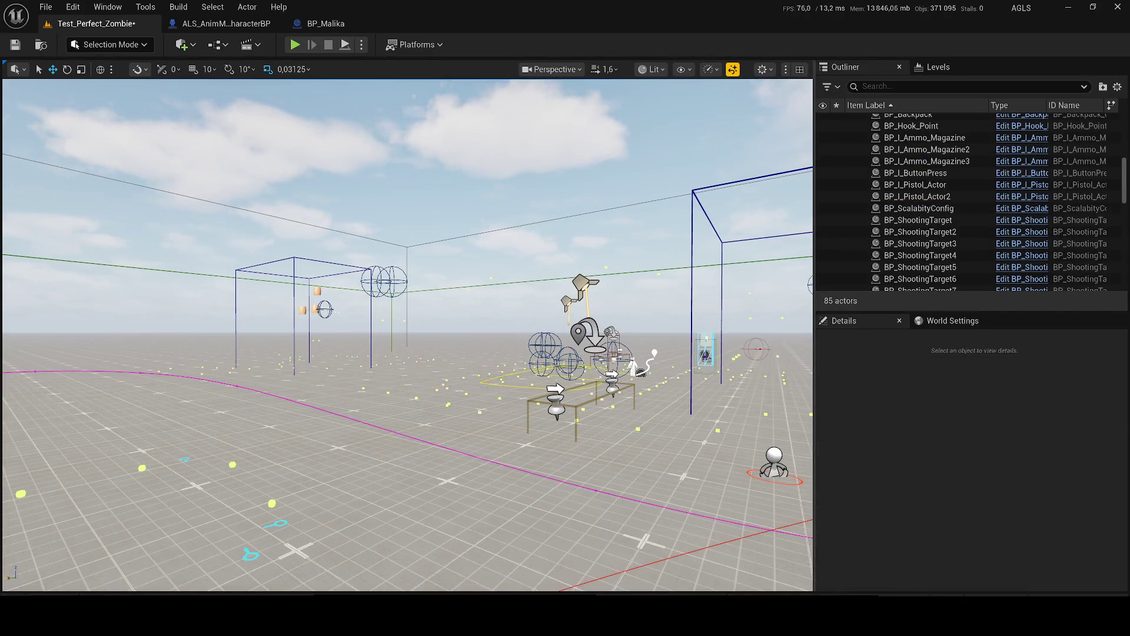
Step: Delete Barrel through Barrel3 and Uneven_Terrain_Mesh, then save the level
scroll(436, 331, "up", 5)
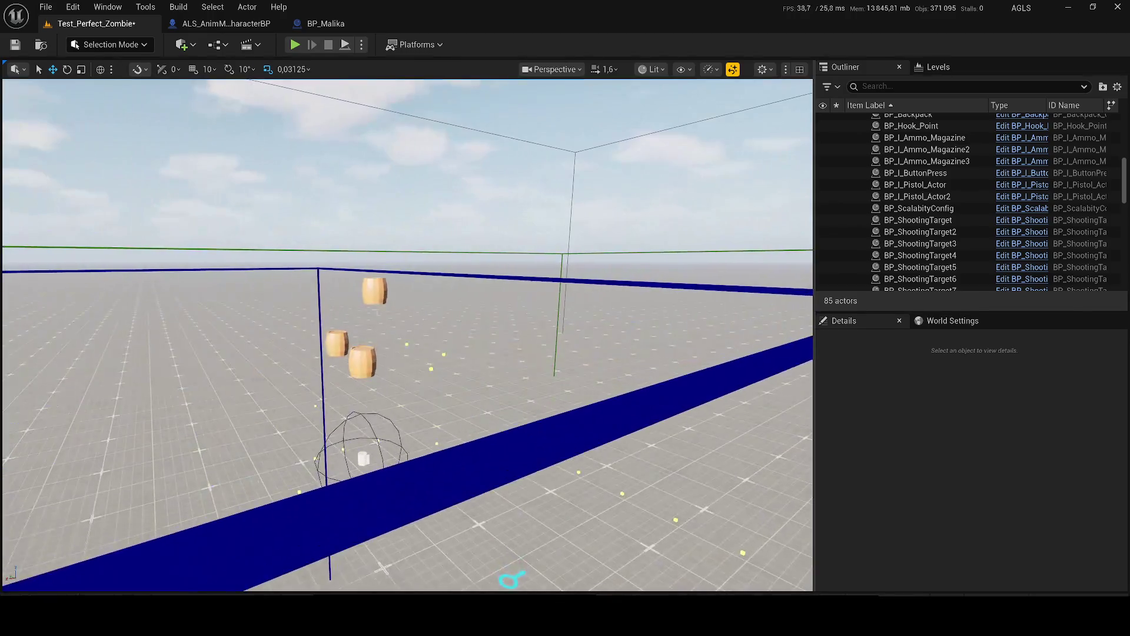
left_click(374, 290)
left_click(893, 186, "shift")
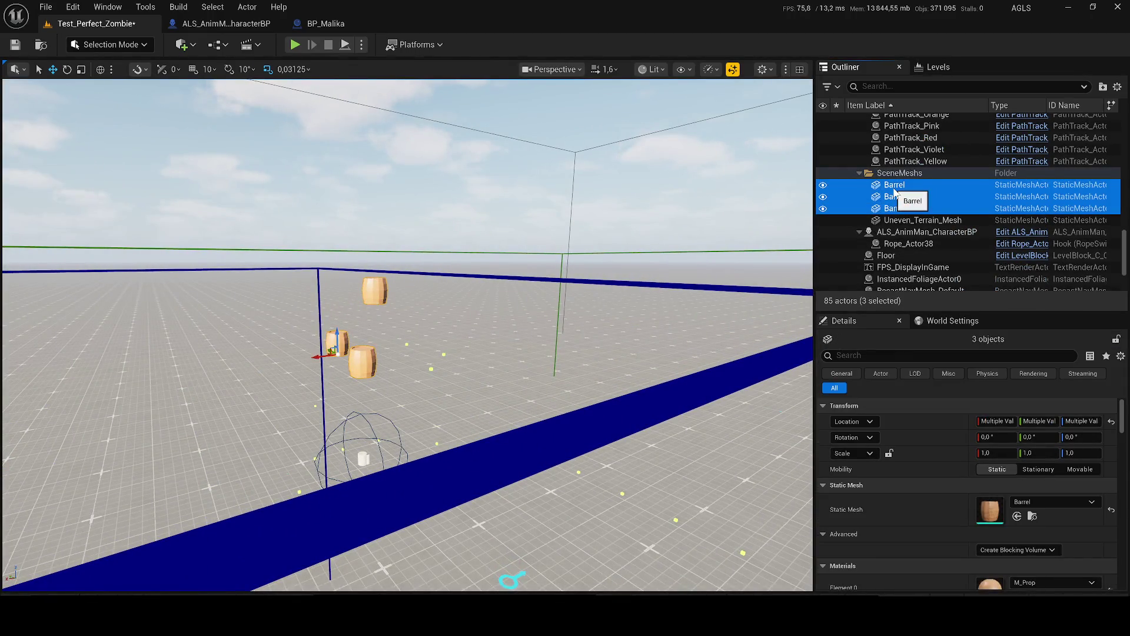
key("Delete")
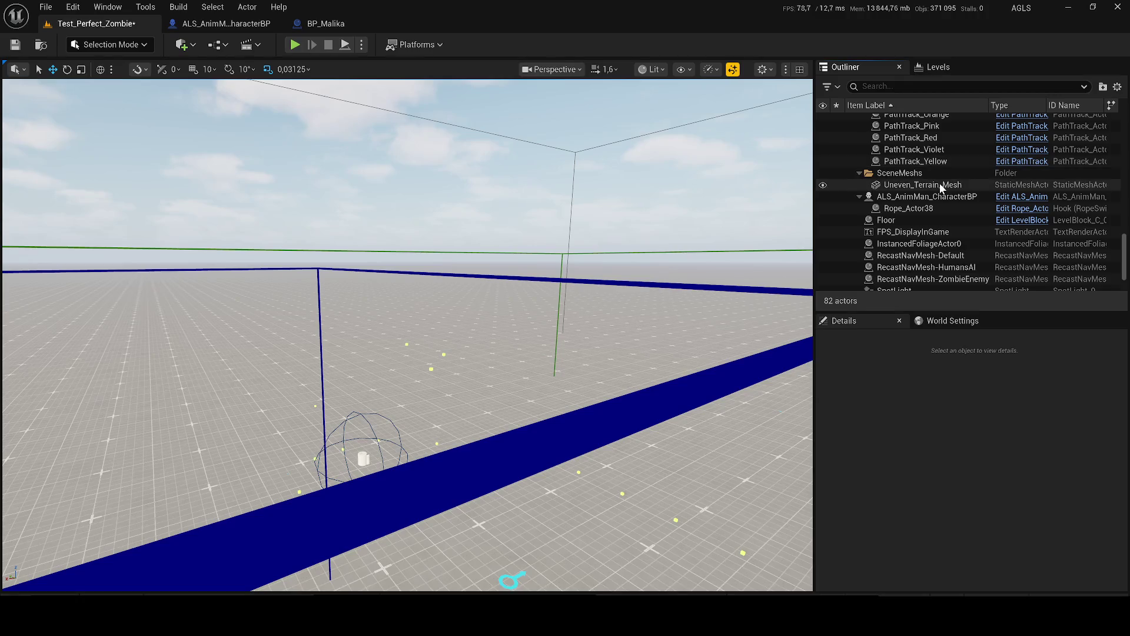
double_click(940, 185)
key("Delete")
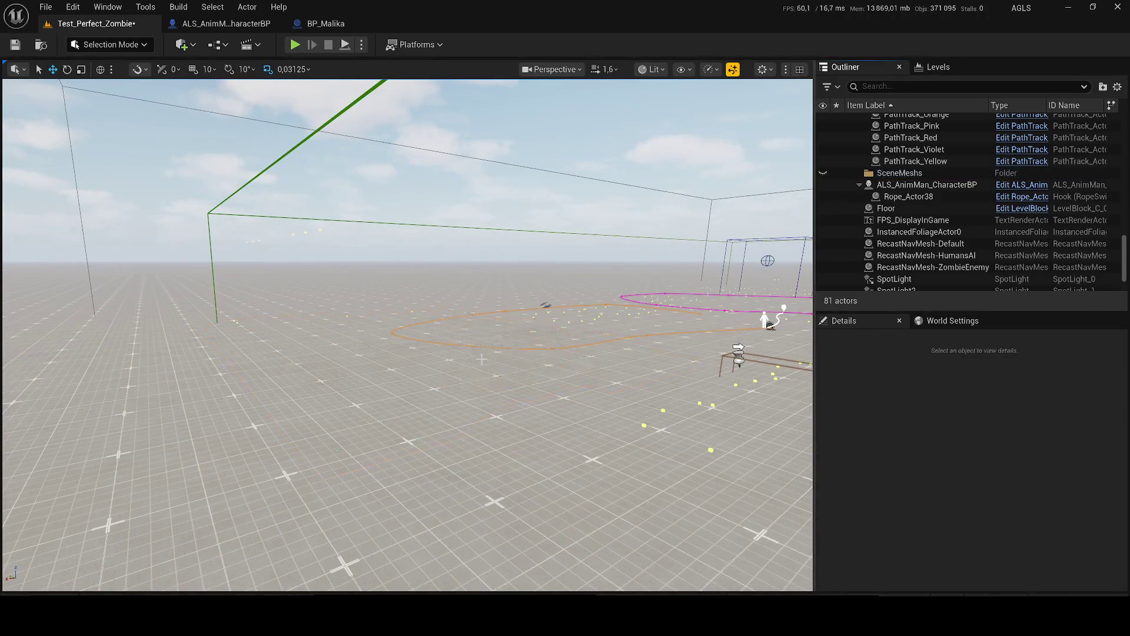
scroll(408, 335, "down", 10)
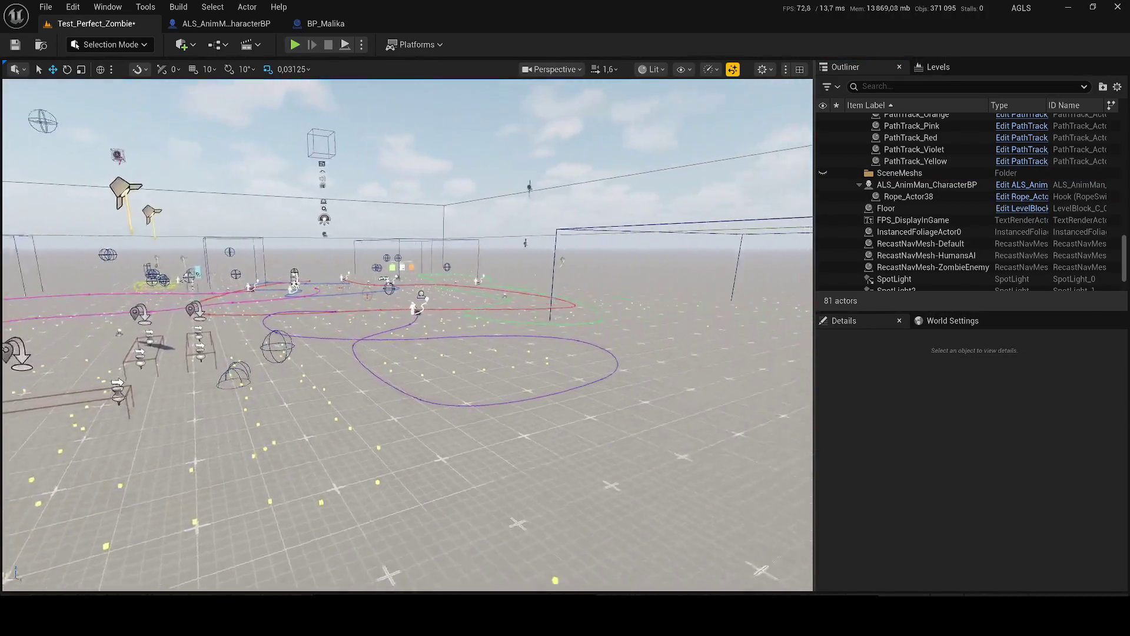
scroll(407, 335, "up", 5)
key("ctrl+s")
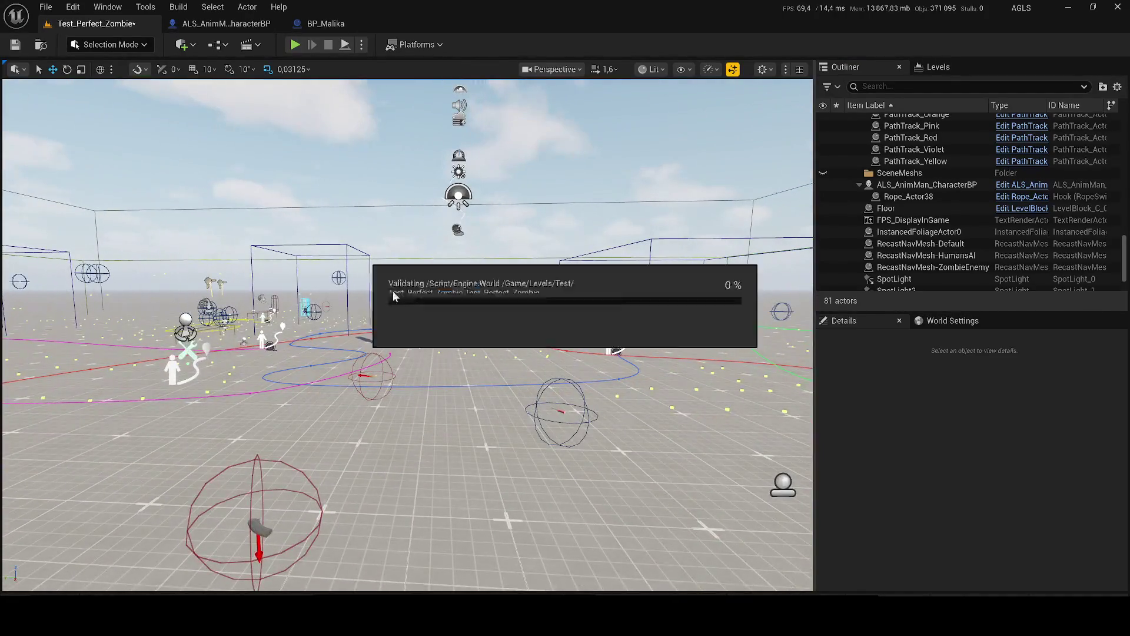
Step: Play-test the level, running the character around the attacking zombie, then stop
left_click(295, 44)
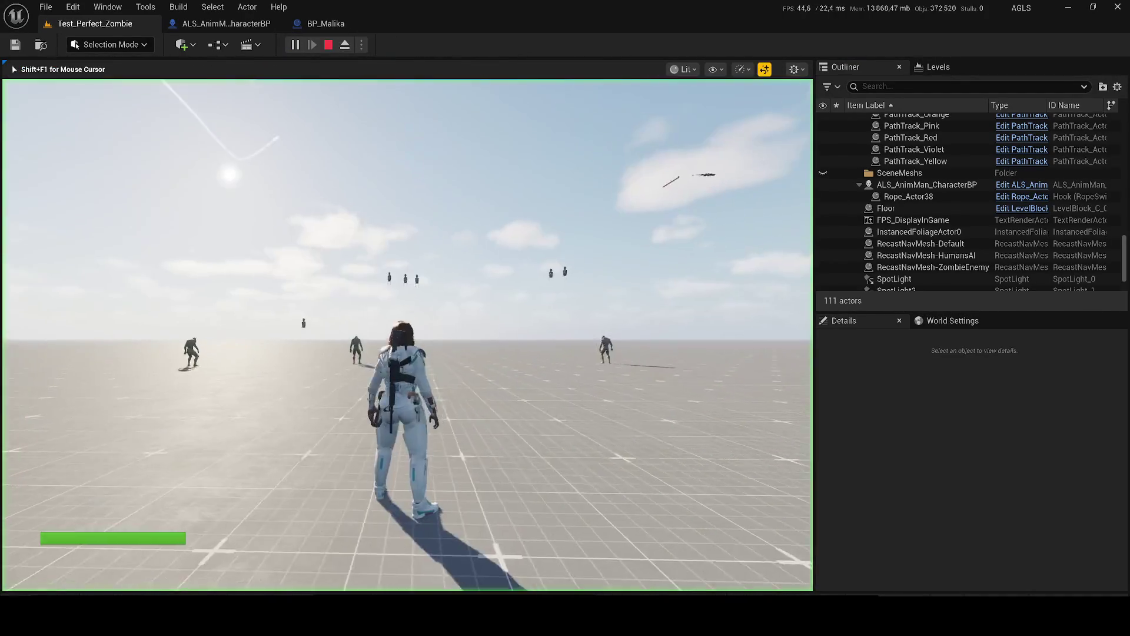
key("a")
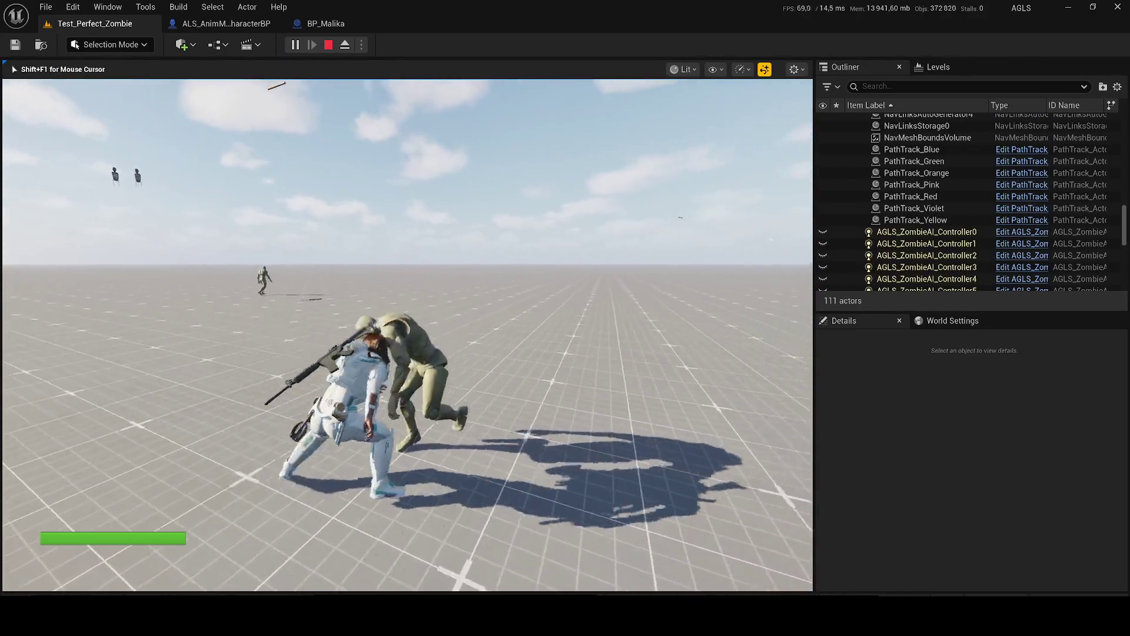
key("w")
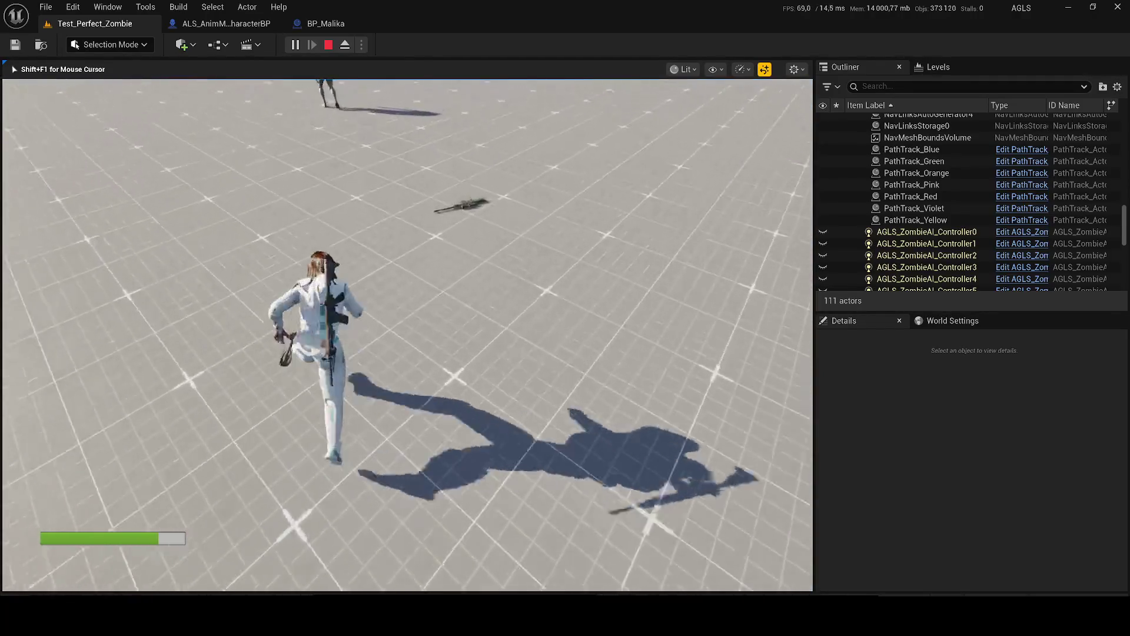
key("Escape")
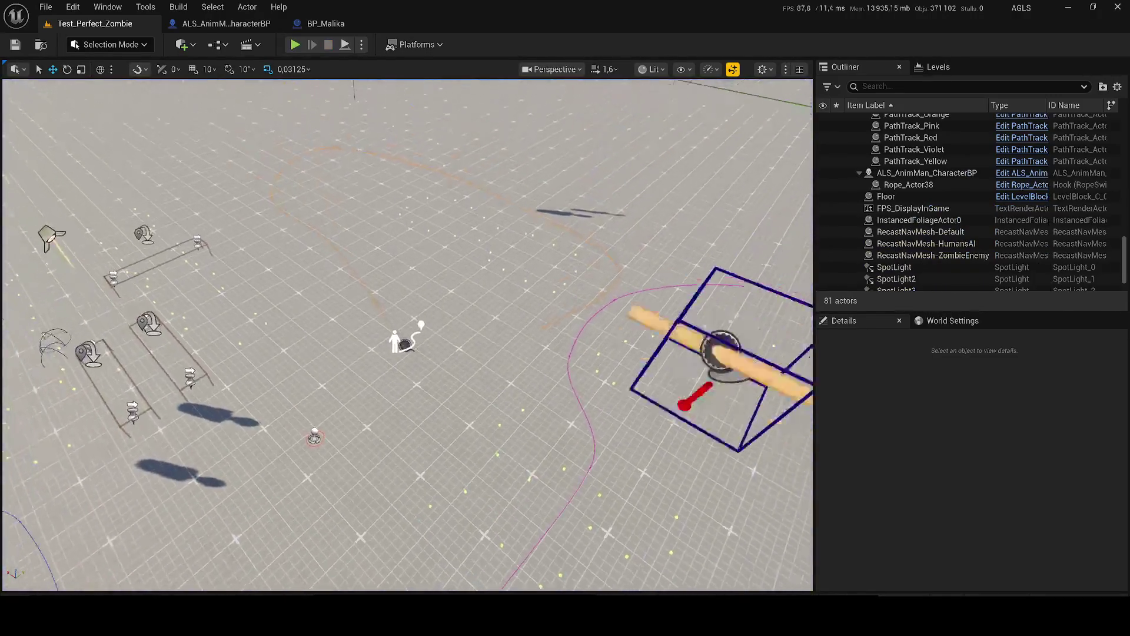
Step: Delete the hook, the sphere actor, and SpotLight3 and SpotLight4
left_click(688, 427)
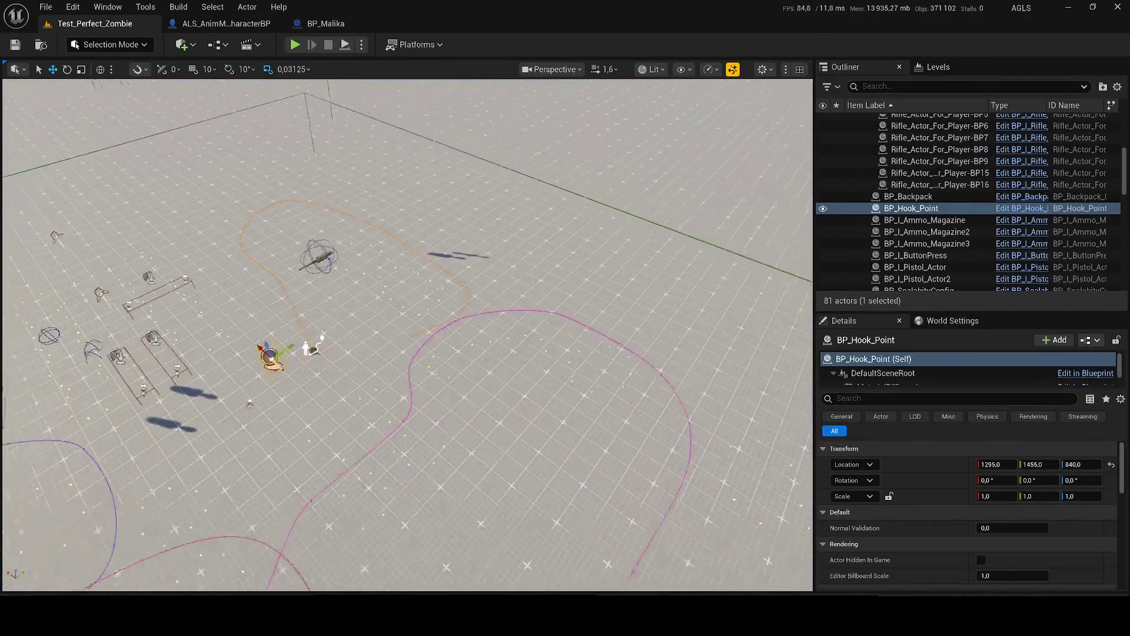
key("Delete")
left_click(488, 304)
key("Delete")
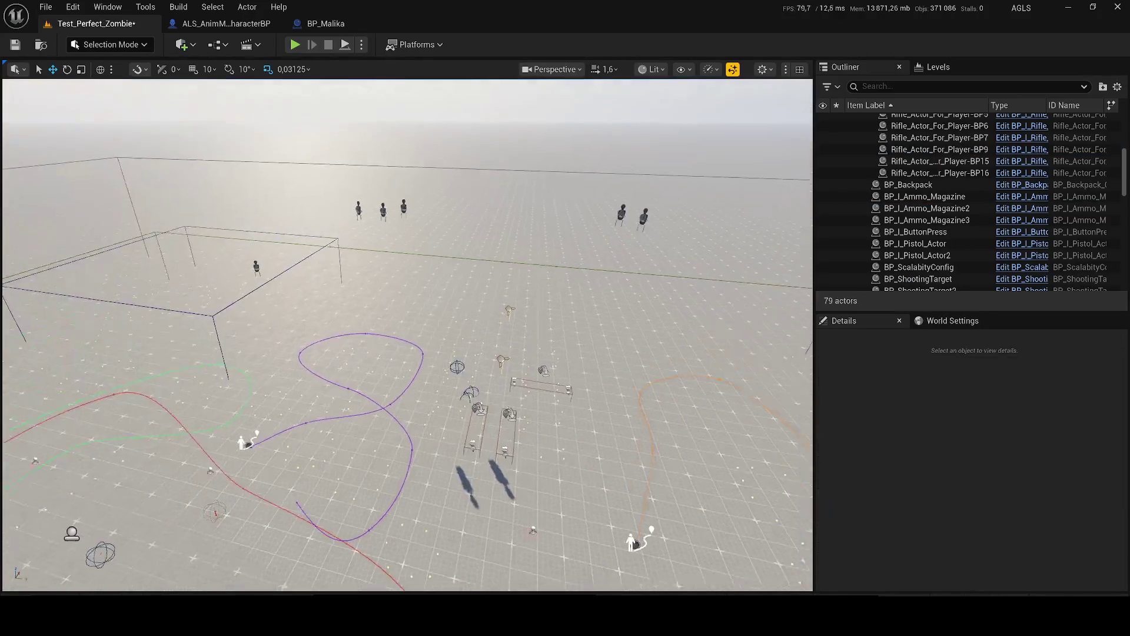
left_click(446, 346)
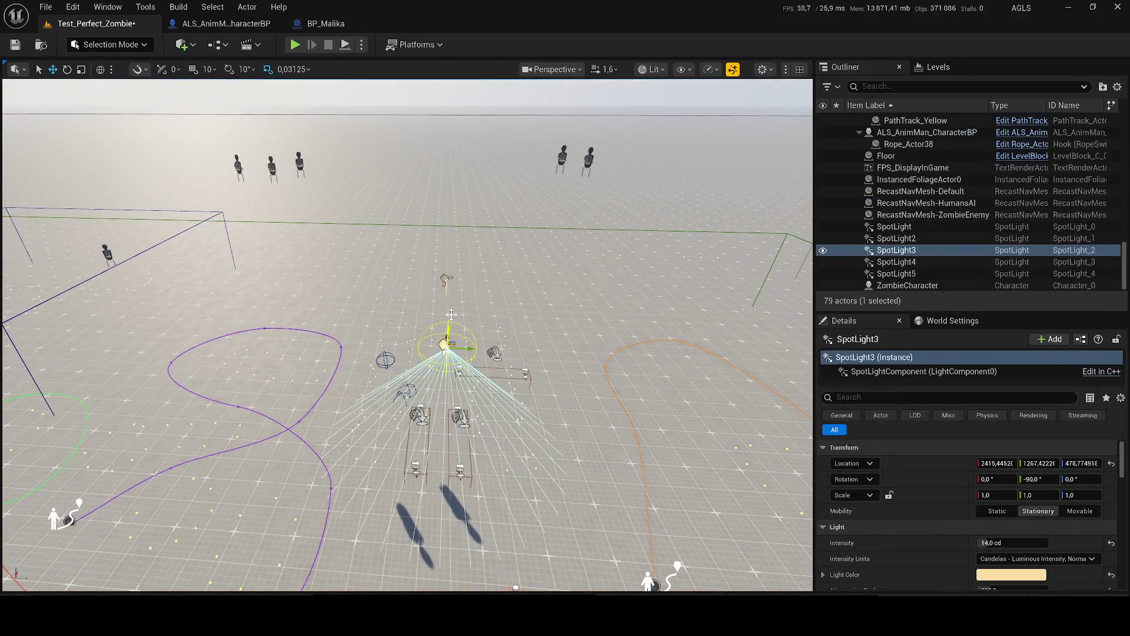
left_click(446, 278, "ctrl")
key("Delete")
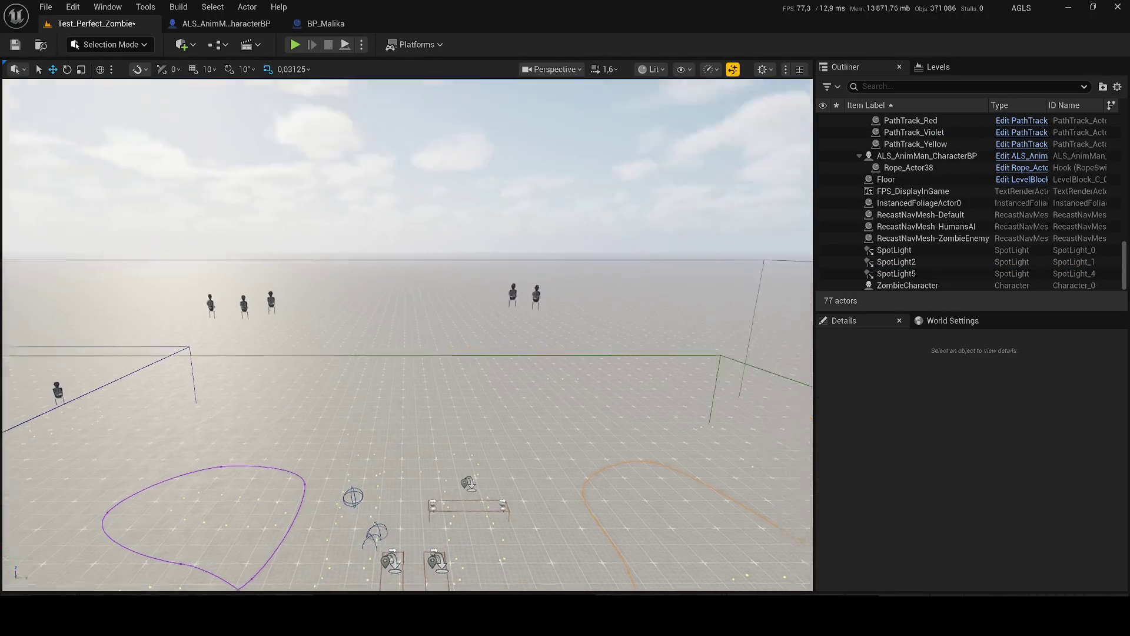
Step: Delete all the BP_ShootingTarget actors
left_click(633, 330)
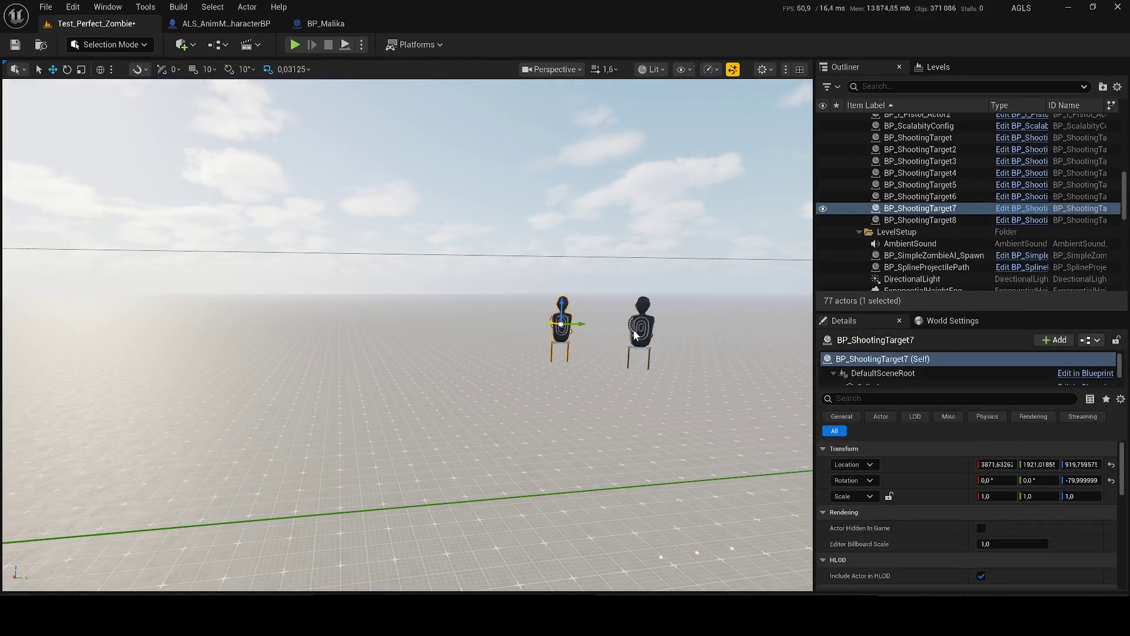
left_click(562, 324, "ctrl")
key("f")
left_click(906, 220)
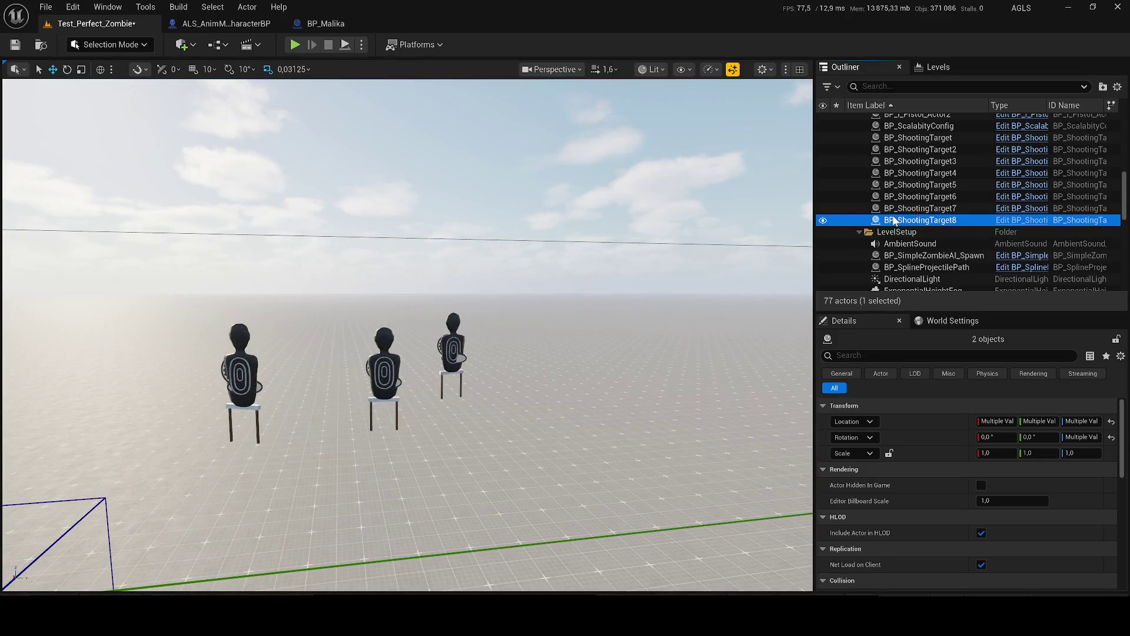
scroll(894, 219, "up", 3)
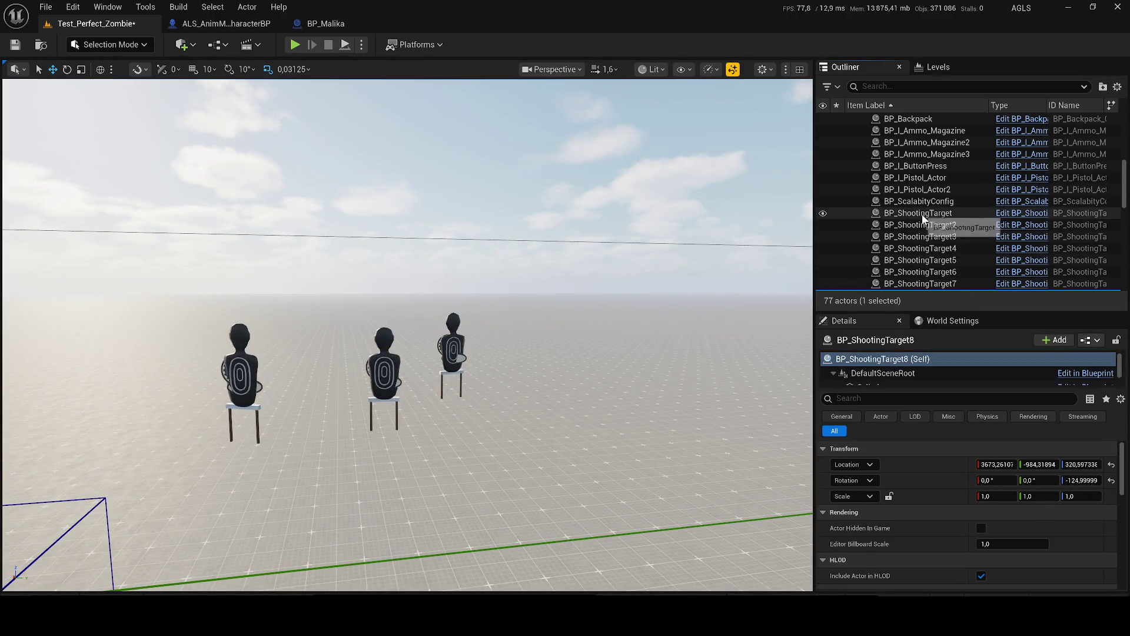
left_click(923, 218, "shift")
key("Delete")
Step: Delete the BP_ScalabityConfig graphics-settings panels
left_click(922, 202)
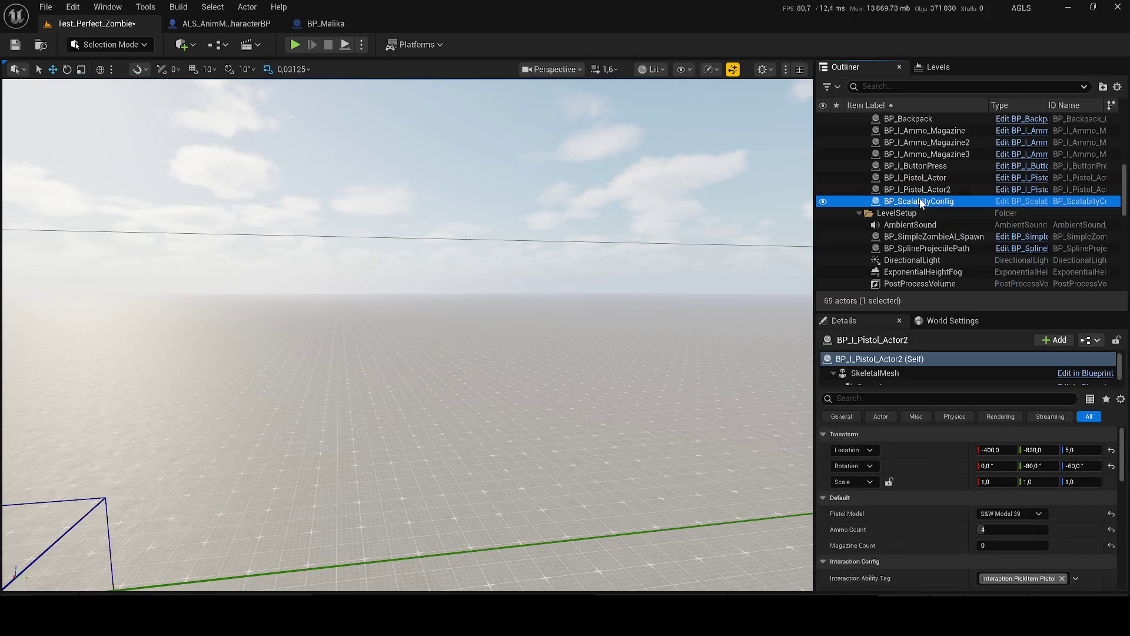
key("f")
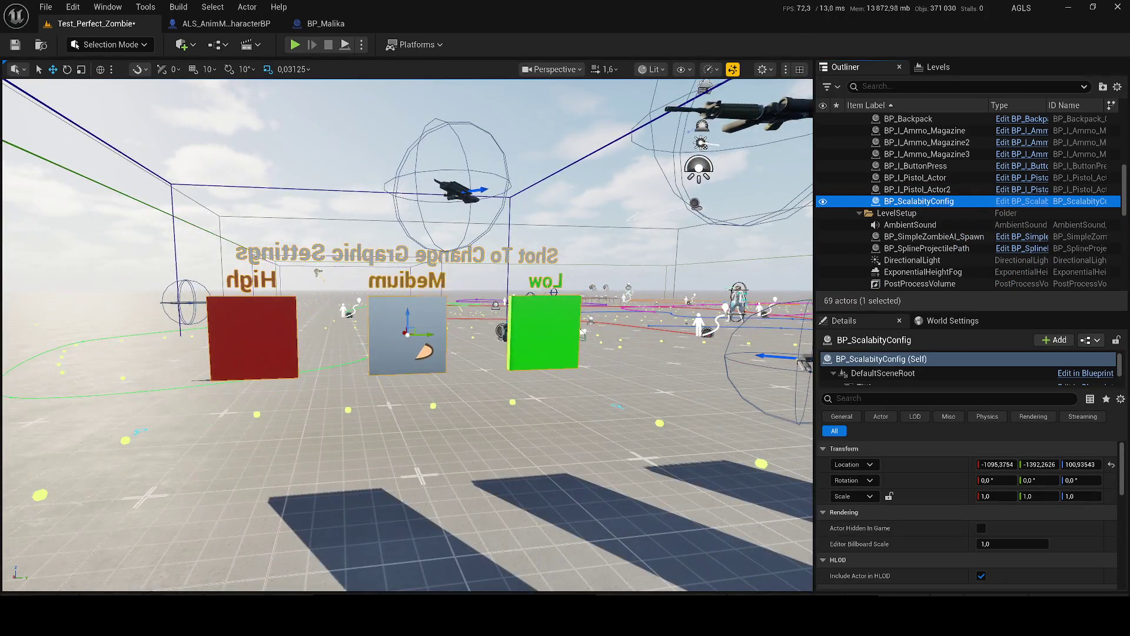
left_click(273, 320)
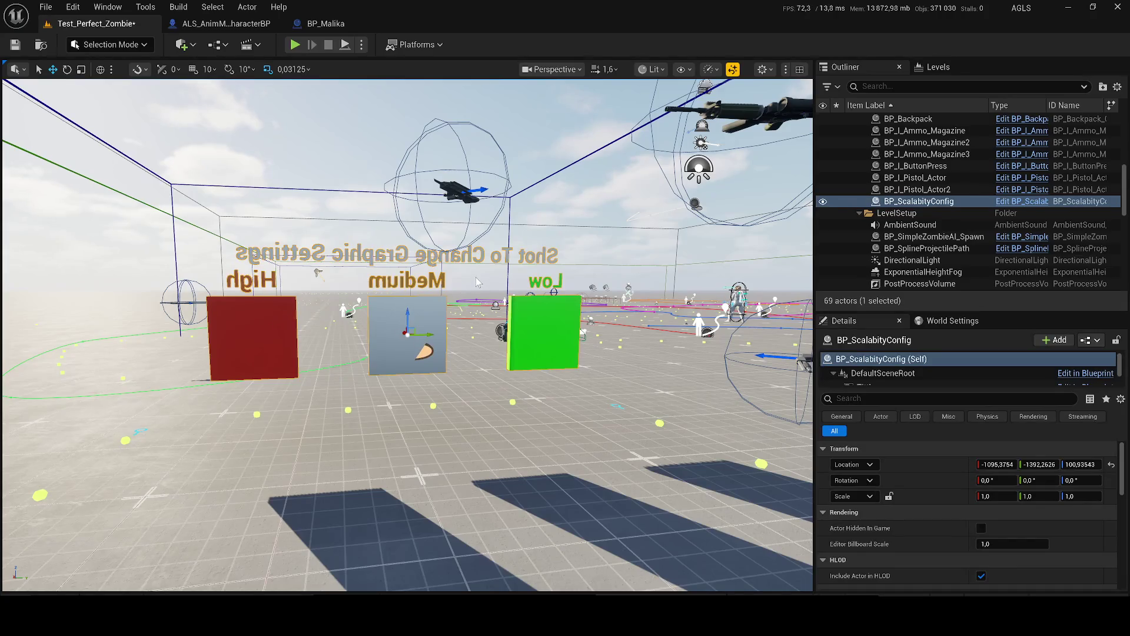
key("Delete")
Step: Delete the floating and ground rifles and the backpack, restoring the accidentally deleted Floor, then save
left_click(456, 187)
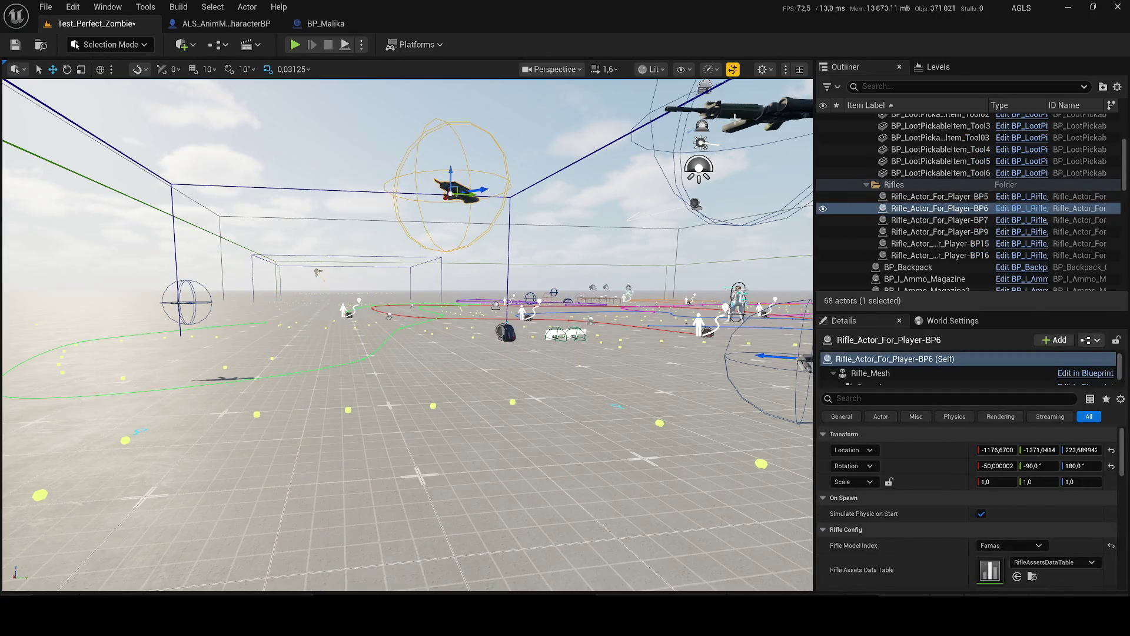
key("Delete")
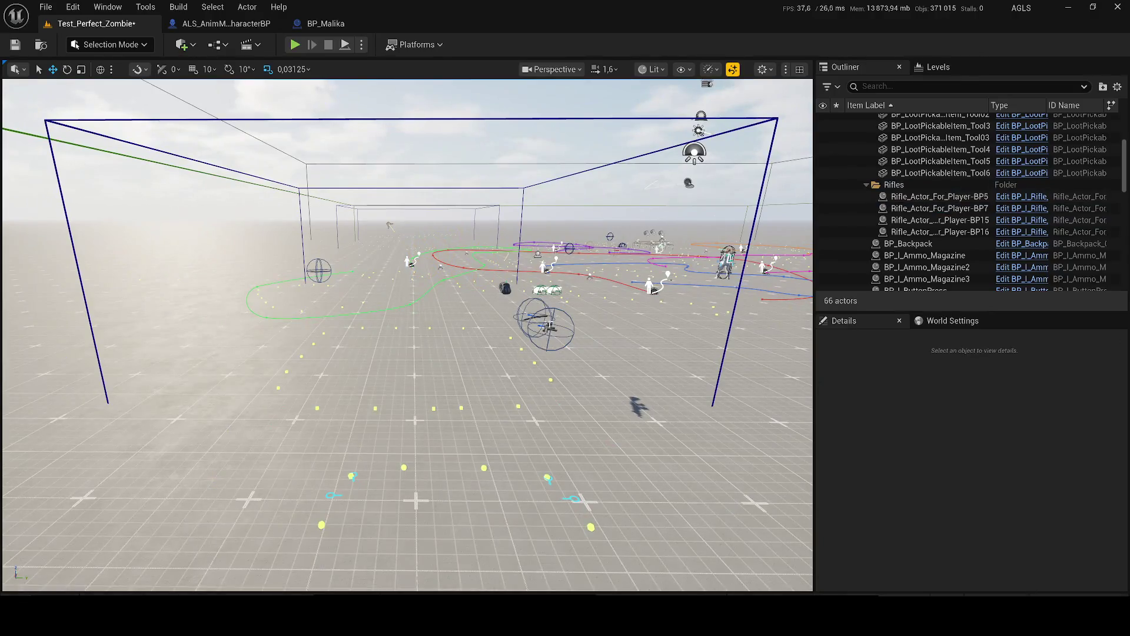
key("Delete")
key("Delete")
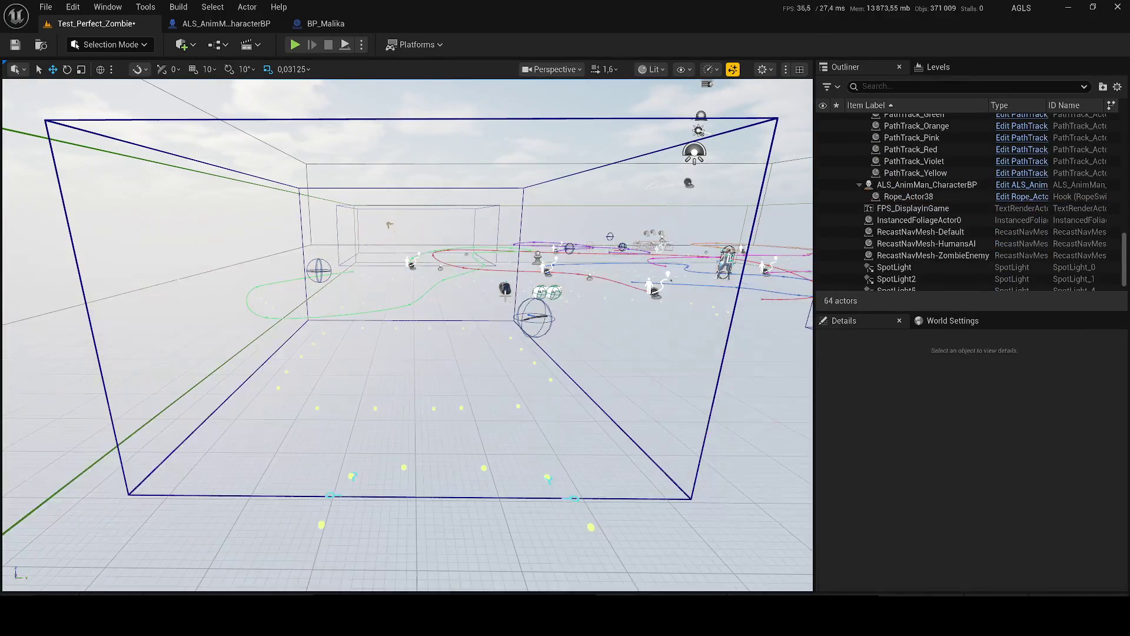
key("ctrl+z")
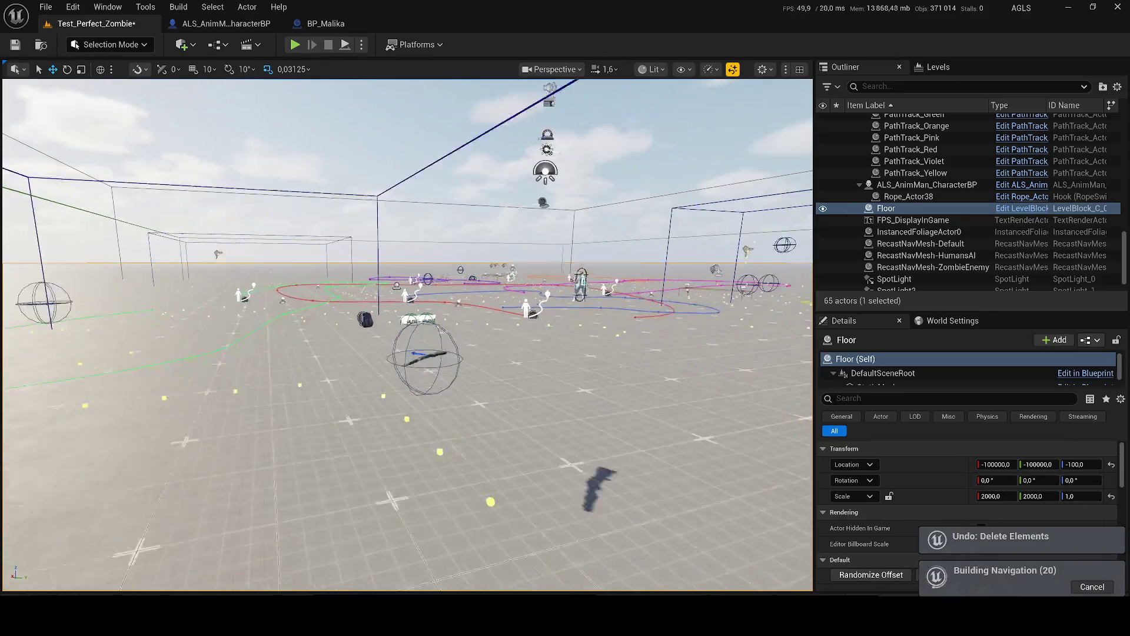
left_click(442, 406)
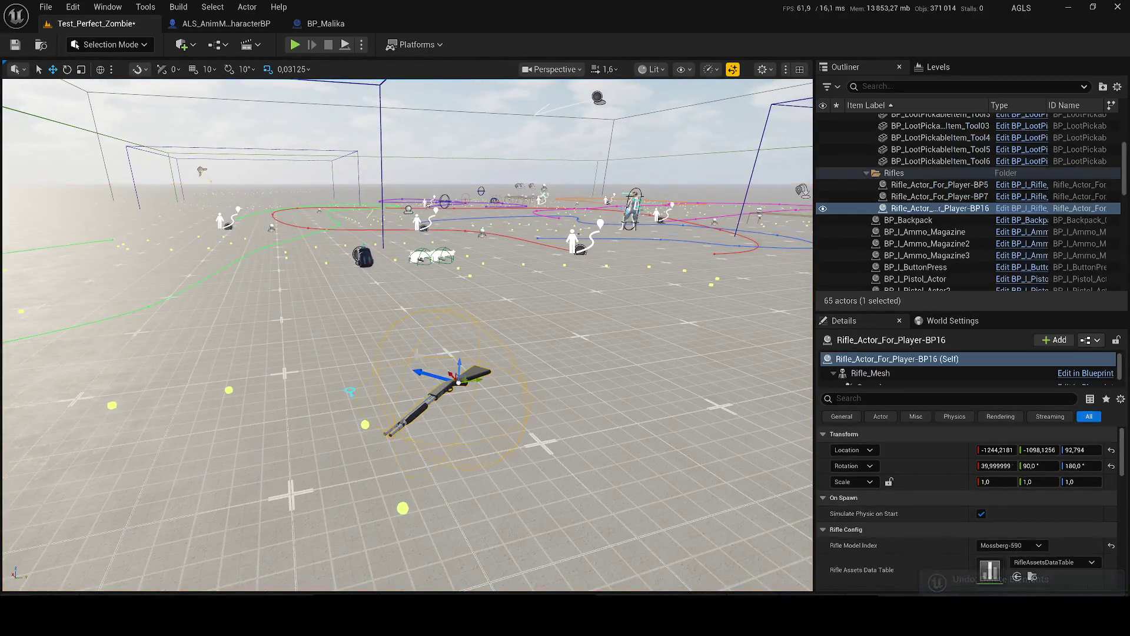
key("Delete")
left_click(365, 259)
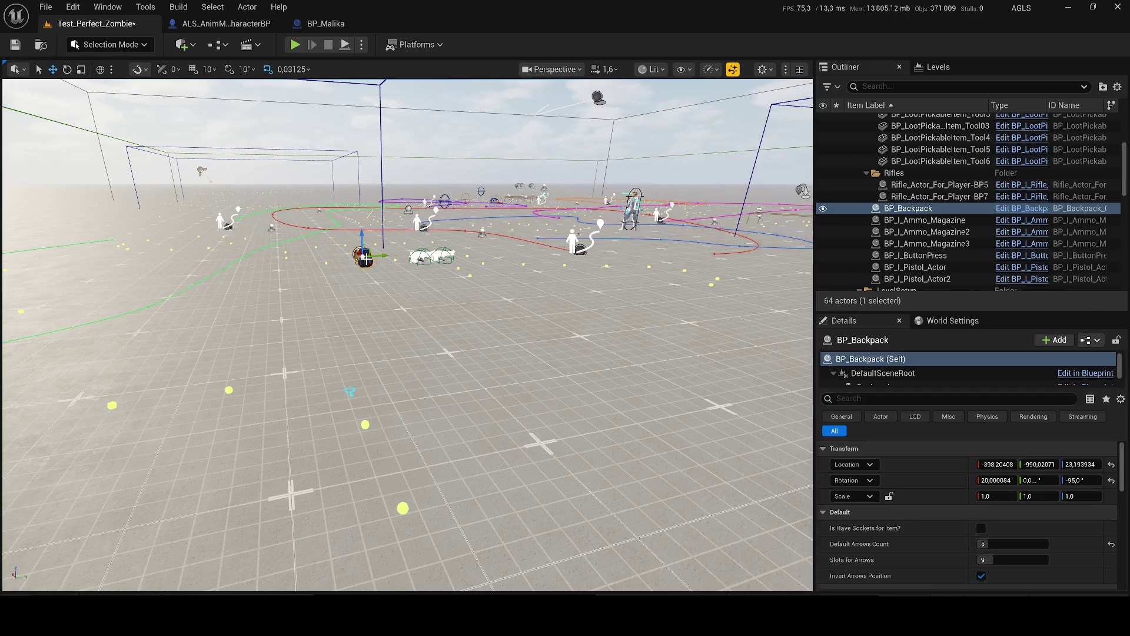
key("Delete")
key("ctrl+s")
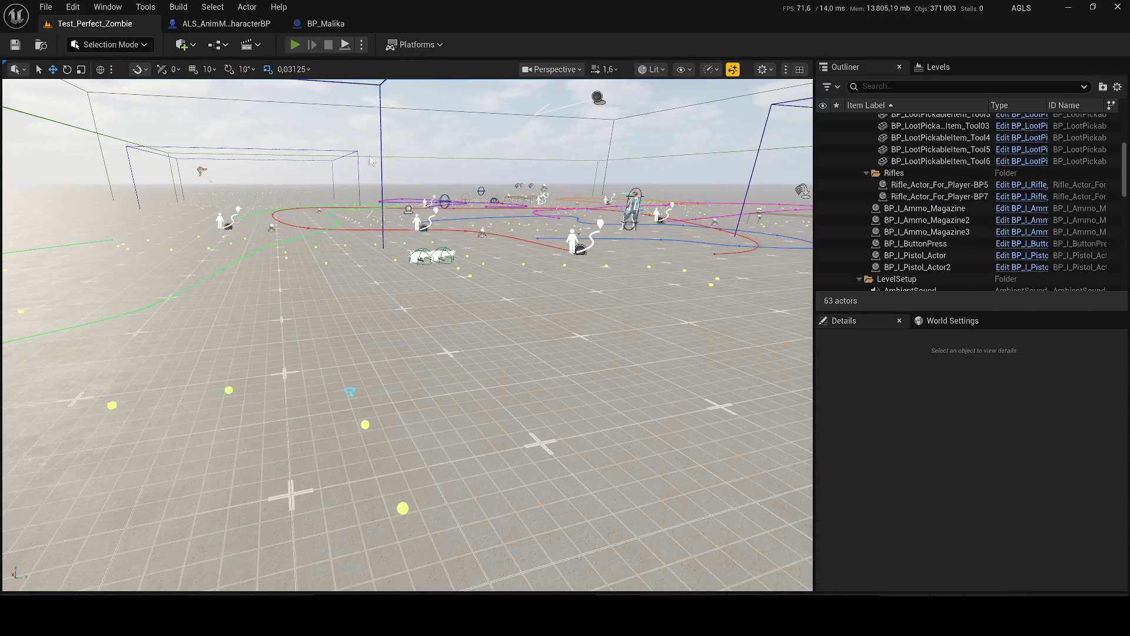
Step: Run a quick play-test, then delete the bandage-roll medical item and save
key("alt+p")
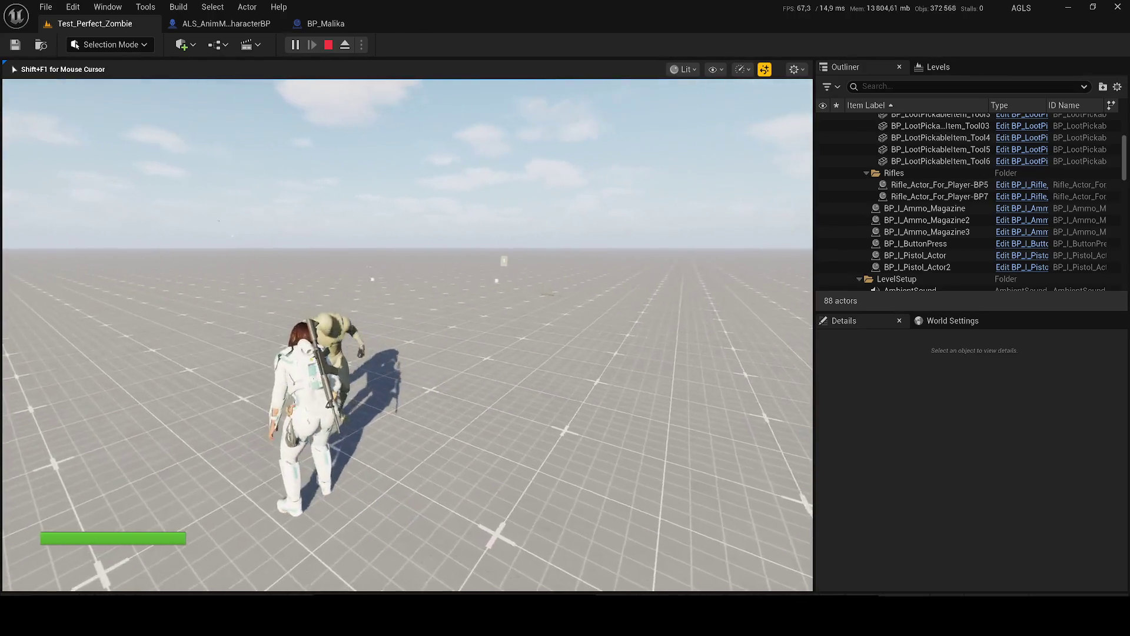
key("Escape")
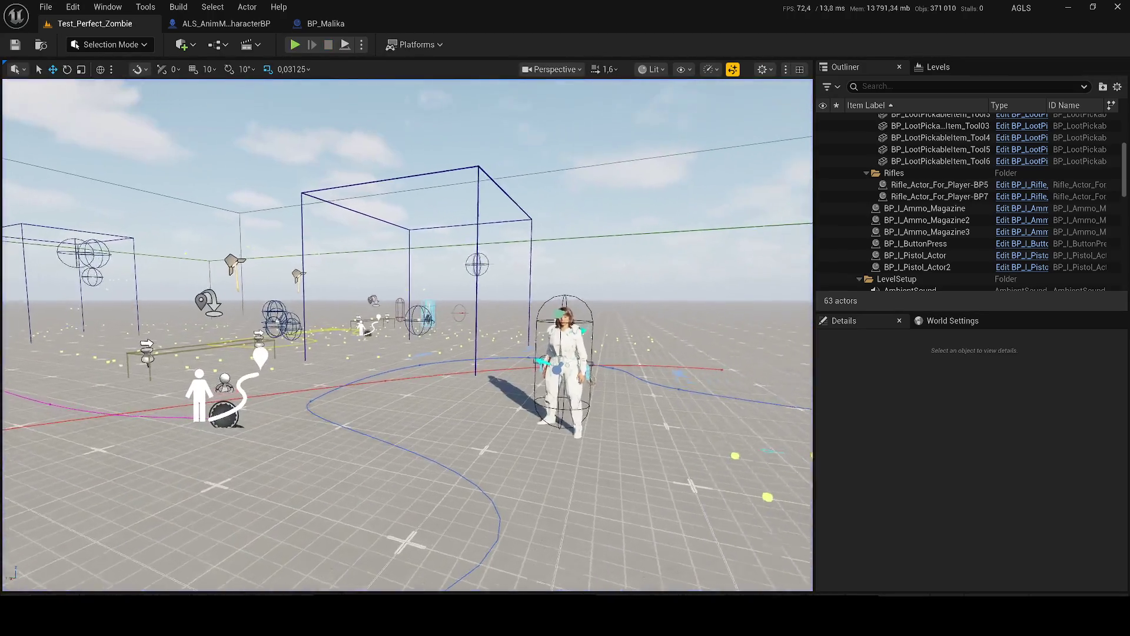
key("w")
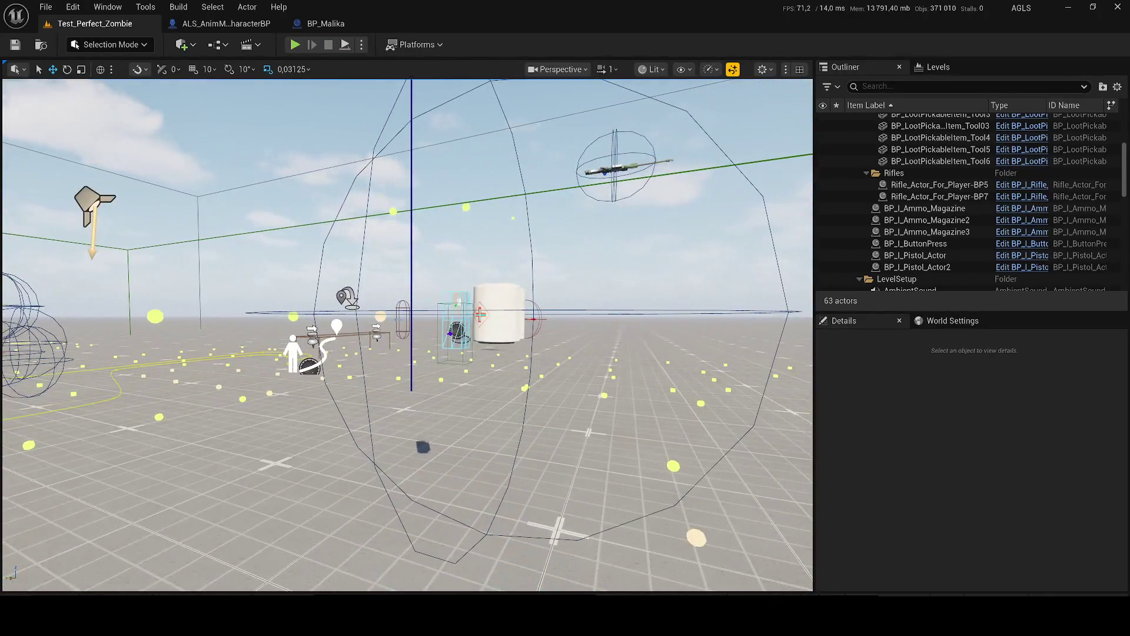
left_click(499, 313)
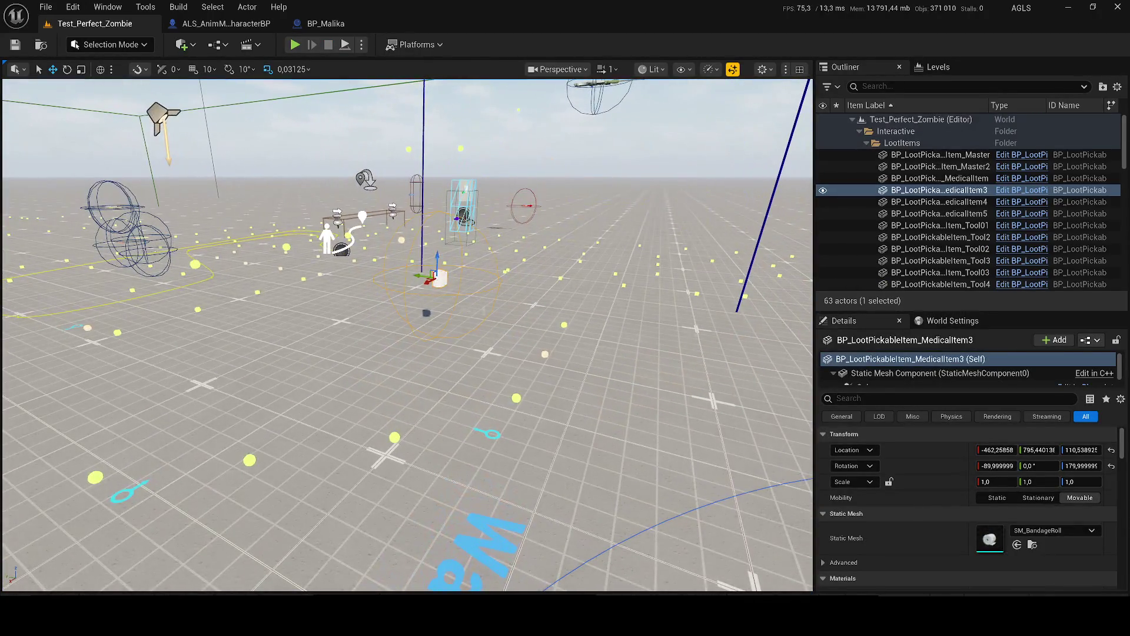
key("Delete")
key("ctrl+s")
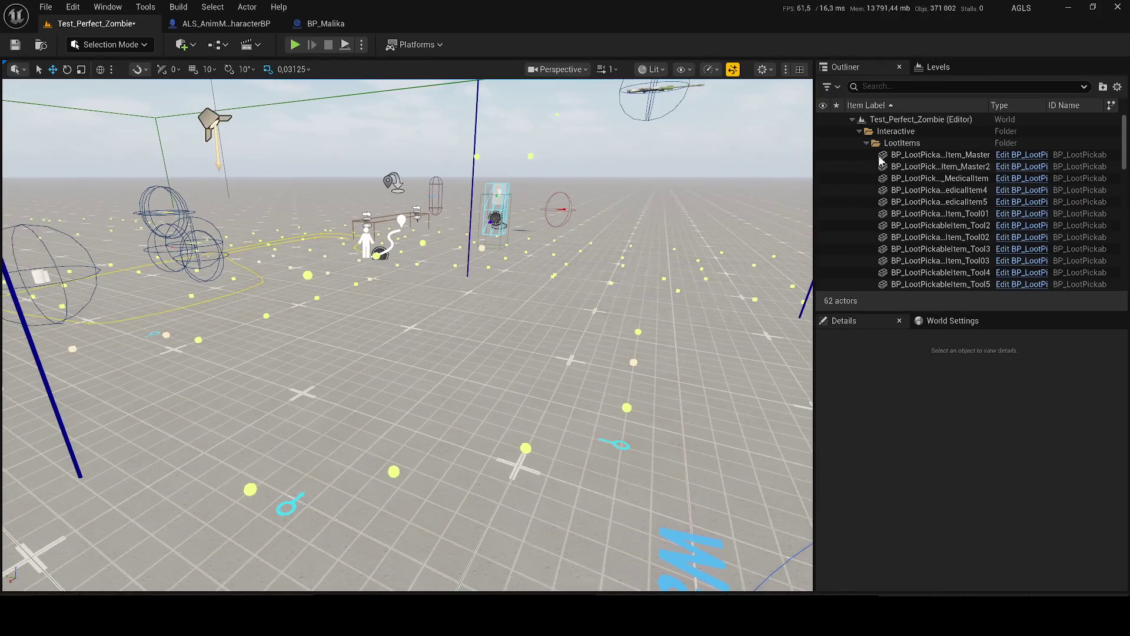
Step: Select Rifle_Actor_For_Player-BP7 in the Outliner, frame it, then select the Floor actor
left_click(866, 143)
left_click(875, 156)
key("Down")
key("Down")
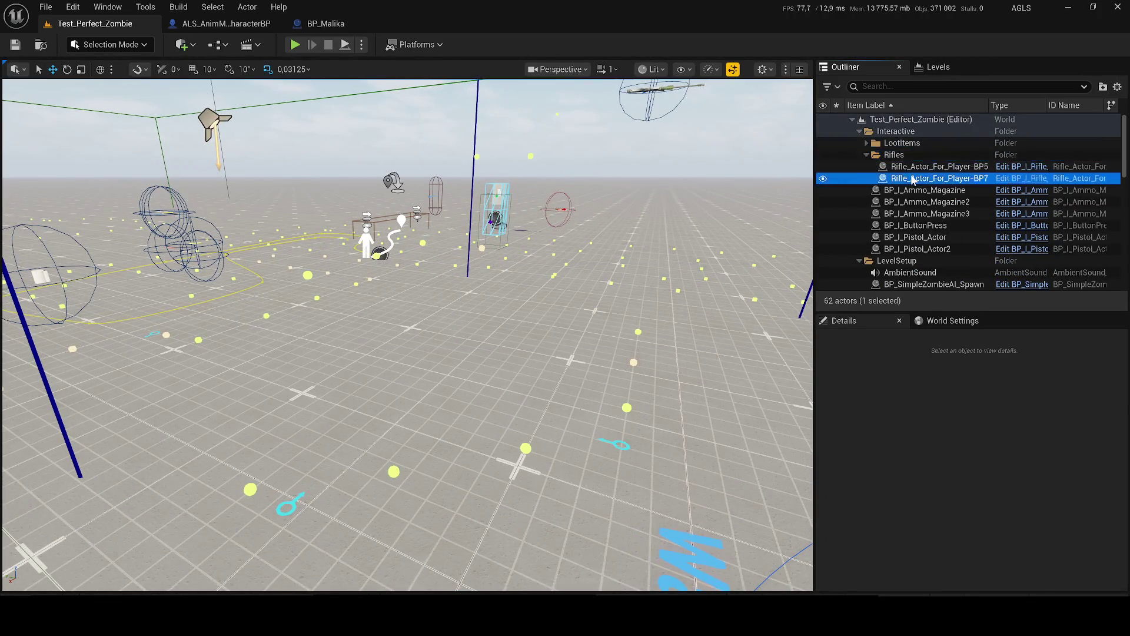
left_click(868, 156)
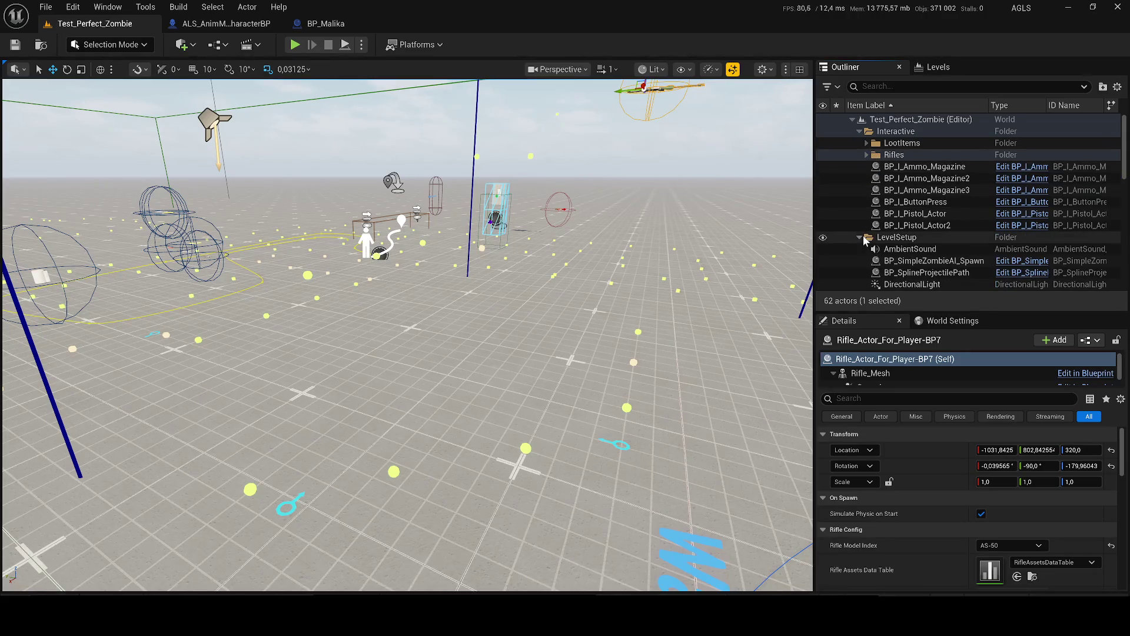
scroll(874, 247, "down", 3)
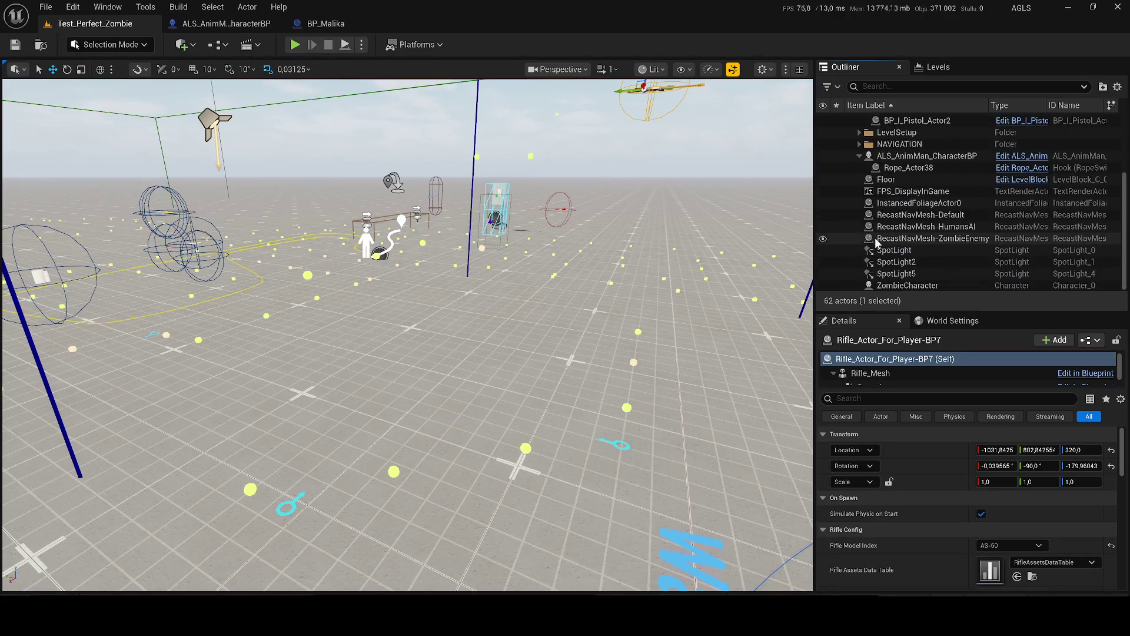
key("f")
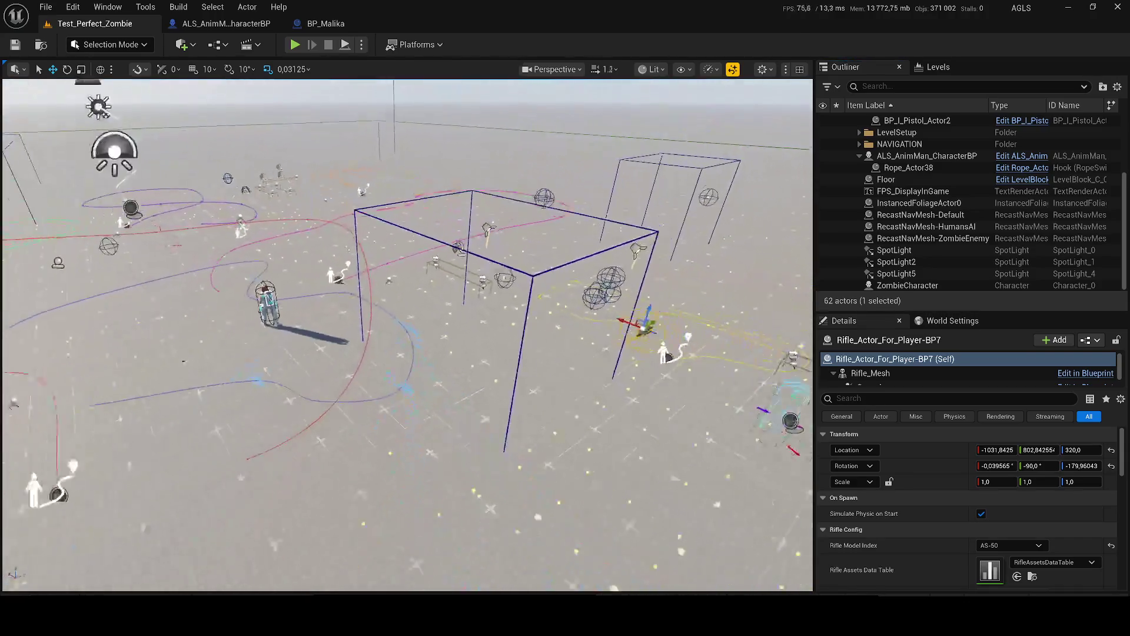
left_click(886, 180)
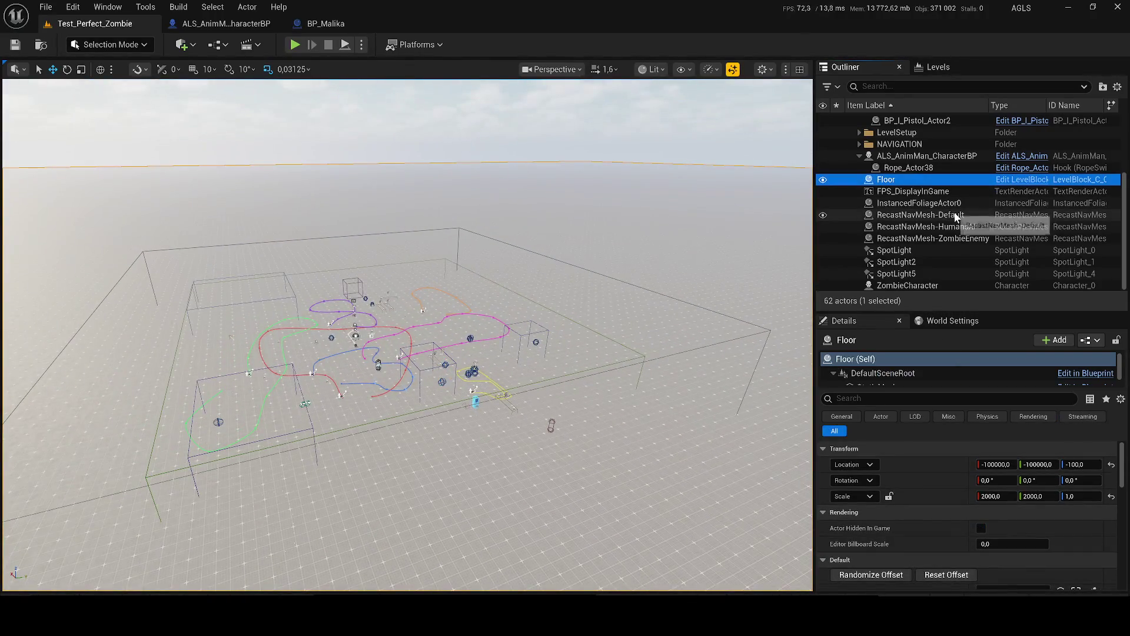
Step: Select all test-level actors, expanding LootItems, LevelSetup and NAVIGATION, and frame them
key("ctrl+a")
scroll(941, 206, "up", 3)
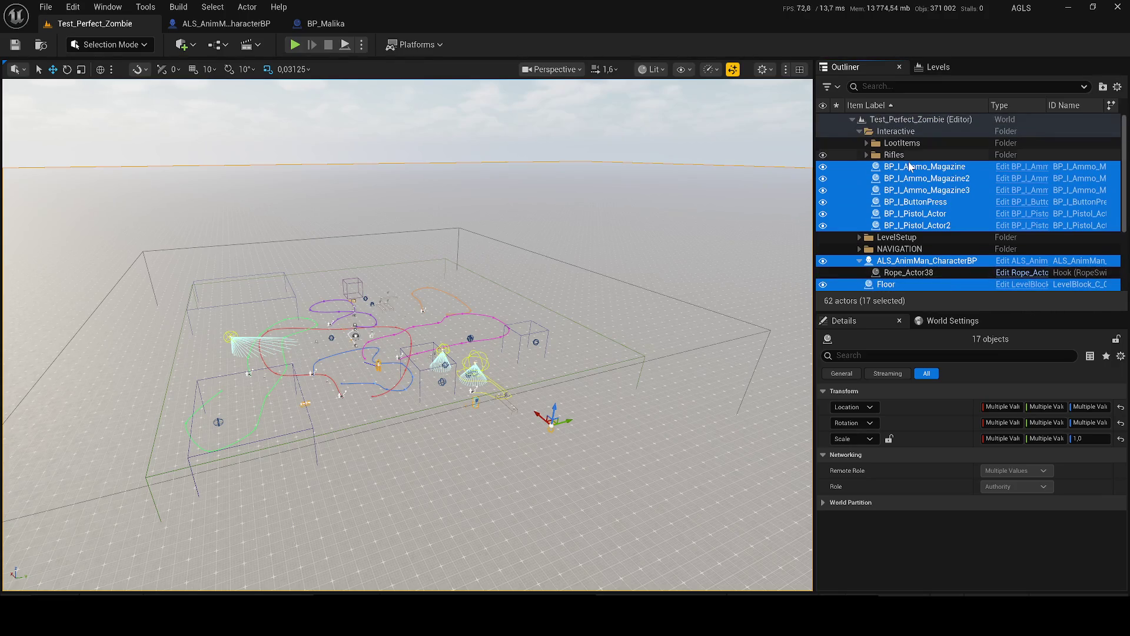
left_click(867, 143)
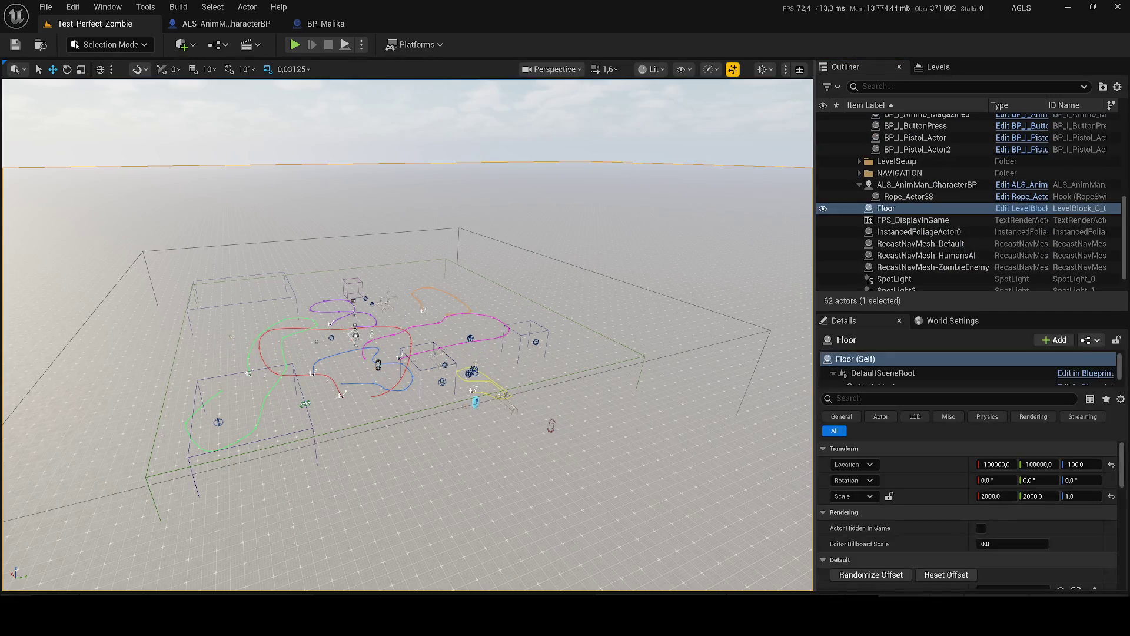
key("ctrl+a")
scroll(927, 193, "down", 1)
scroll(927, 193, "up", 4)
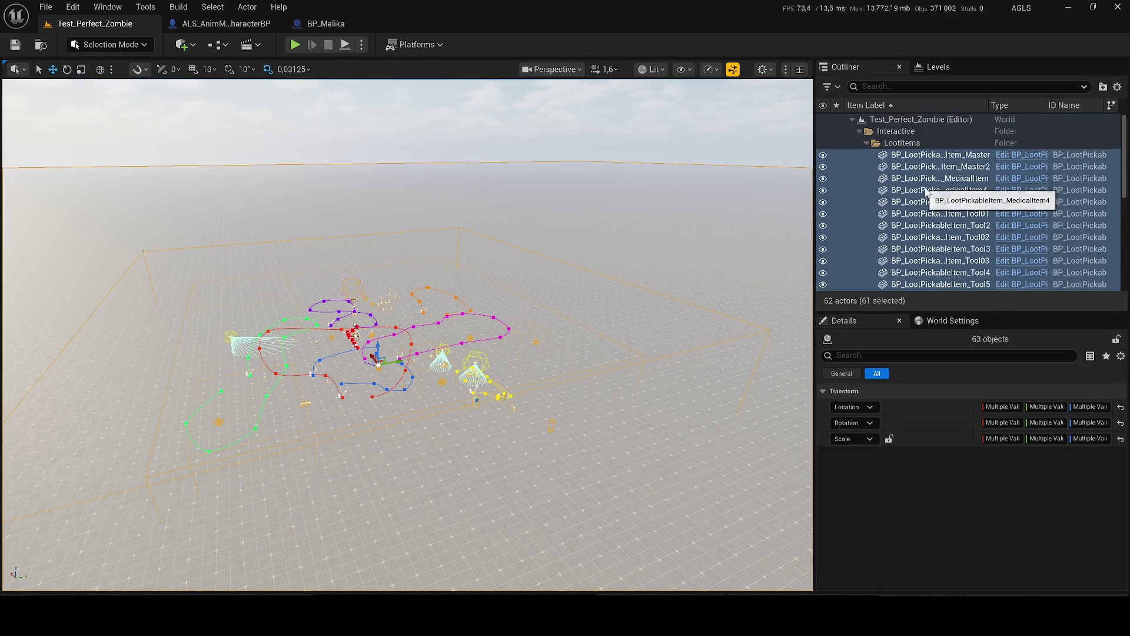
scroll(892, 200, "down", 6)
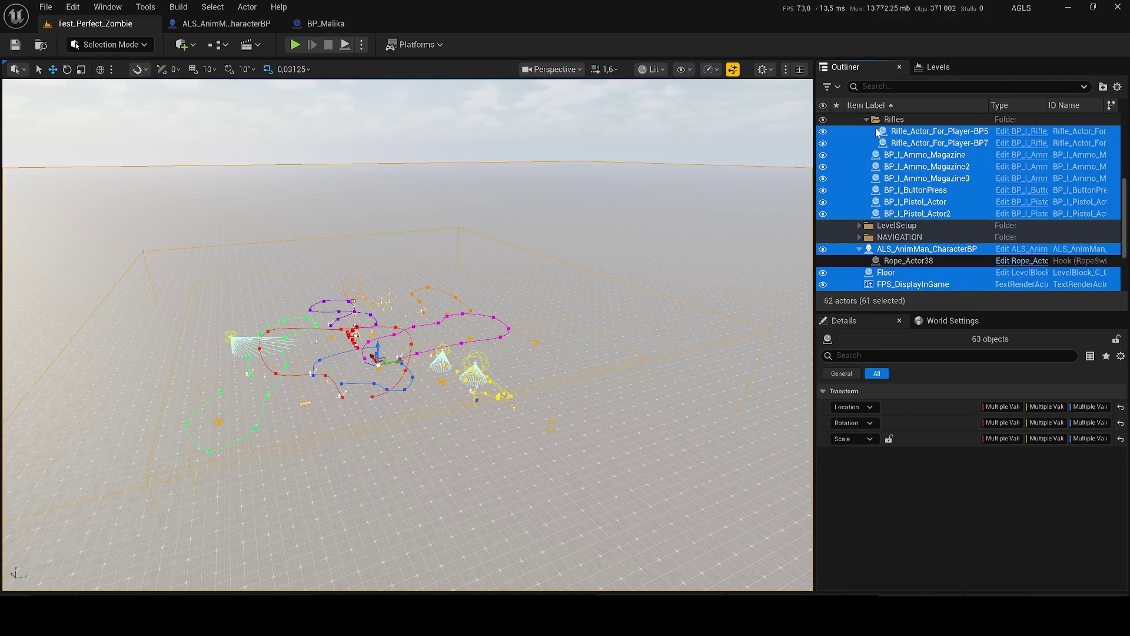
scroll(899, 207, "down", 3)
left_click(860, 133)
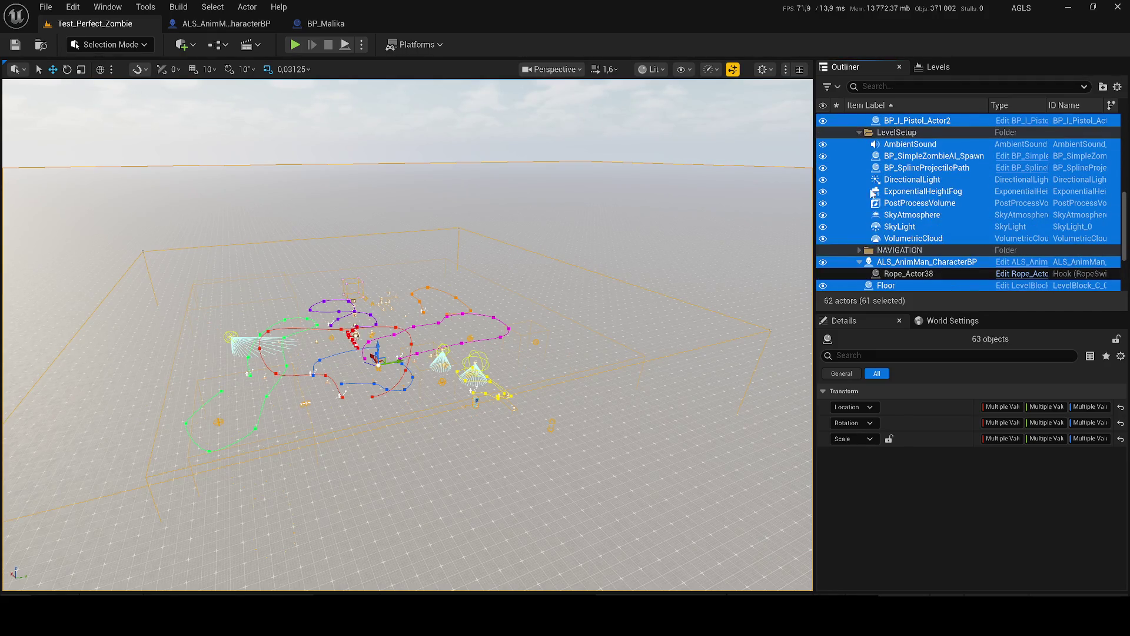
left_click(860, 251)
scroll(918, 224, "down", 8)
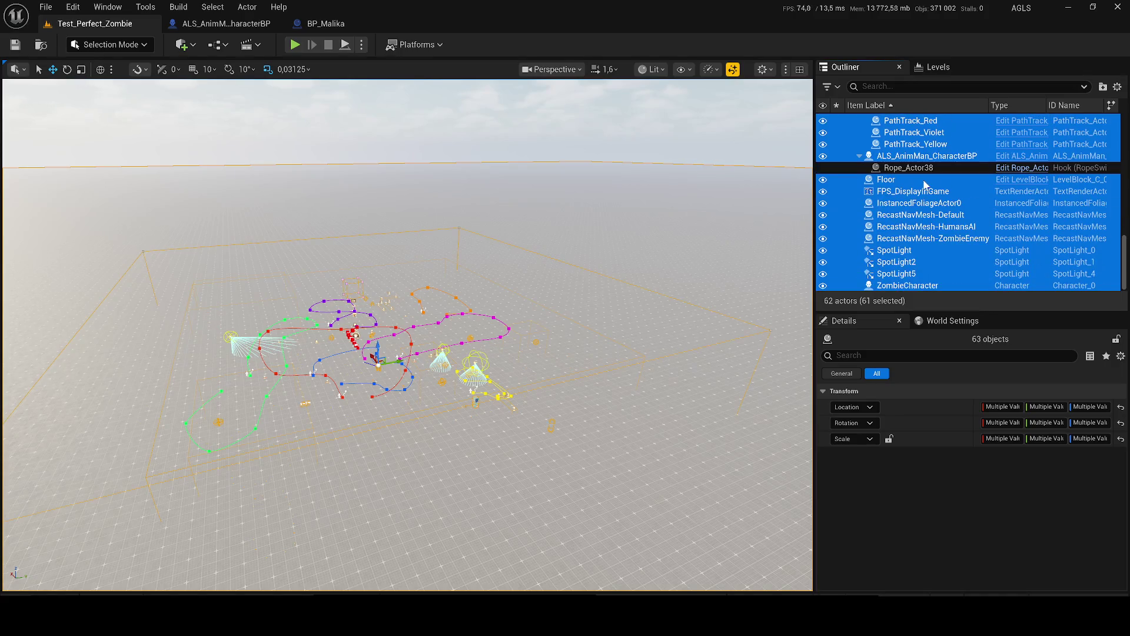
key("f")
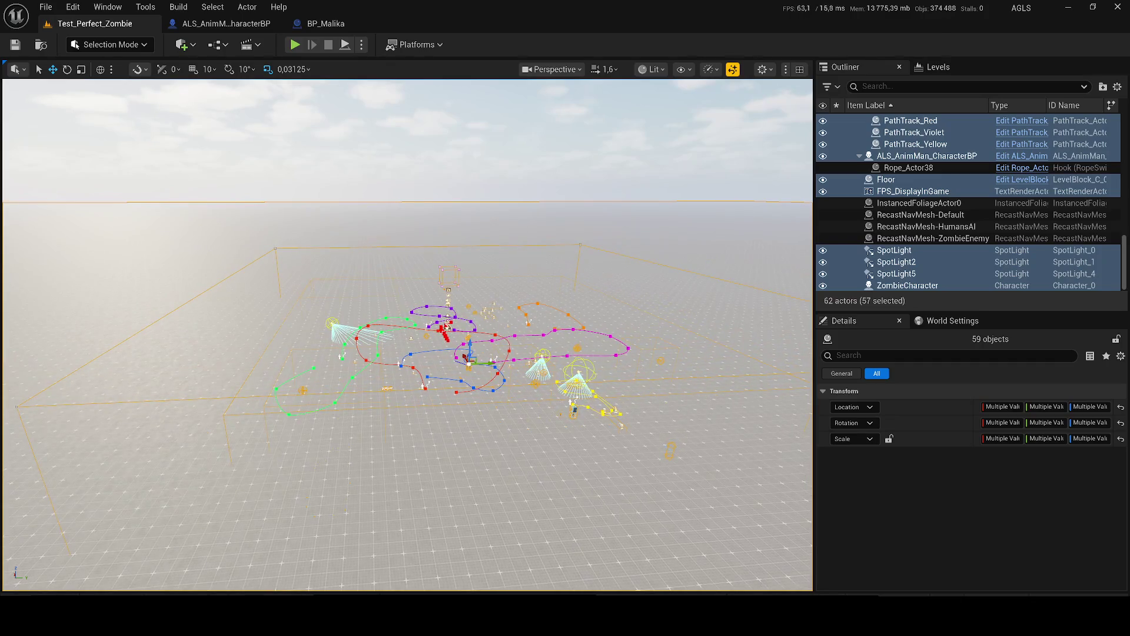
Step: Open Level_Nexa_2 from the Content Drawer's Level filter, answering the save prompt
key("ctrl+space")
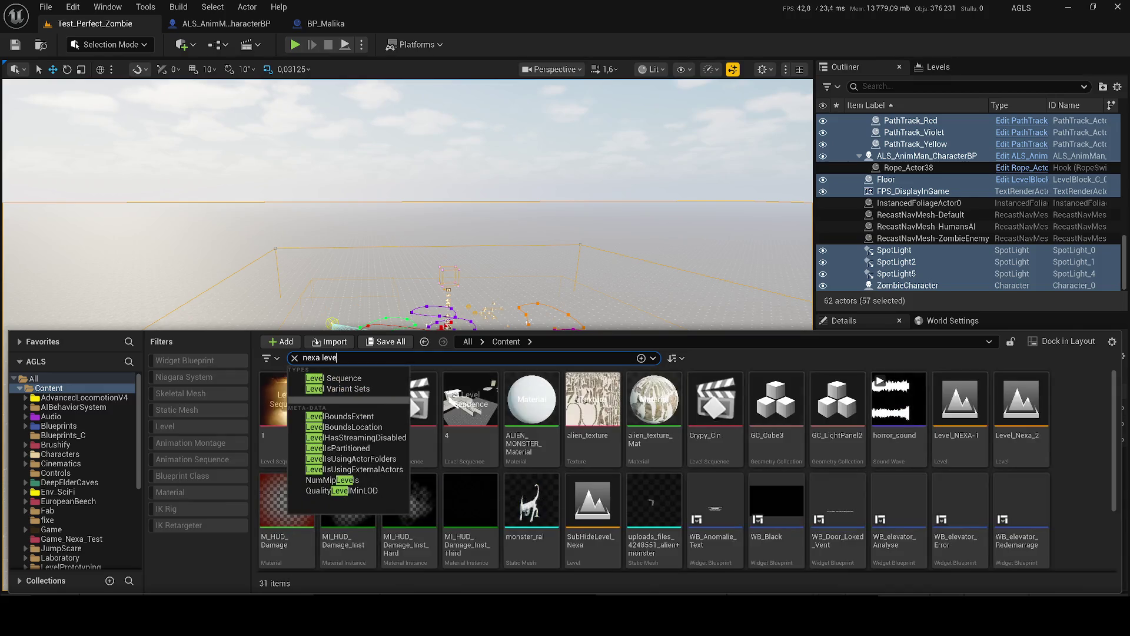
left_click(191, 425)
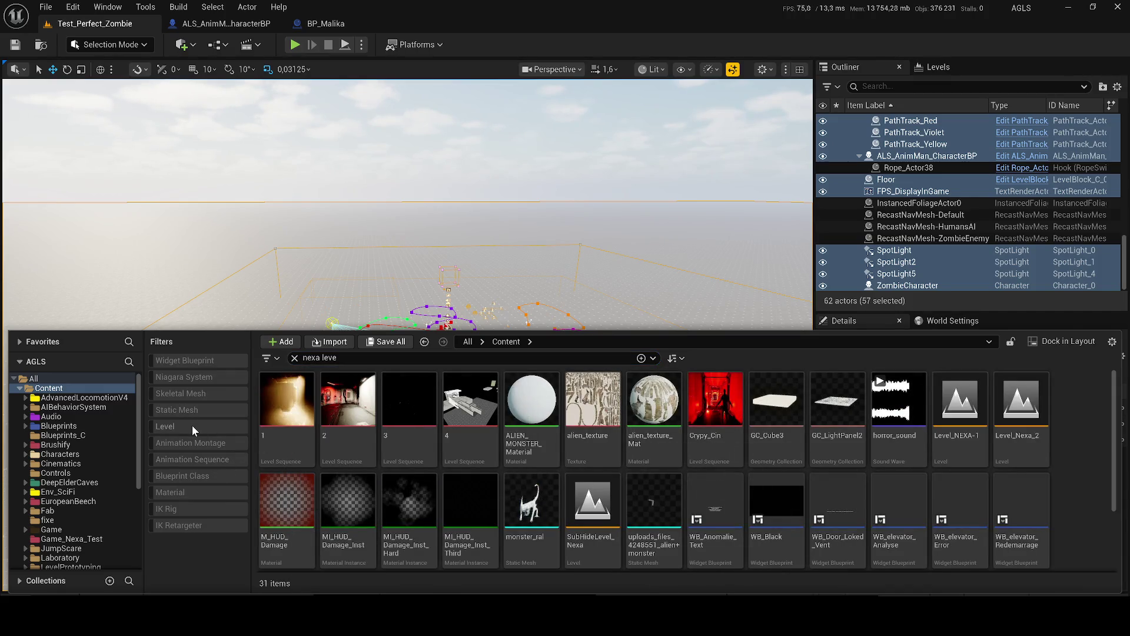
left_click(349, 428)
double_click(349, 428)
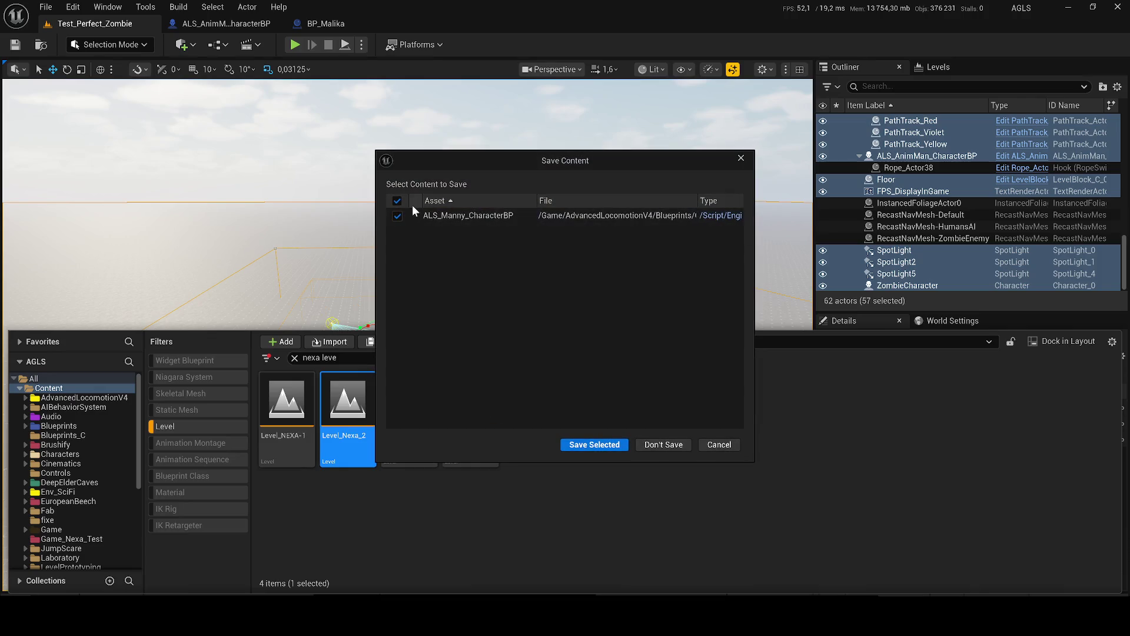
left_click(593, 446)
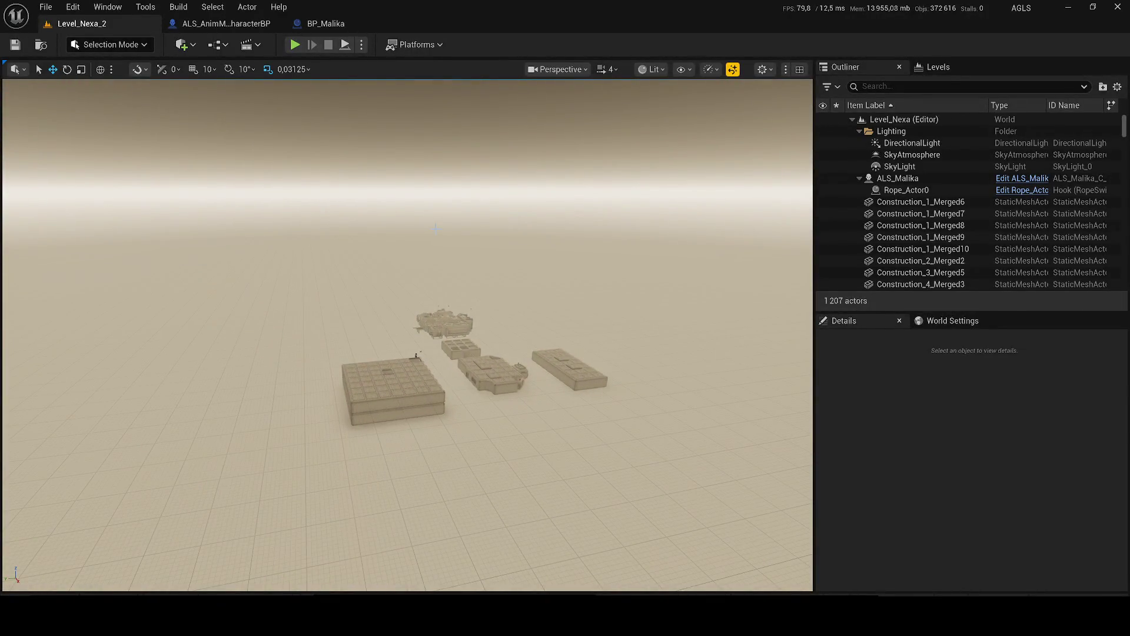
Step: Paste the copied test actors into Level_Nexa_2, frame them and group them
key("ctrl+v")
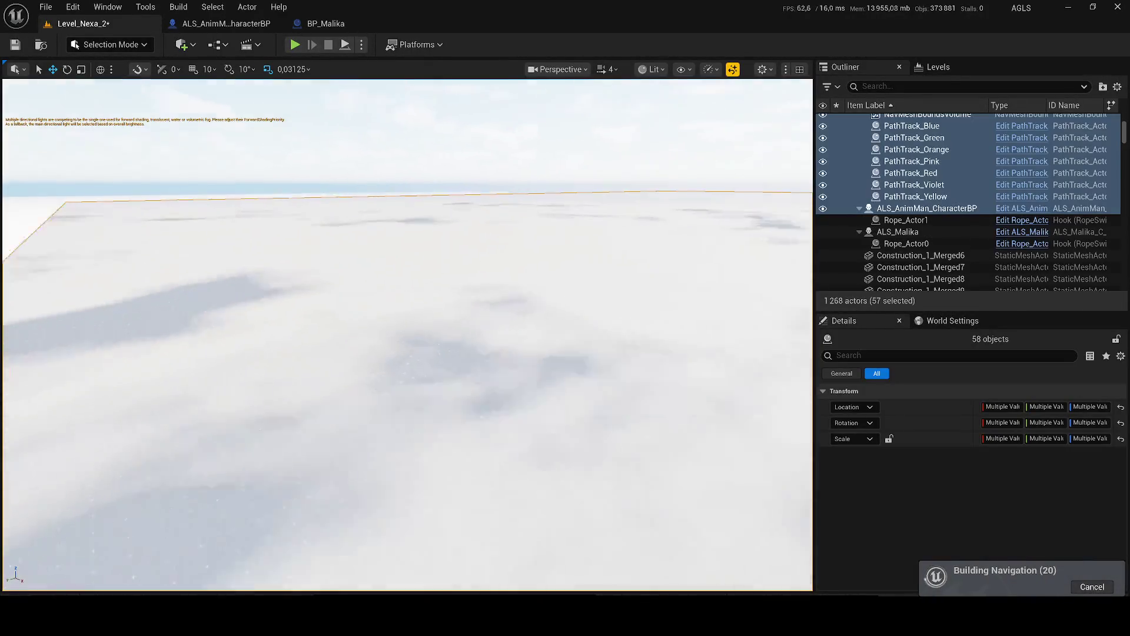
key("f")
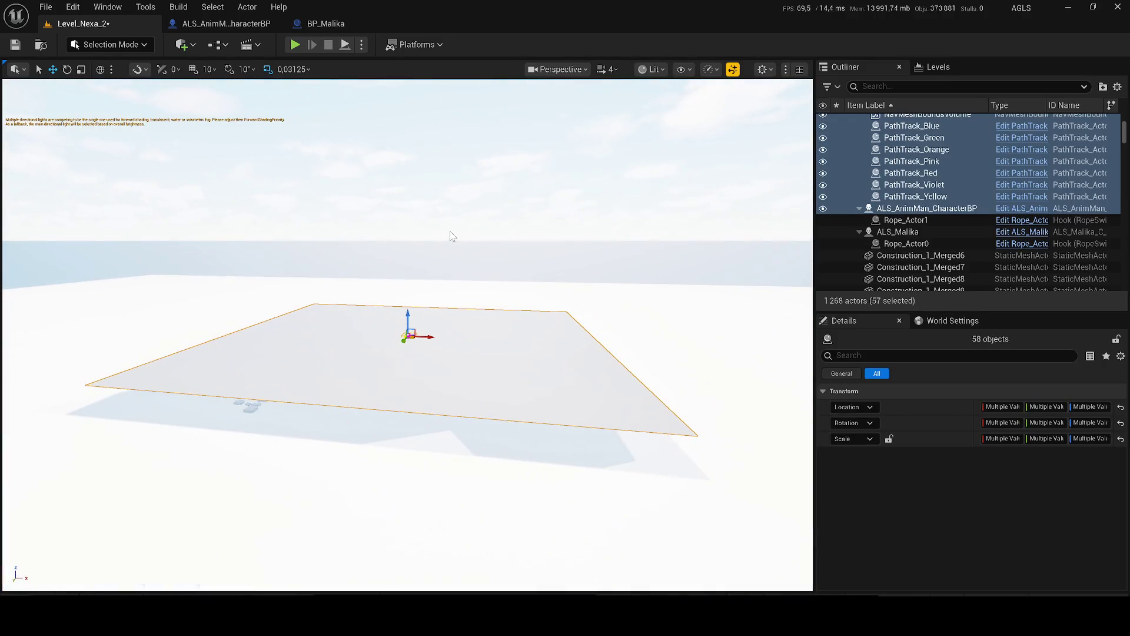
key("ctrl+g")
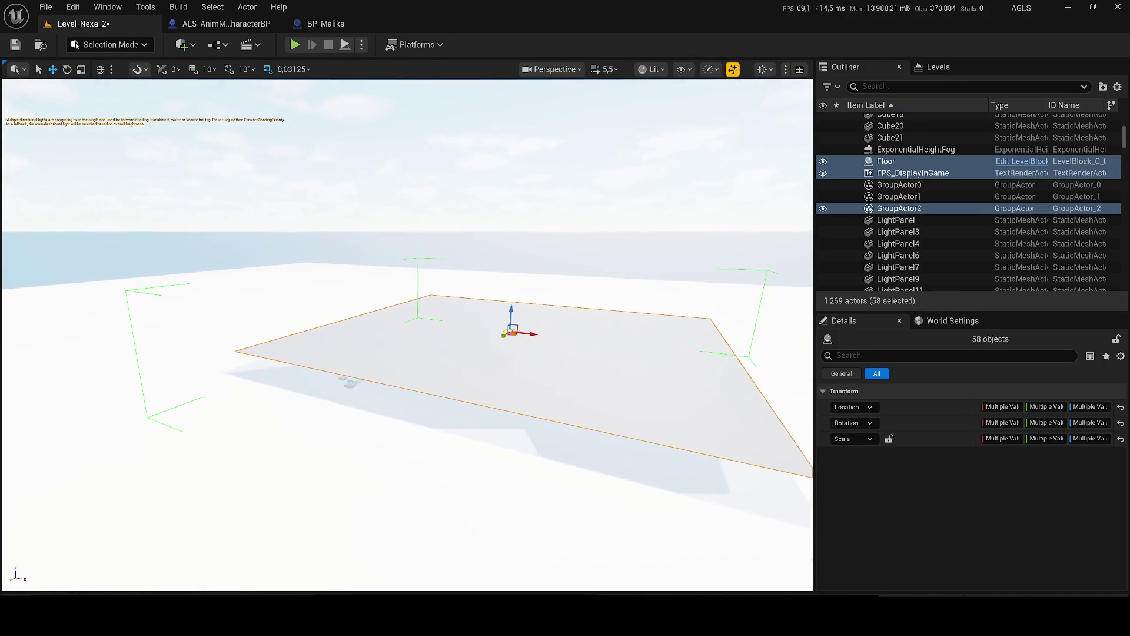
scroll(407, 334, "up", 10)
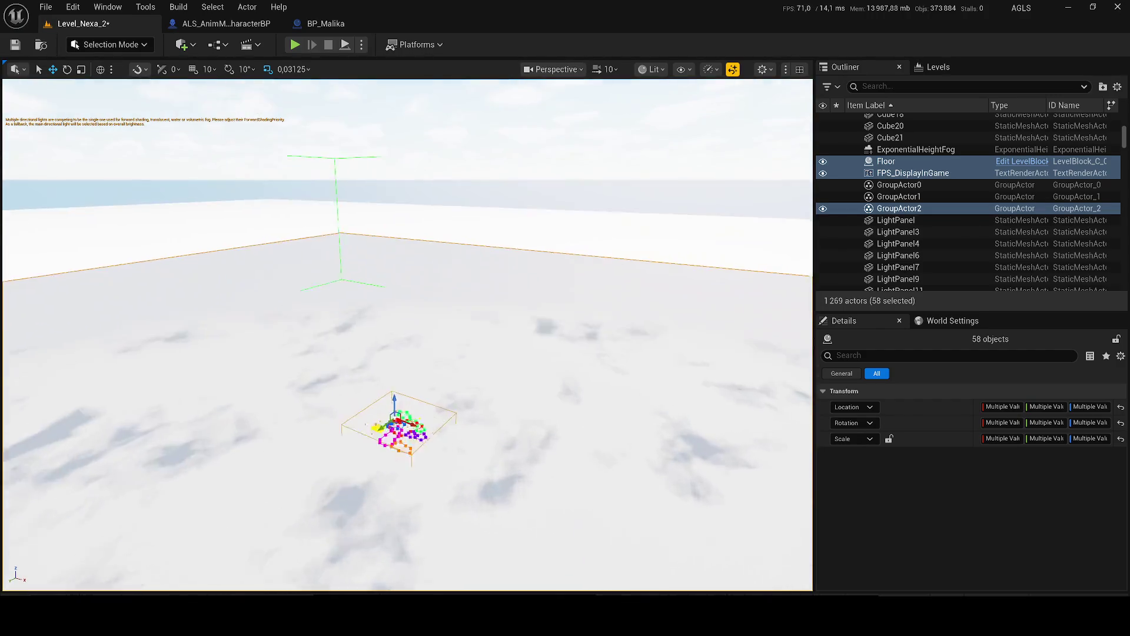
scroll(569, 348, "down", 5)
scroll(568, 348, "up", 3)
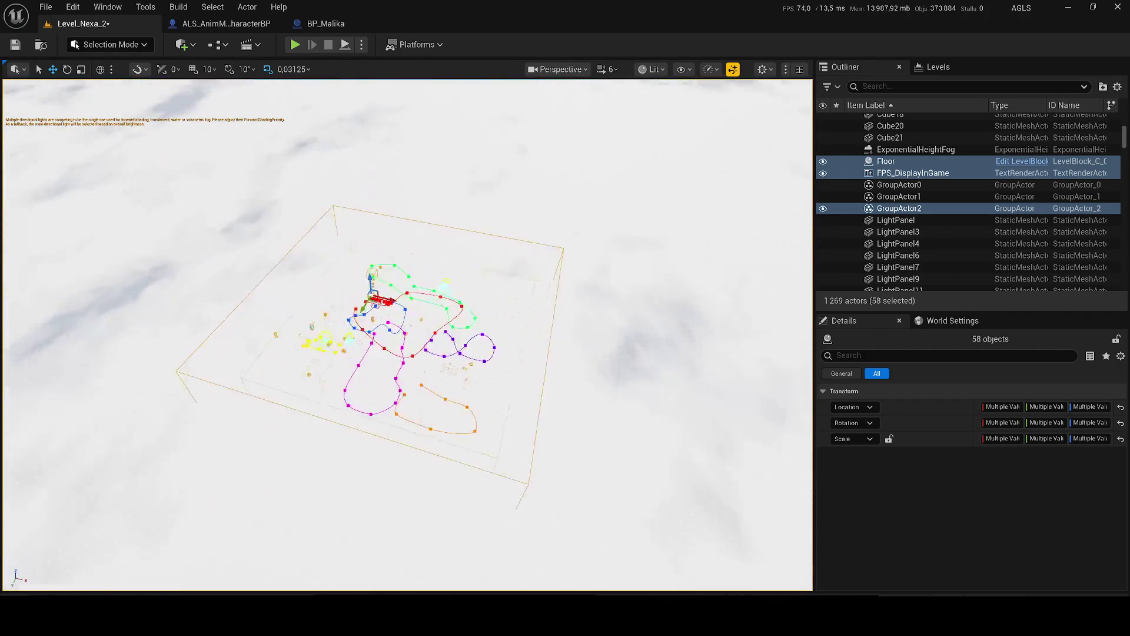
scroll(568, 348, "up", 2)
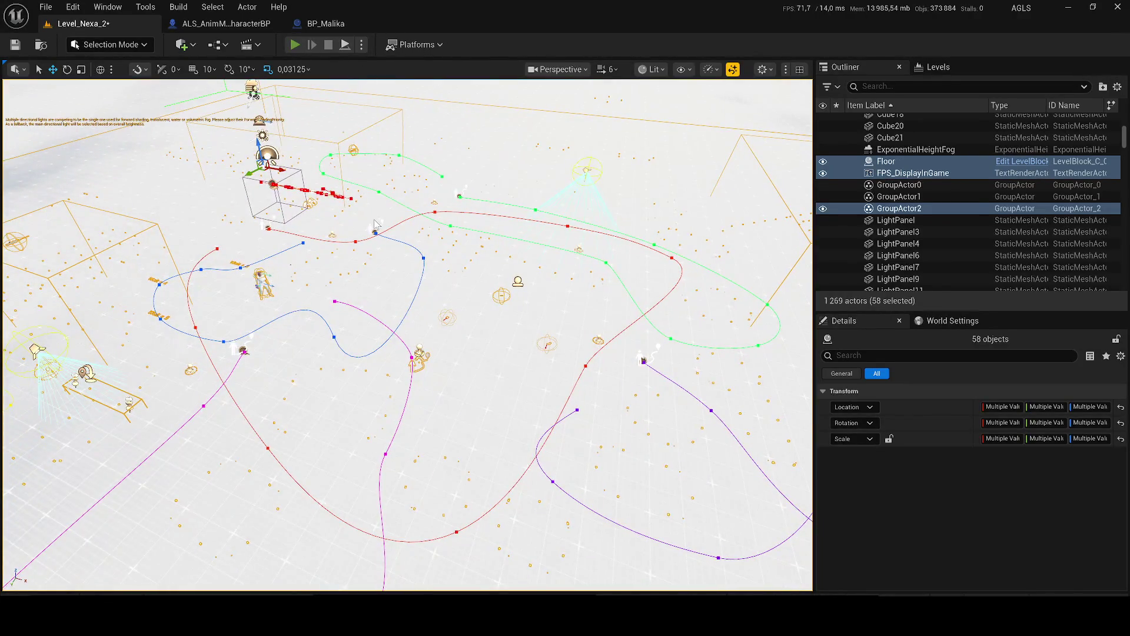
Step: Play-test Level_Nexa_2 along the corridor, then select the ALS_Malika character
key("alt+p")
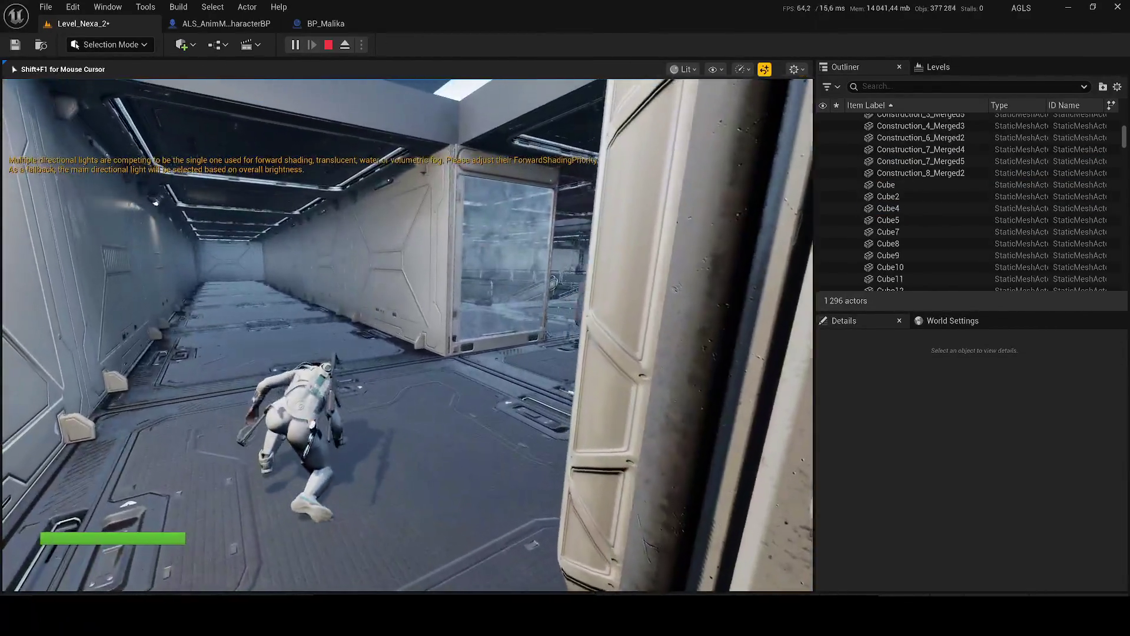
key("w")
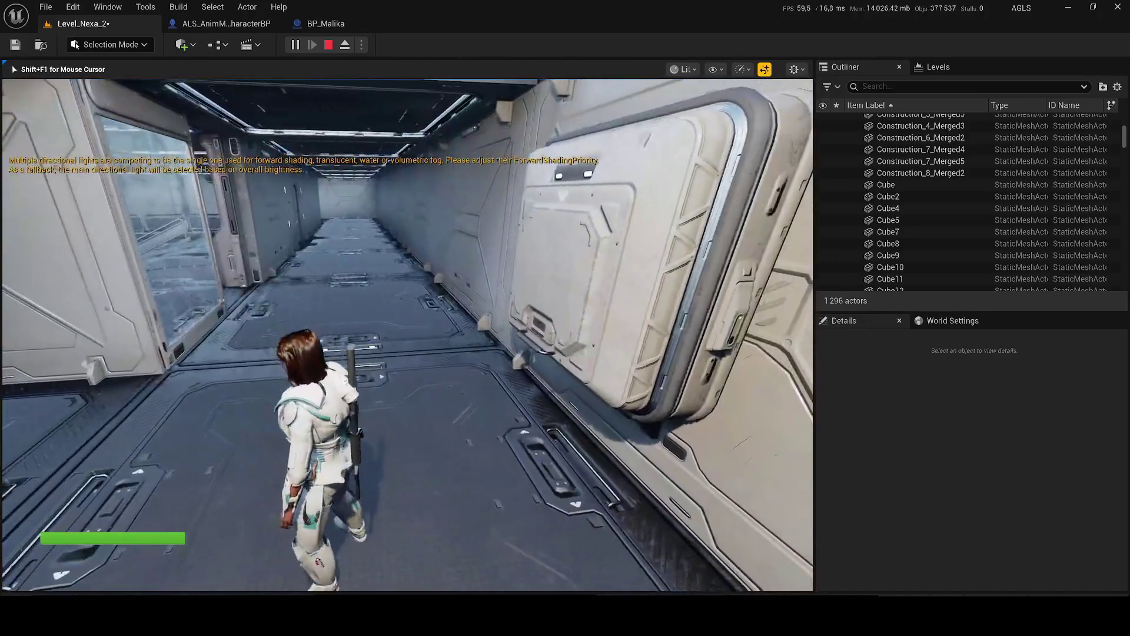
key("Escape")
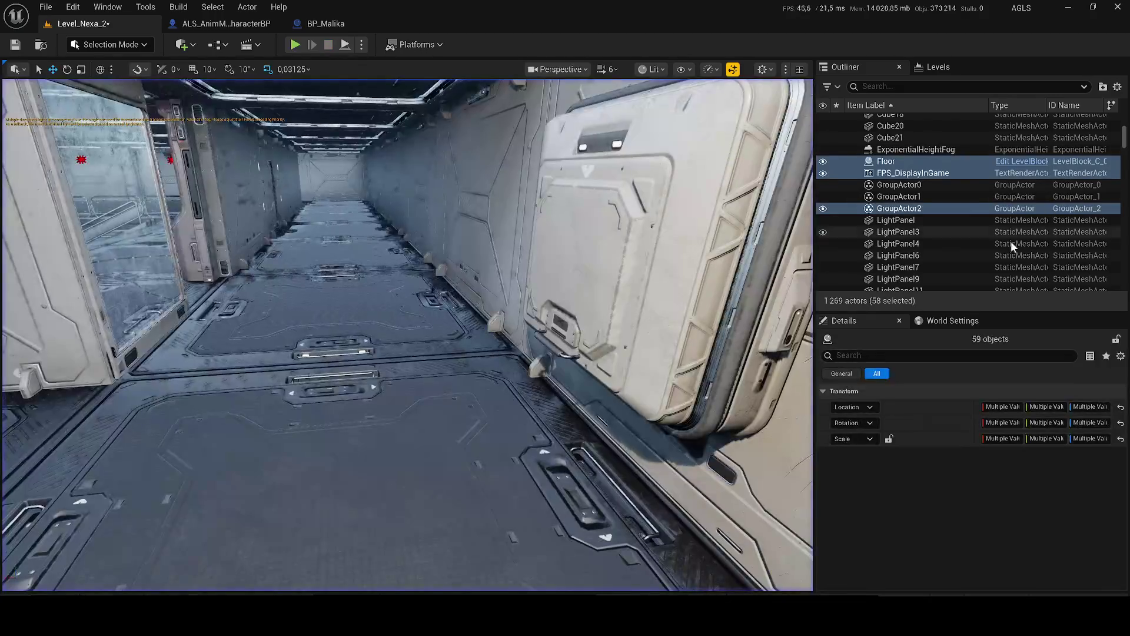
key("f")
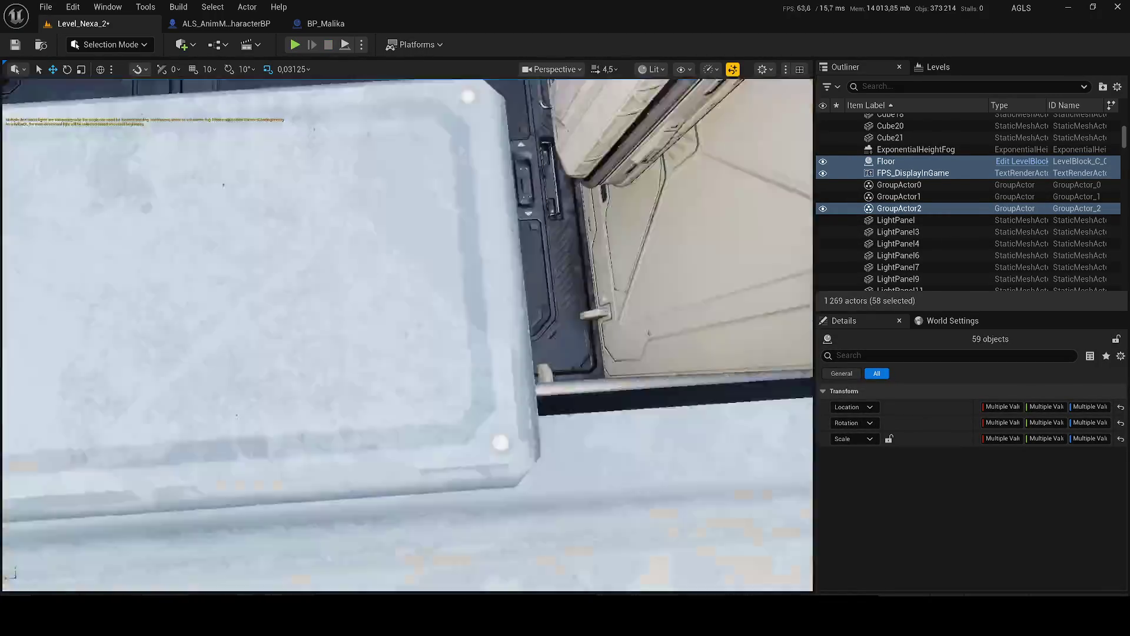
scroll(407, 336, "down", 3)
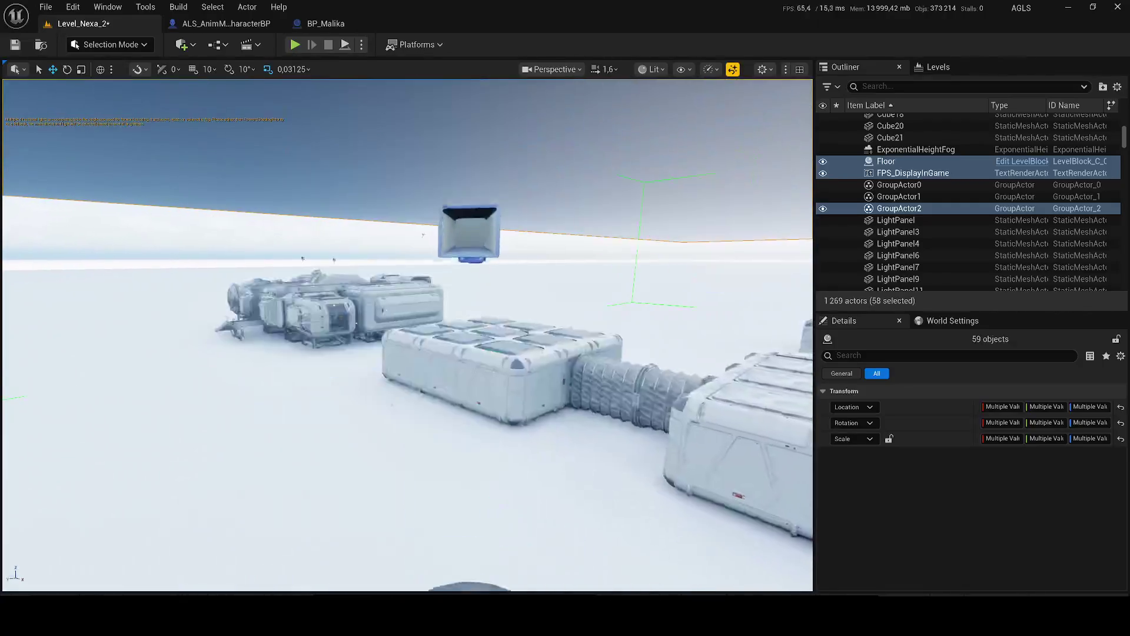
scroll(408, 335, "down", 2)
left_click(408, 387)
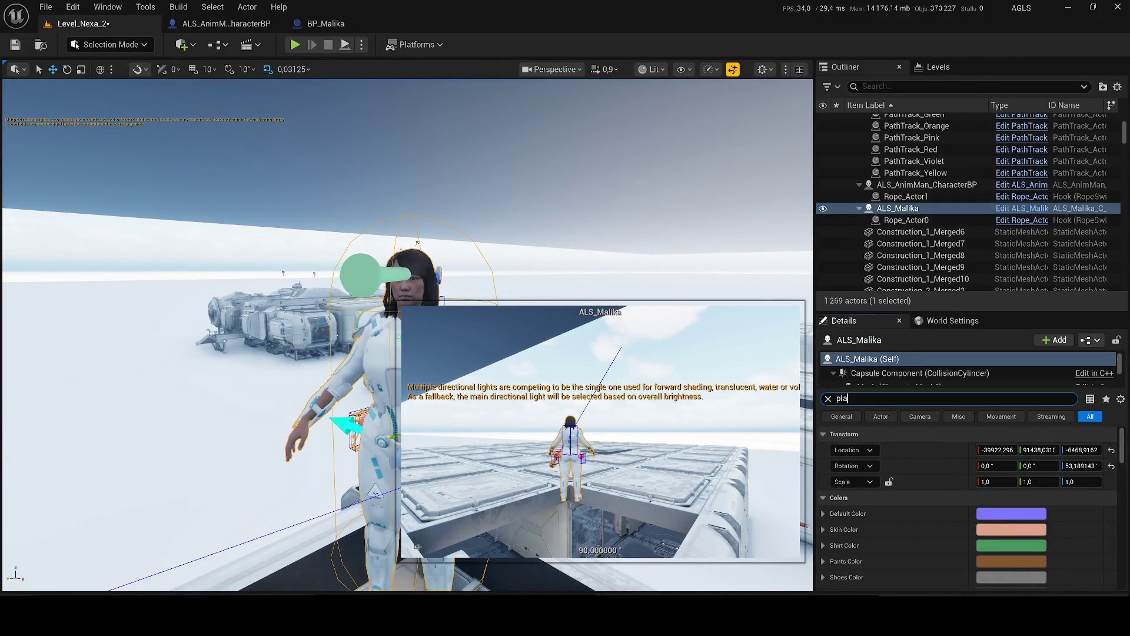
Step: Set ALS_Malika's Auto Possess Player to Player 0 and play-test as Malika
type("yer")
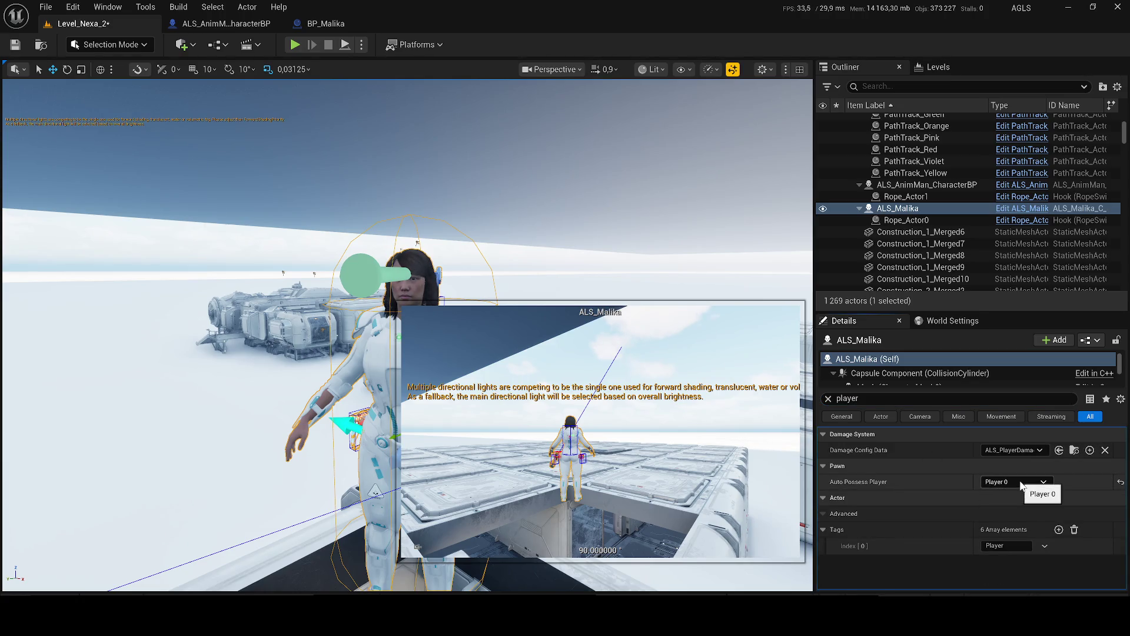
left_click(293, 47)
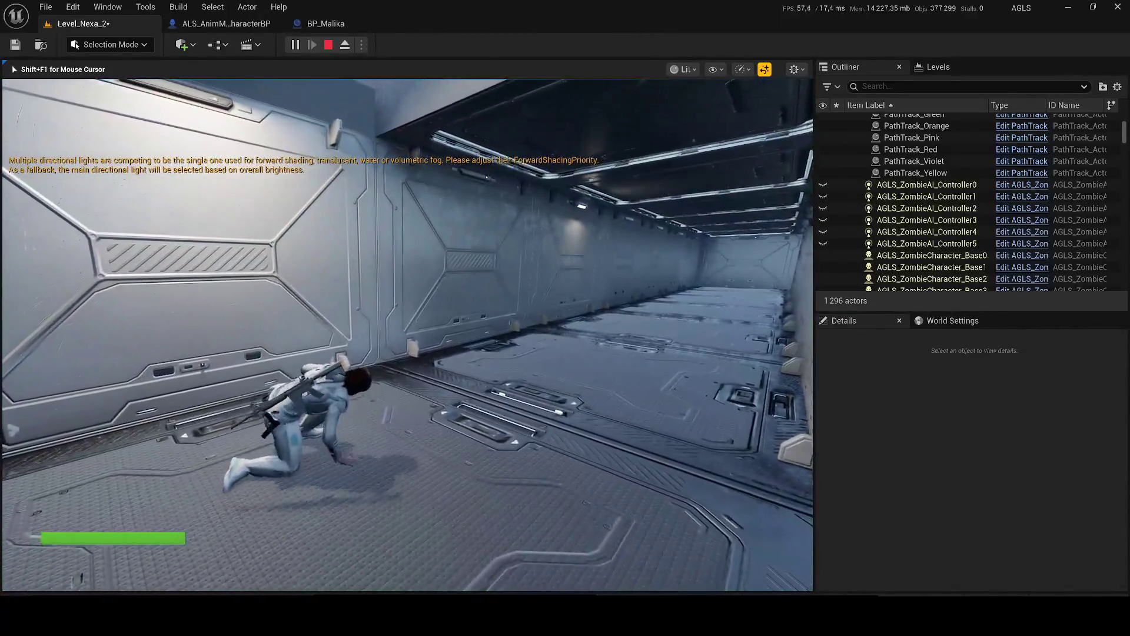
key("Escape")
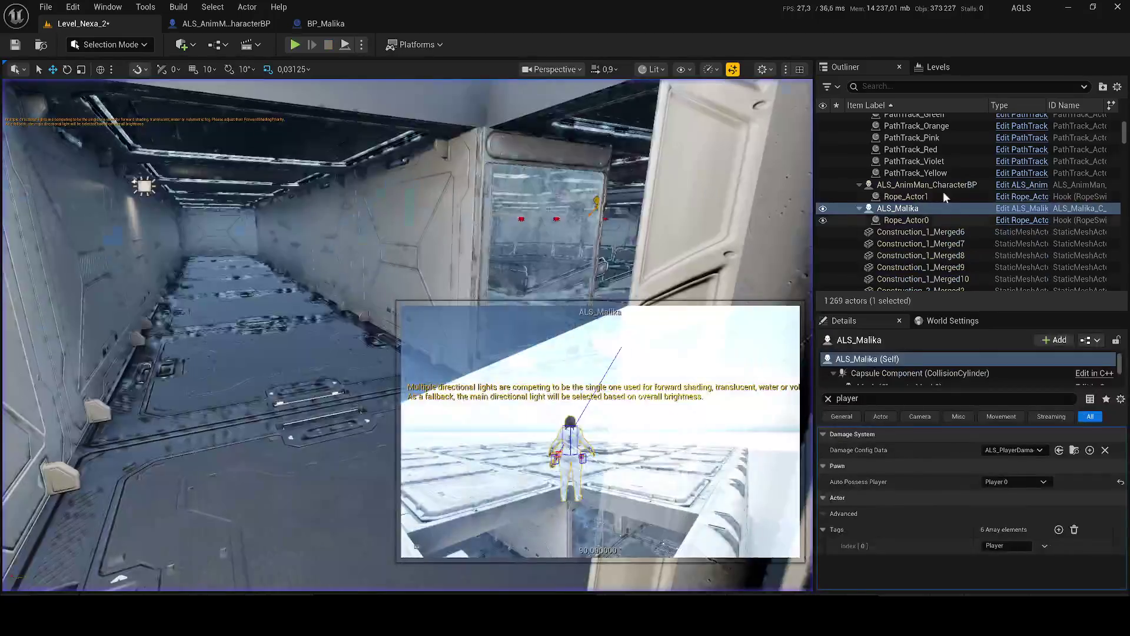
Step: Find ALS_Malika with an Outliner 'mal' search and browse to its CharacterLogic blueprint asset
type("mal")
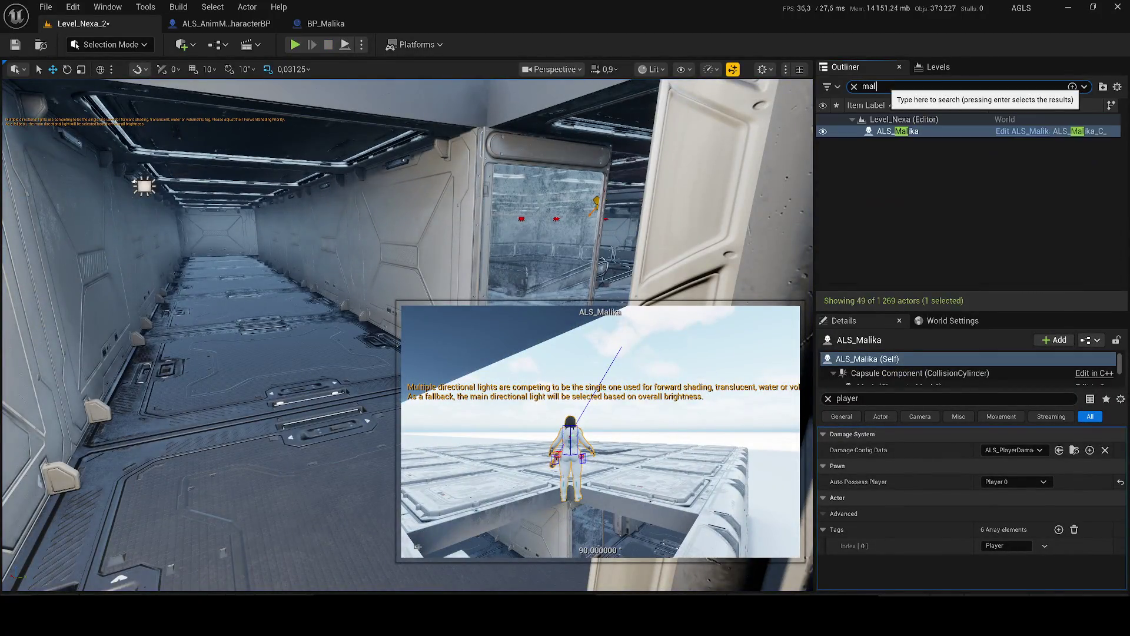
right_click(873, 132)
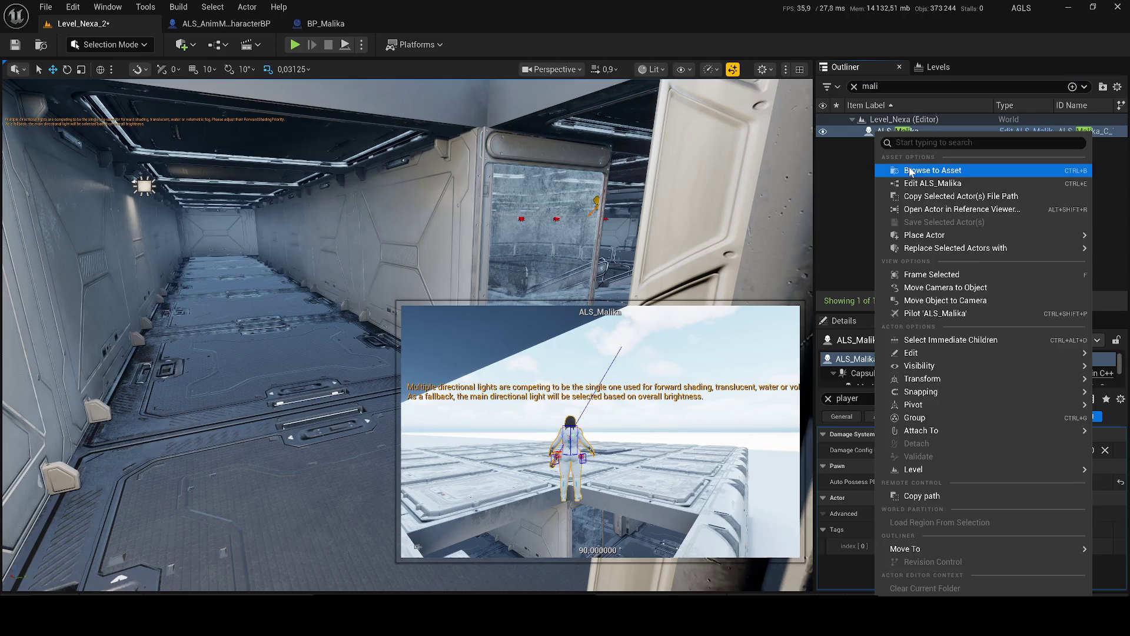
left_click(909, 171)
mouse_move(477, 306)
left_mouse_down()
mouse_move(477, 330)
mouse_move(473, 277)
mouse_move(465, 351)
left_mouse_up()
key("ctrl+space")
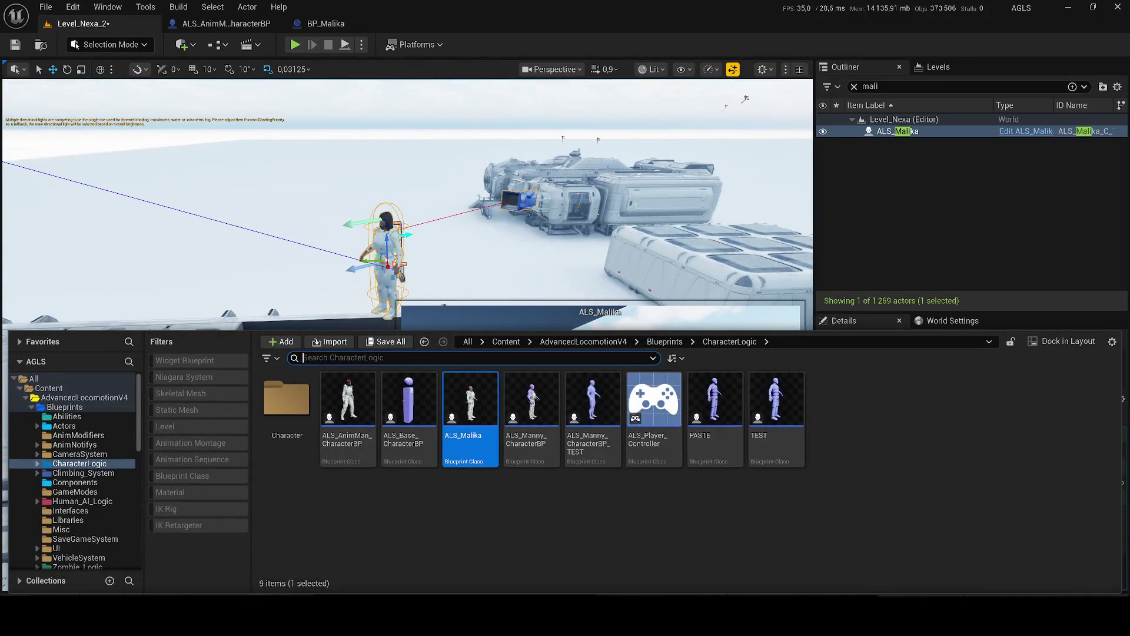
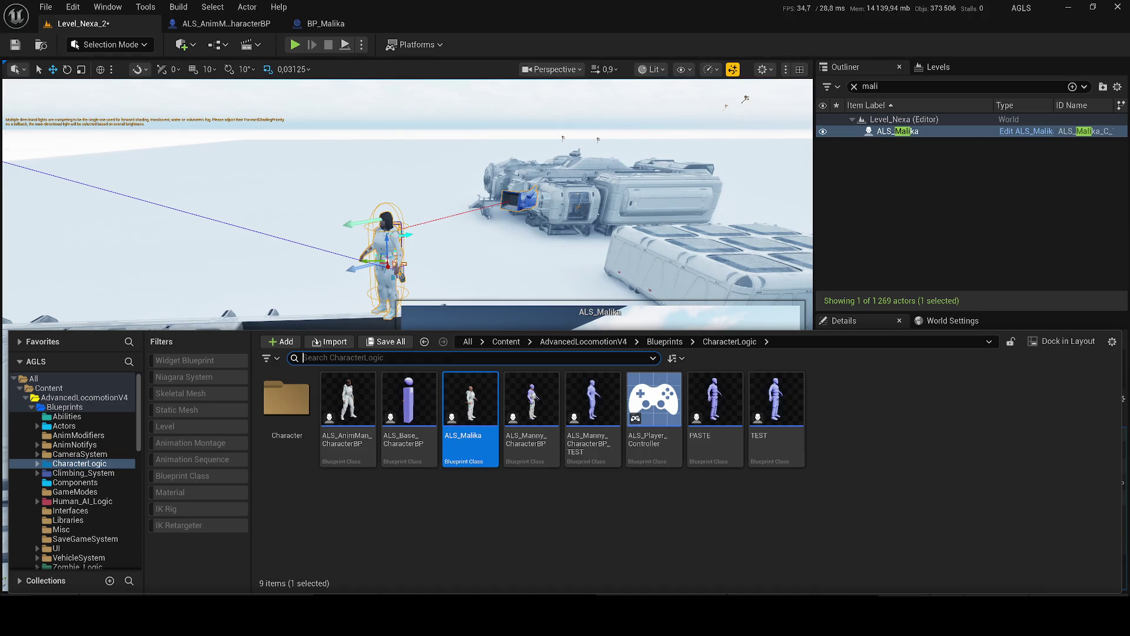
Step: Drag ALS_AnimMan into the level and paste ALS_Malika's location onto it
mouse_move(371, 435)
left_mouse_down()
mouse_move(378, 354)
mouse_move(170, 355)
mouse_move(144, 374)
mouse_move(212, 347)
left_mouse_up()
left_click(897, 130)
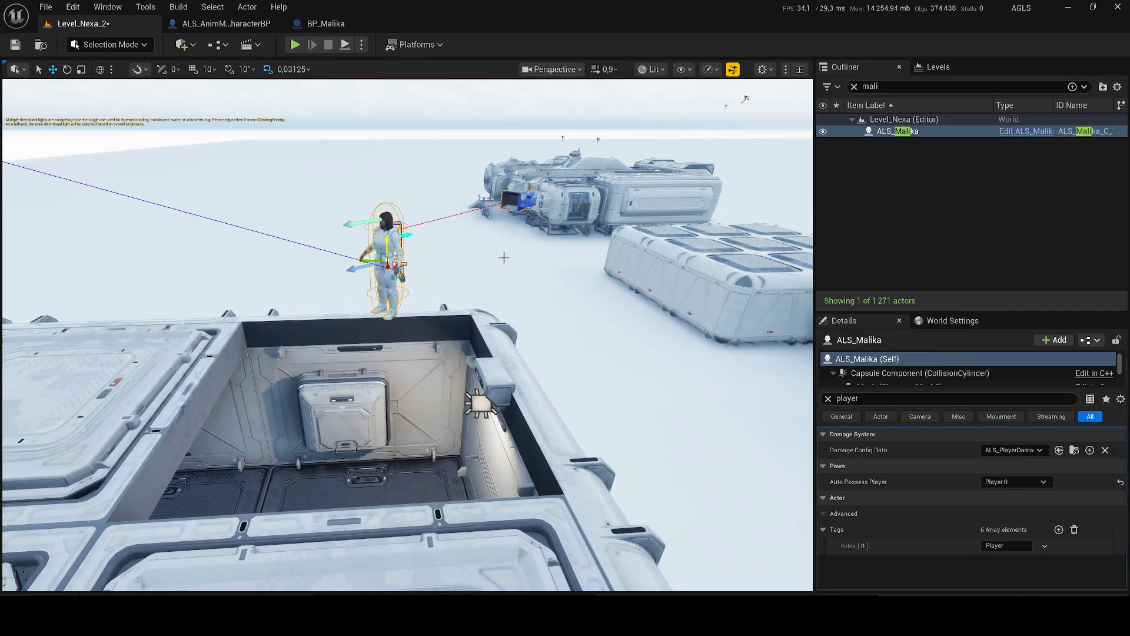
left_click(827, 399)
right_click(930, 459)
left_click(941, 469)
left_click(170, 360)
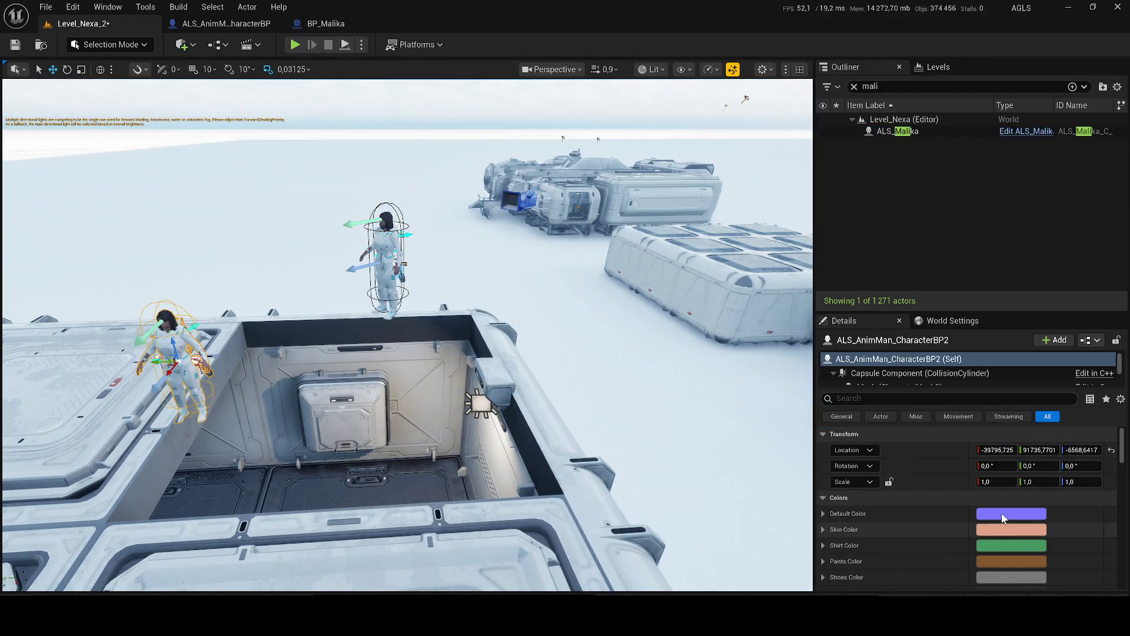
right_click(922, 453)
left_click(945, 472)
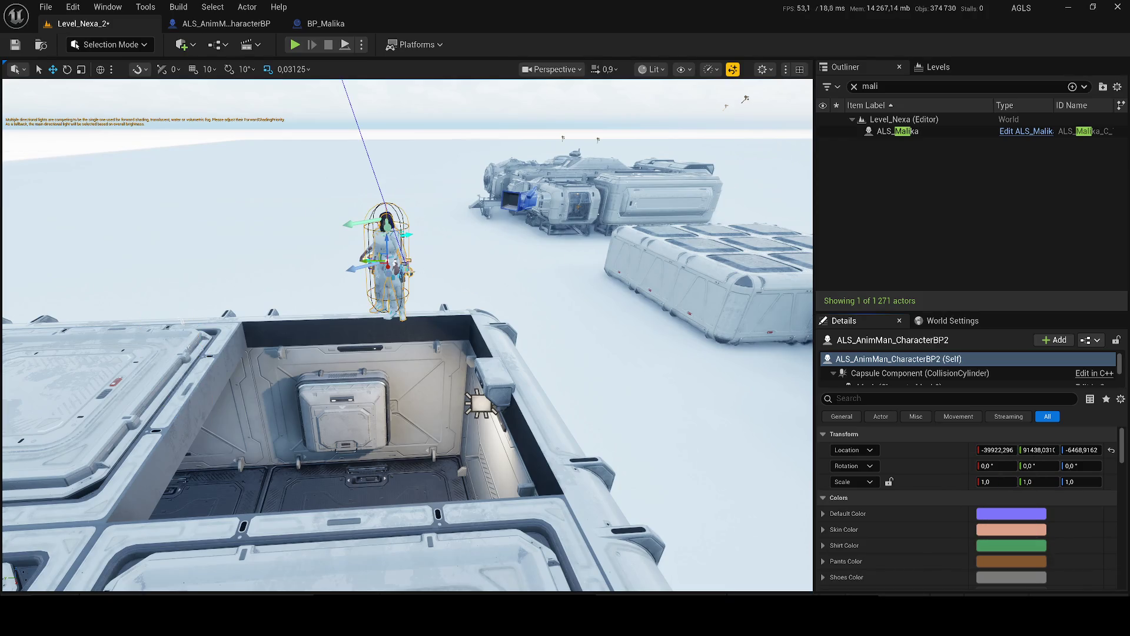
key("f")
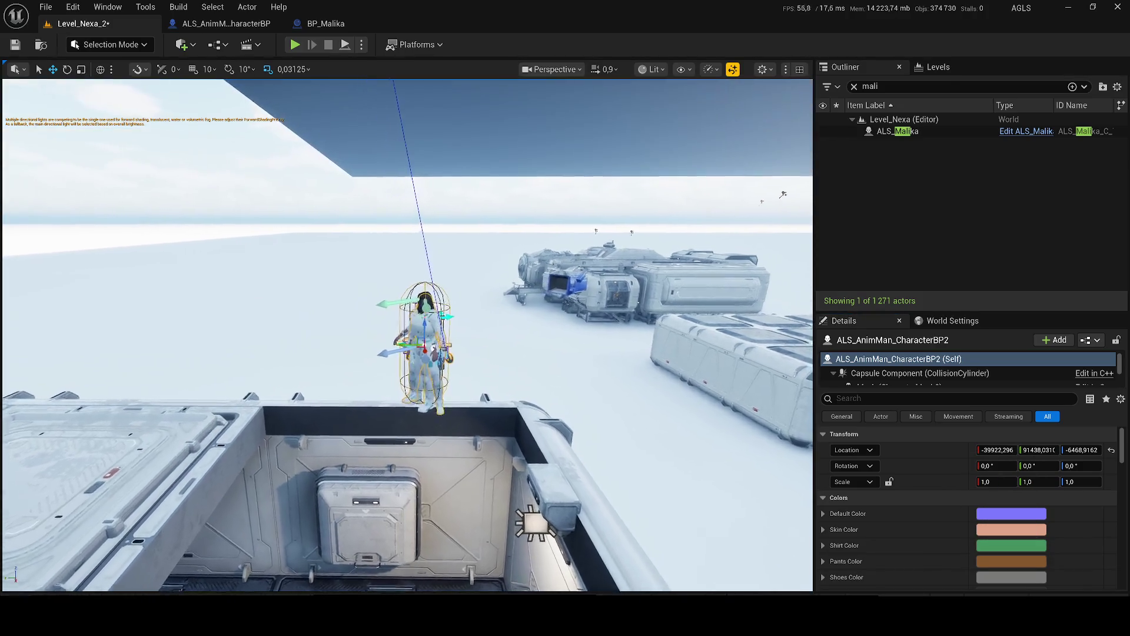
Step: Give ALS_AnimMan ALS_Malika's 53.185143° rotation, then delete ALS_Malika
left_click(897, 131)
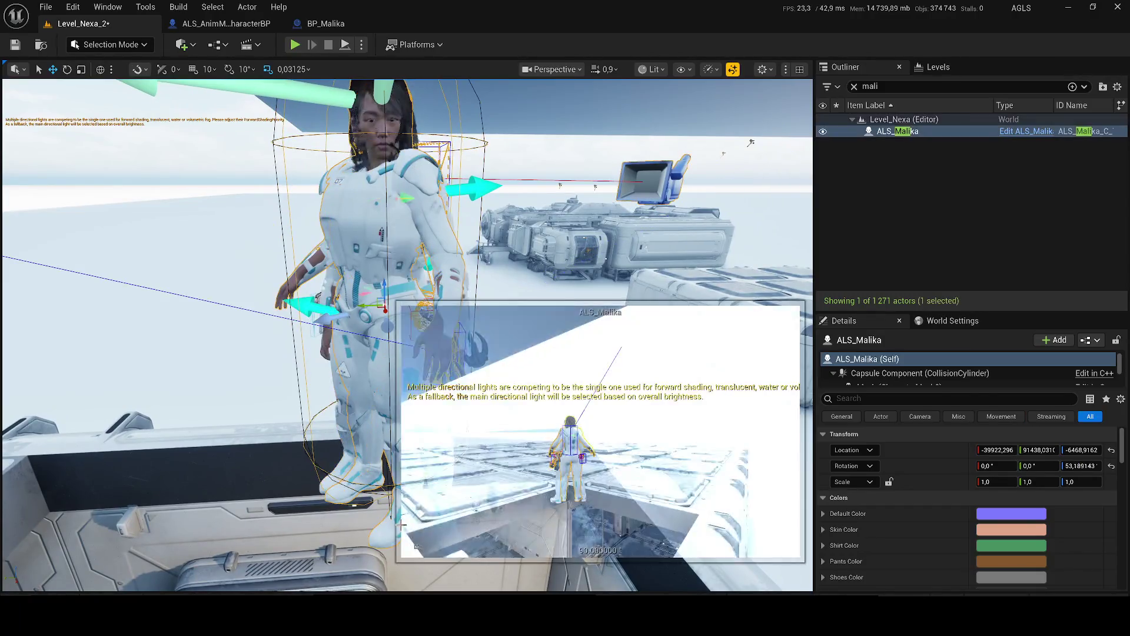
right_click(909, 464)
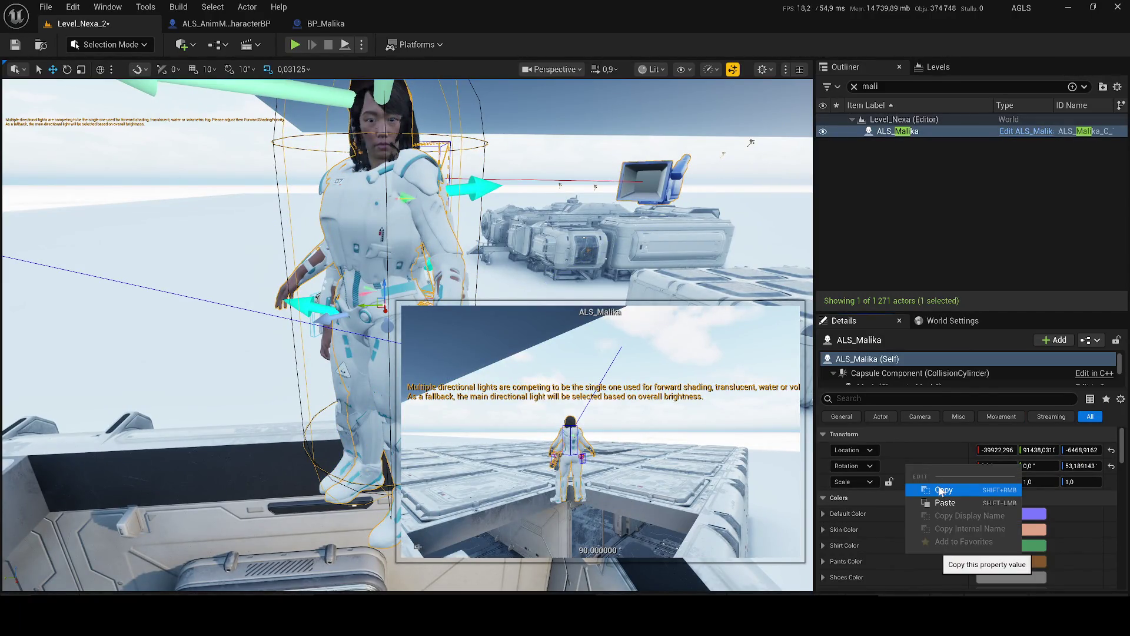
left_click(940, 490)
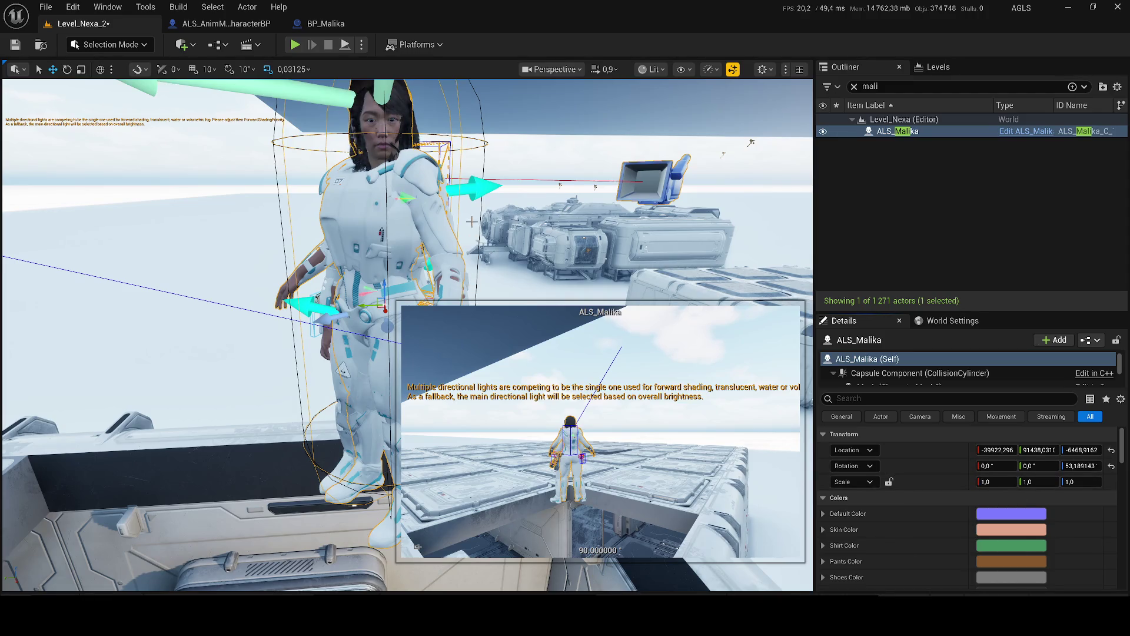
scroll(472, 222, "up", 3)
left_click(330, 224)
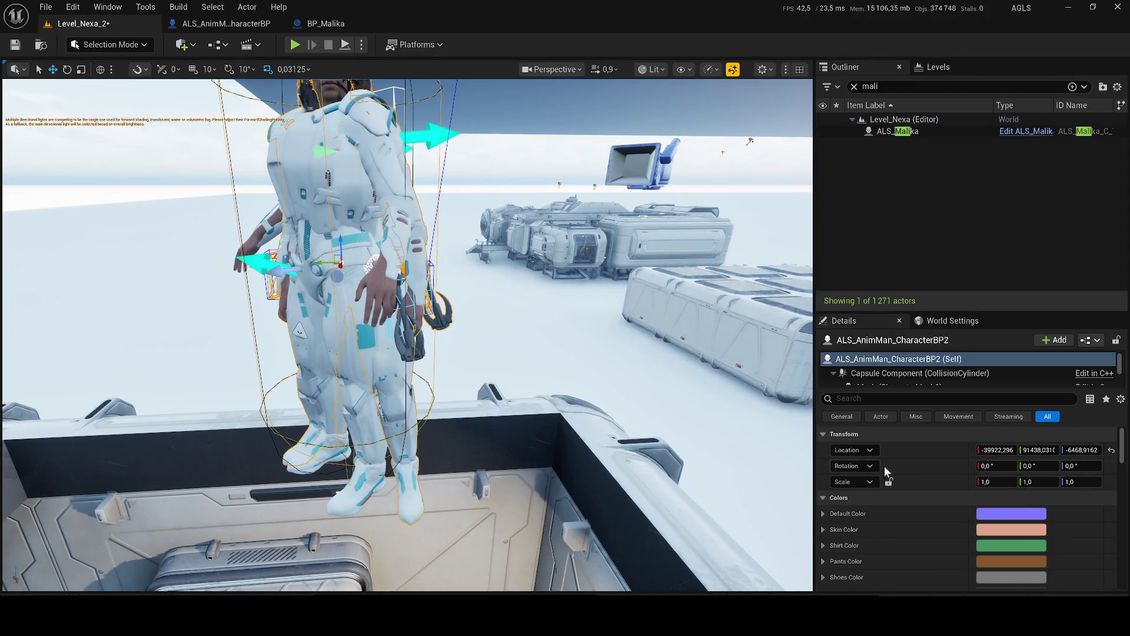
right_click(912, 465)
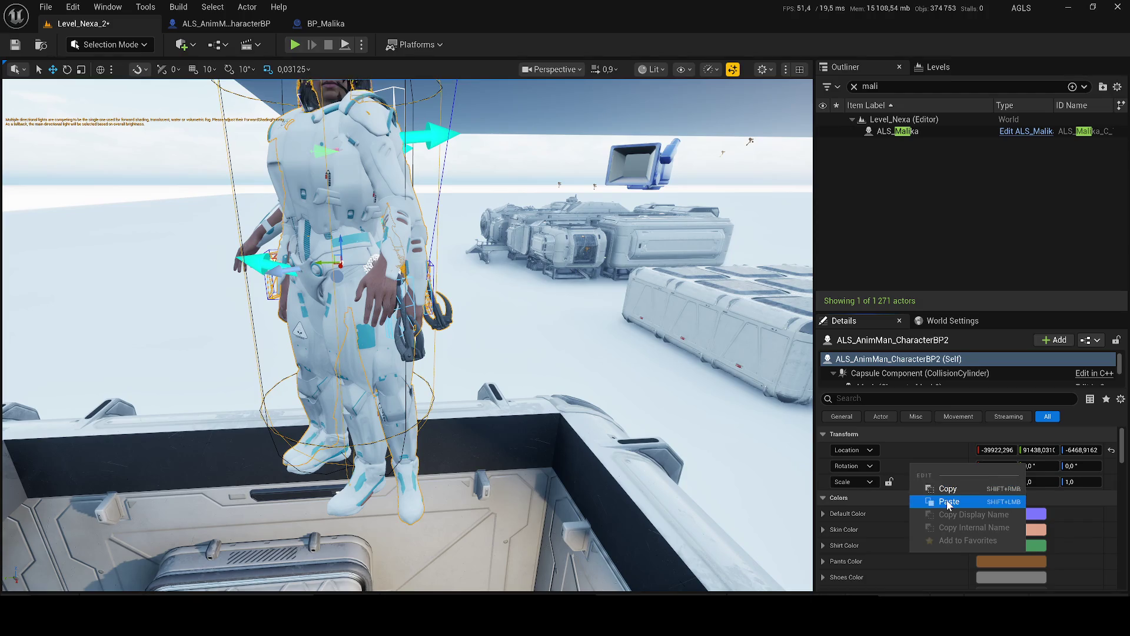
left_click(936, 502)
key("f")
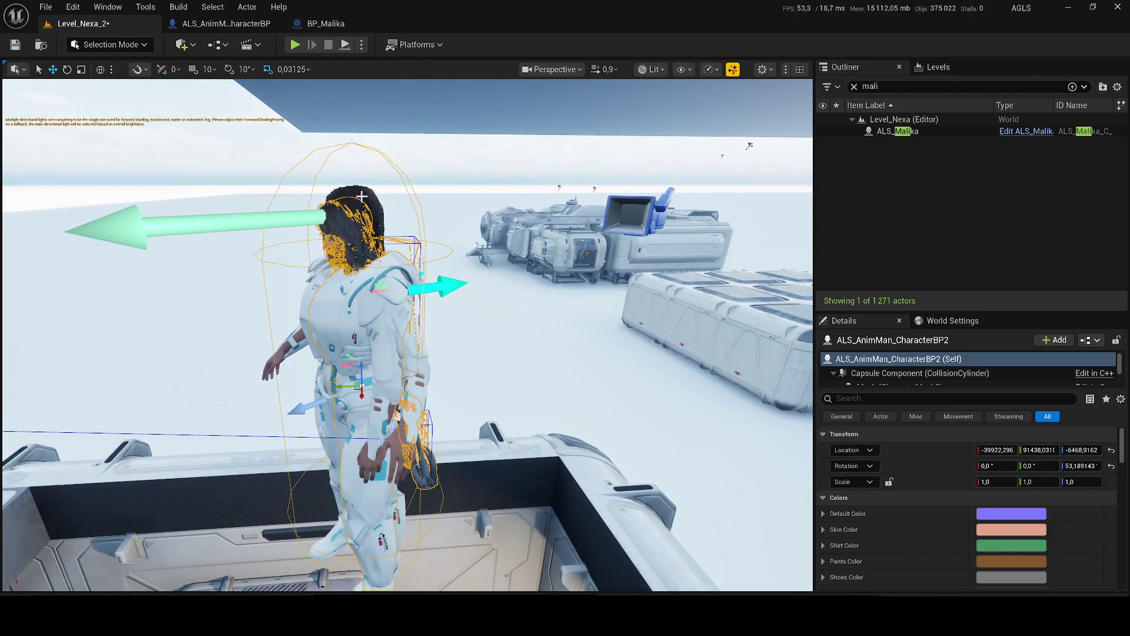
left_click(362, 195)
key("Delete")
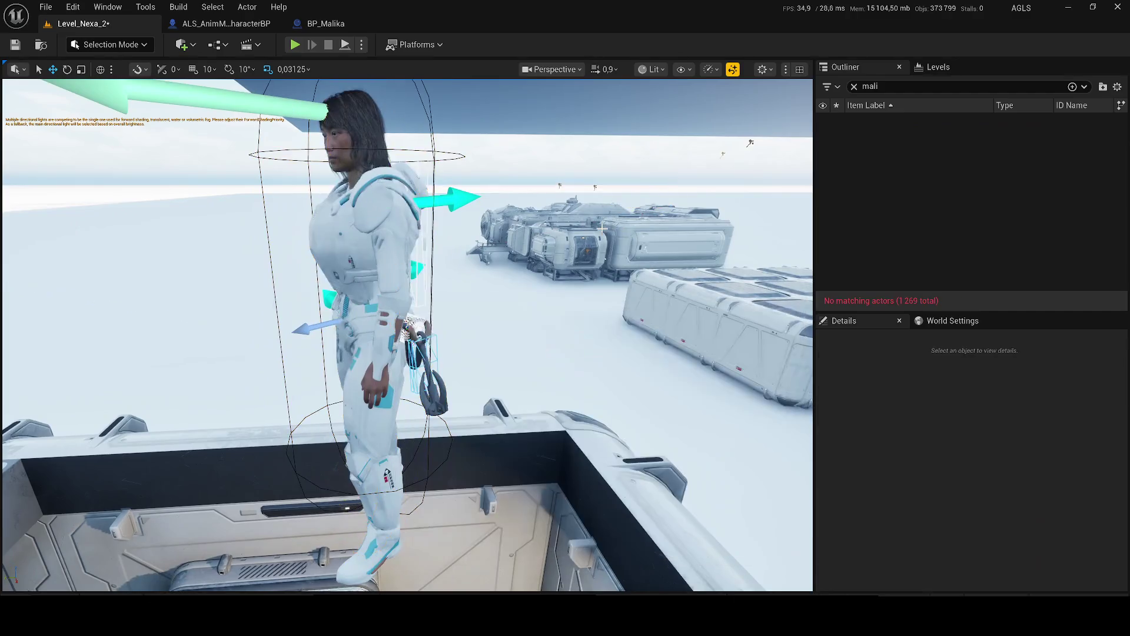
Step: Save Level_Nexa_2 and run a quick play test
key("ctrl+s")
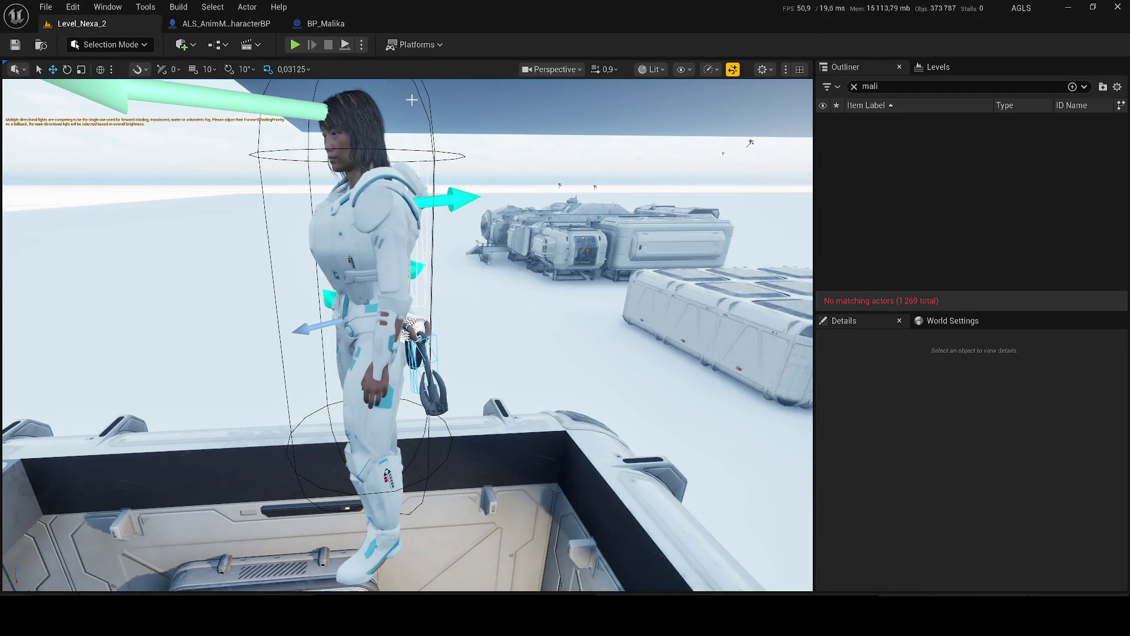
key("alt+p")
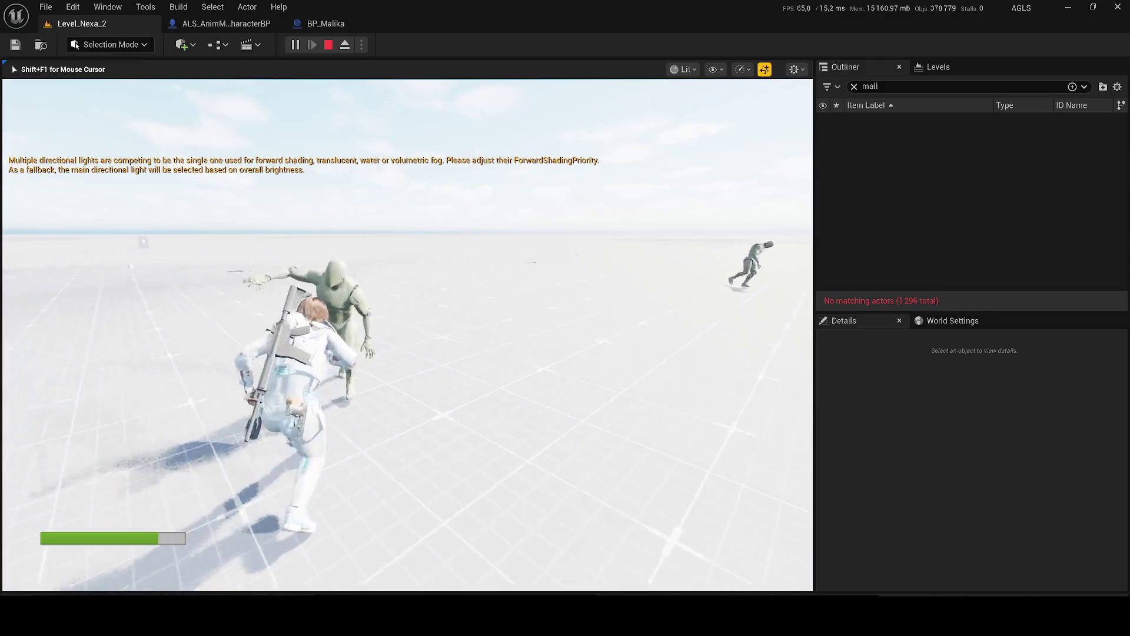
key("Escape")
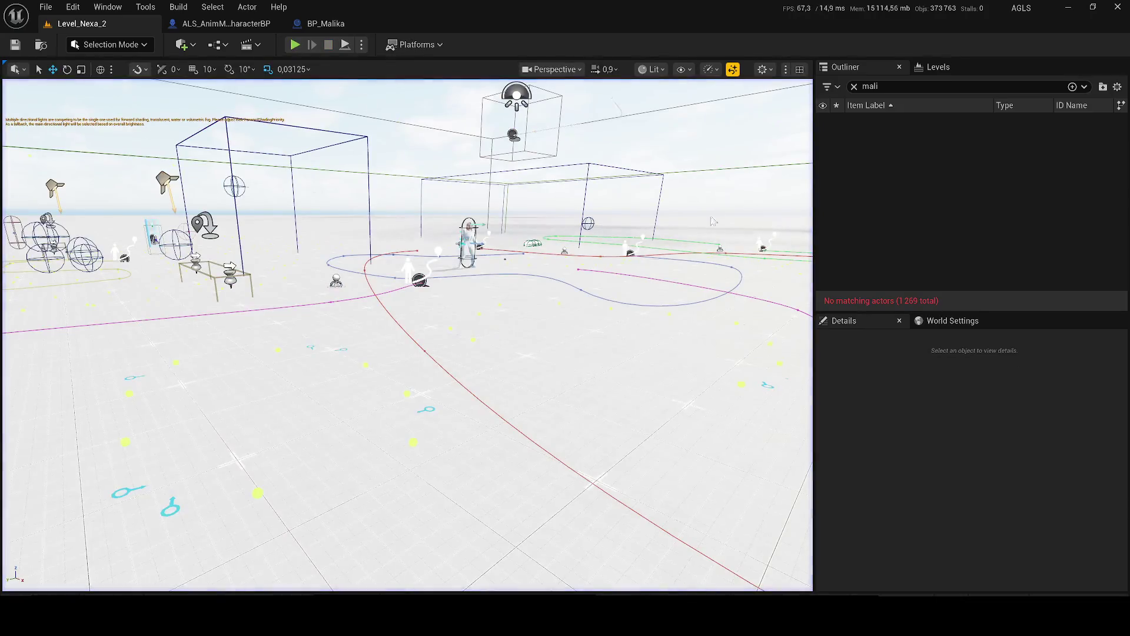
Step: Fly the view to the column of sky and light actors and select them
key("w")
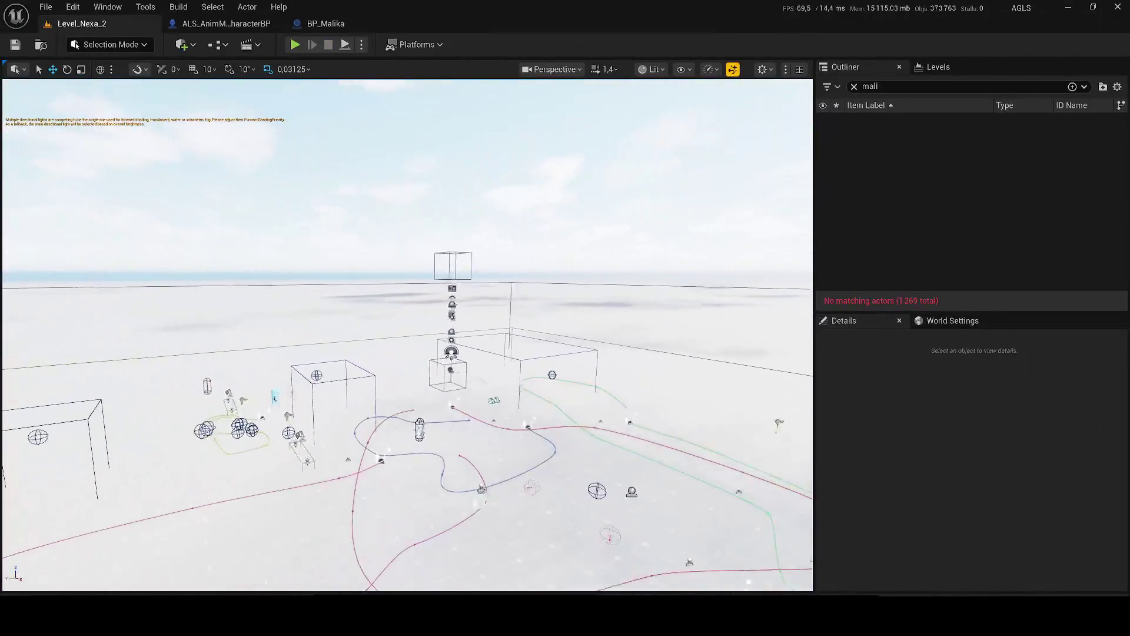
key("ctrl+a")
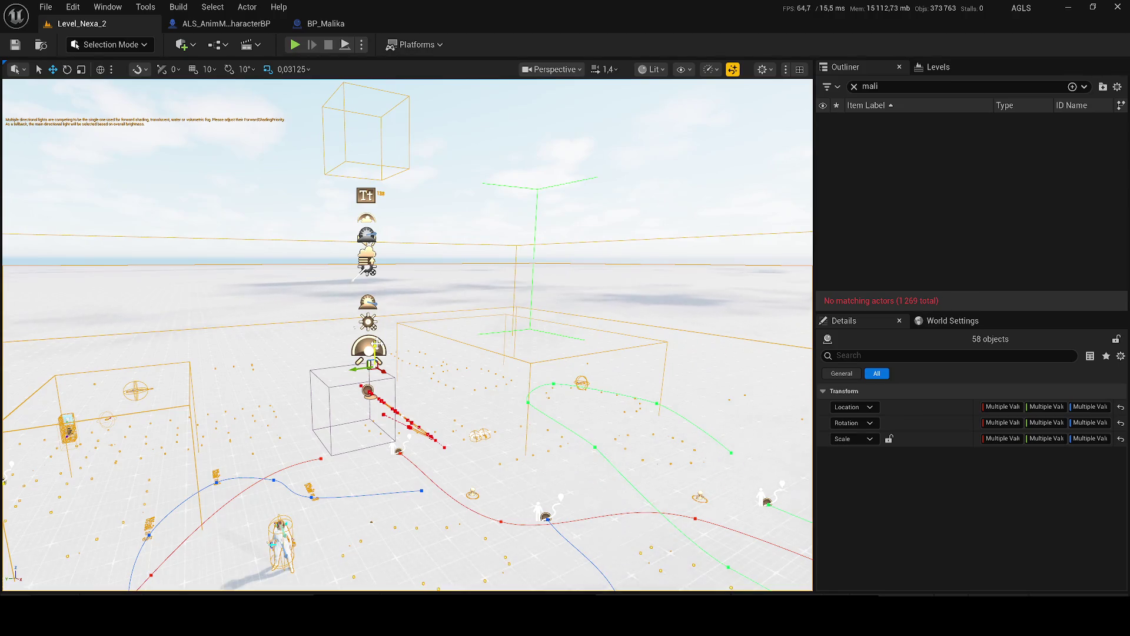
key("f")
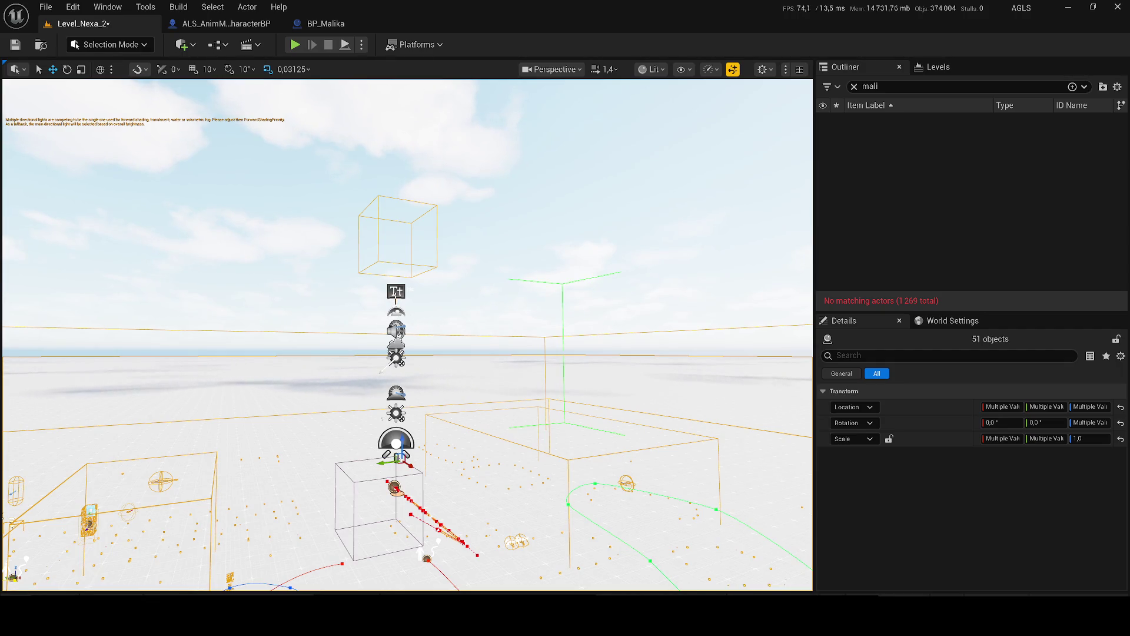
left_click(396, 291)
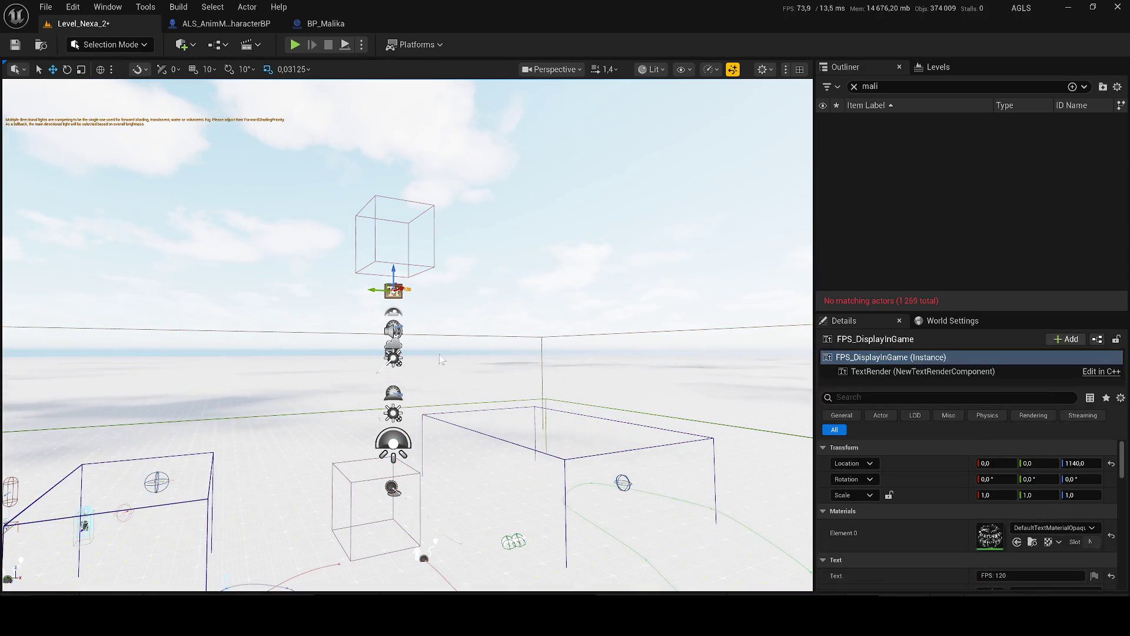
key("super")
mouse_move(280, 331)
left_mouse_down()
mouse_move(241, 406)
mouse_move(235, 318)
left_mouse_up()
left_click(431, 240, "ctrl")
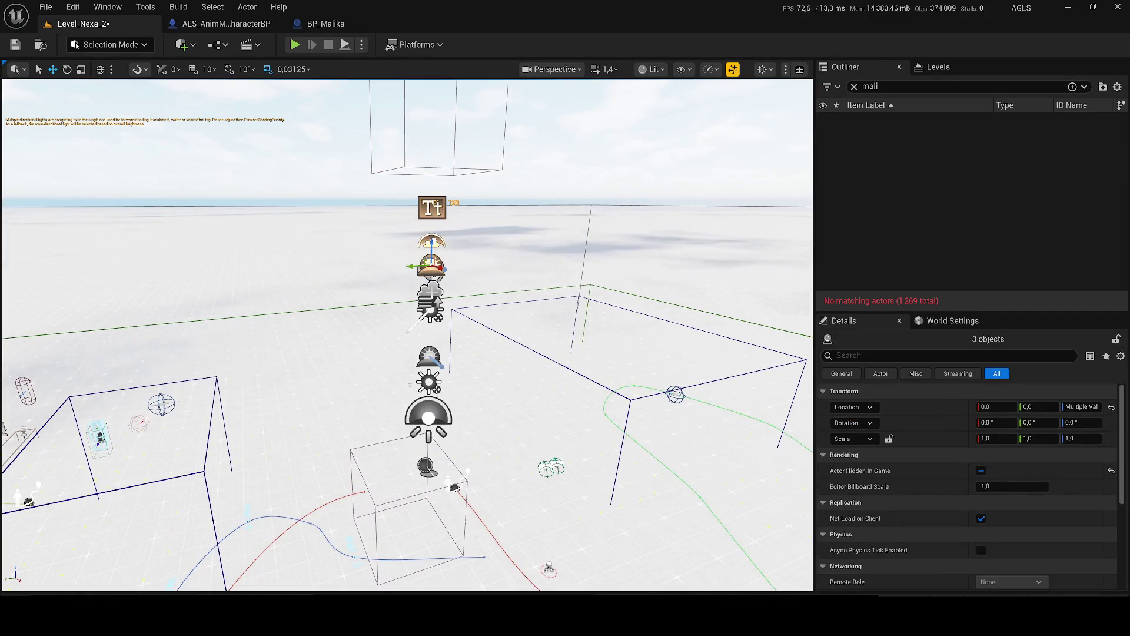
left_click(428, 412, "ctrl")
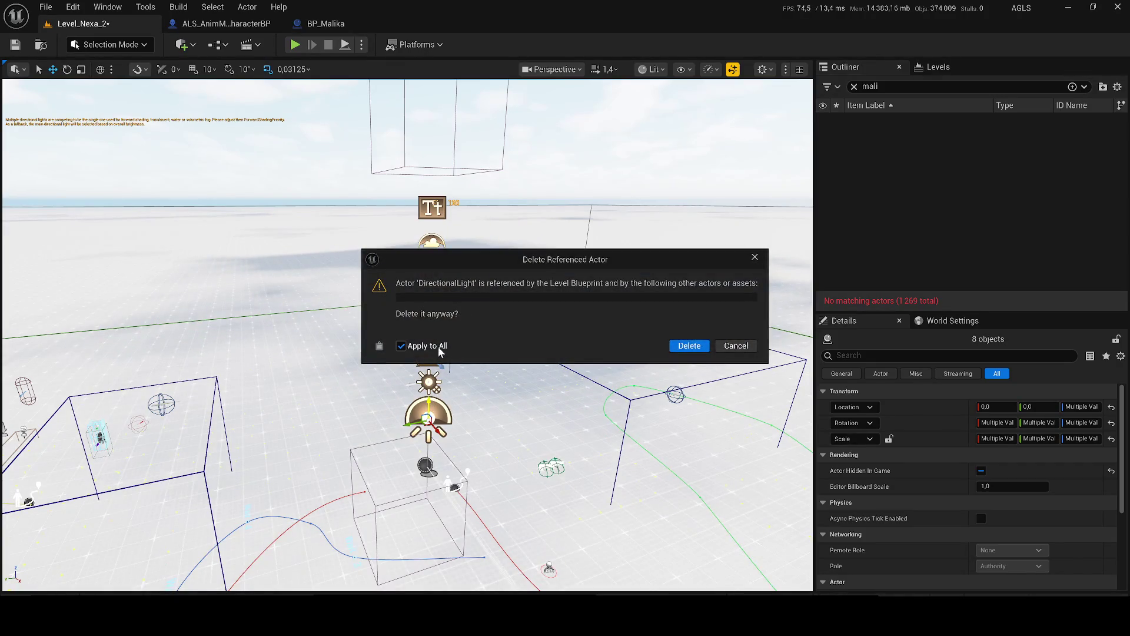
Step: Delete the selected sky and light actors plus the ambient sound actor, and save
left_click(689, 345)
left_click(430, 271)
key("Delete")
key("ctrl+s")
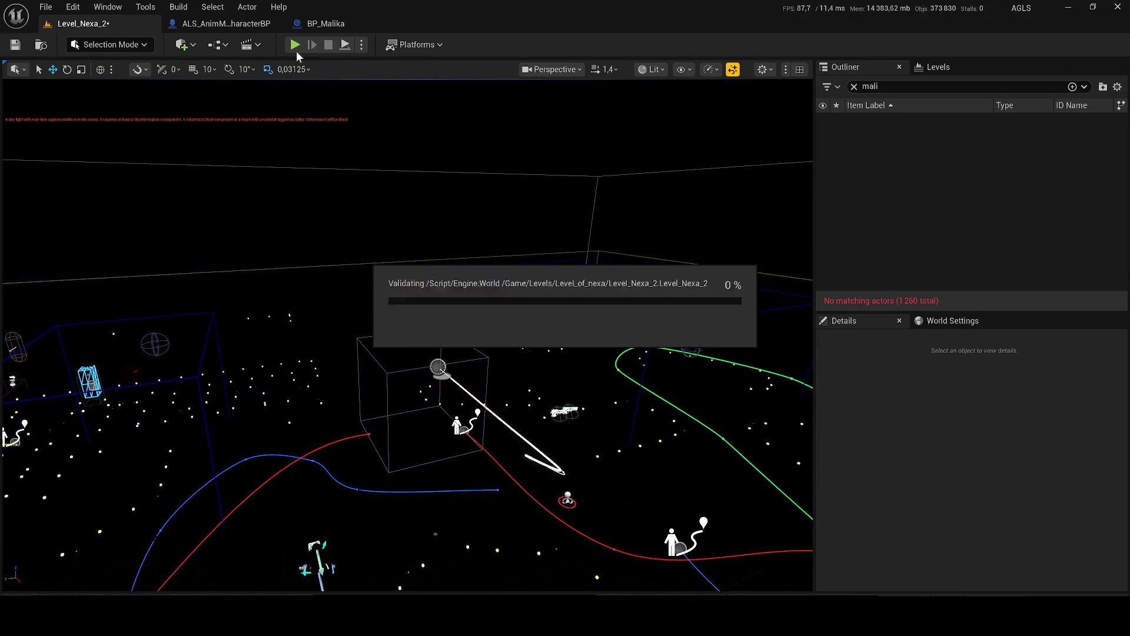
Step: Play-test in lit mode, then undo the deletions to restore the sky and lights
left_click(296, 45)
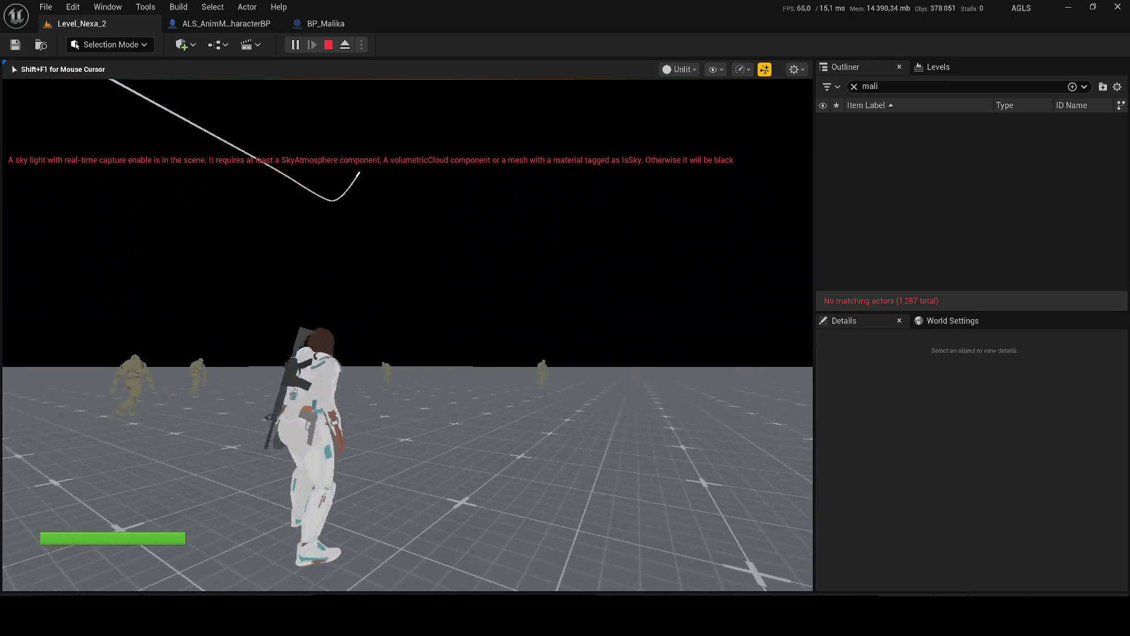
key("F3")
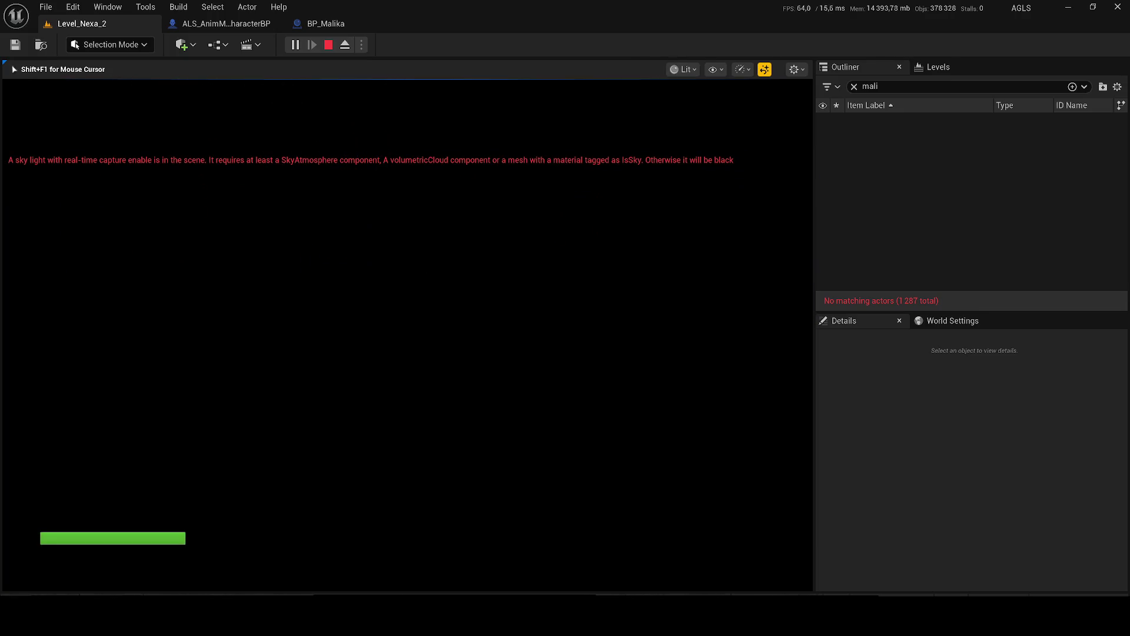
key("Escape")
key("ctrl+z")
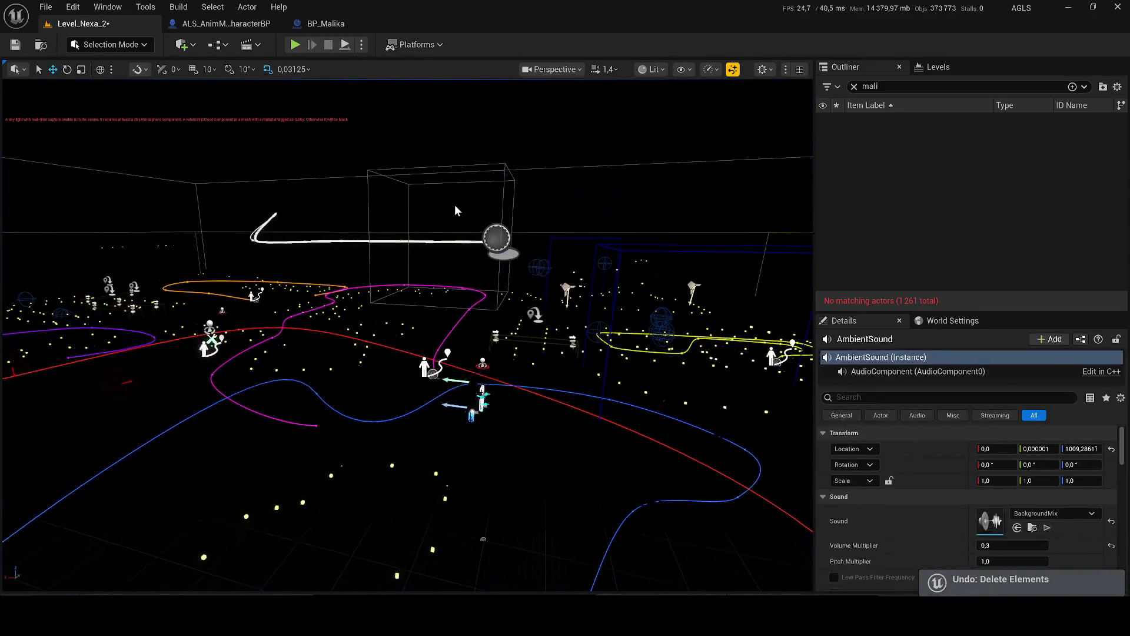
key("ctrl+z")
key("ctrl+z")
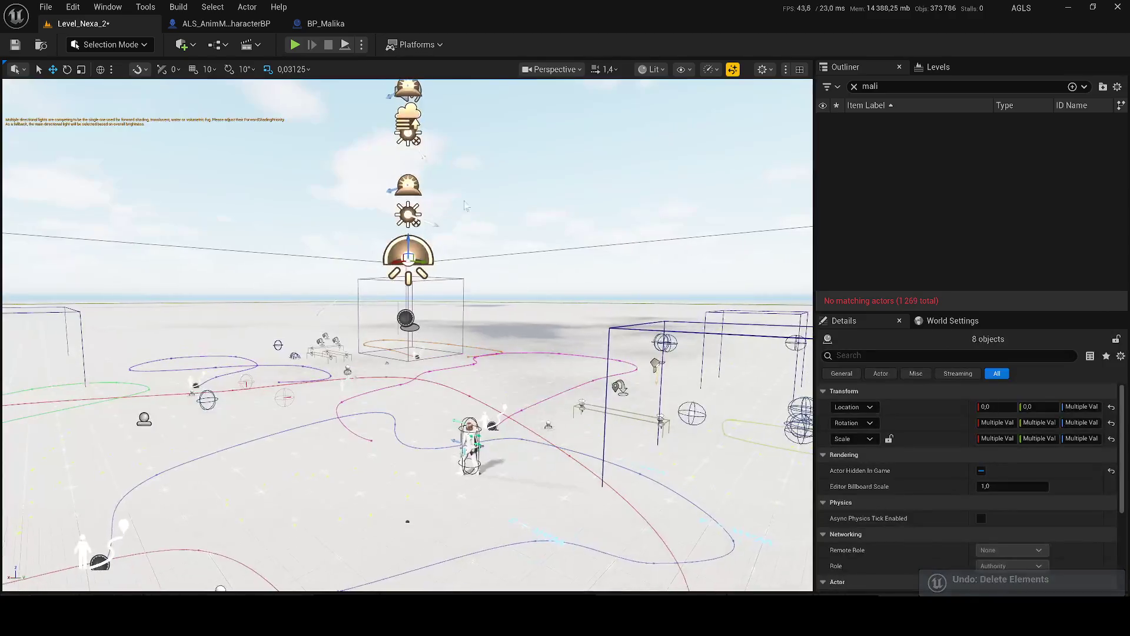
Step: Delete SkyLight2, and restore the sky atmosphere after deleting it
left_click(392, 243)
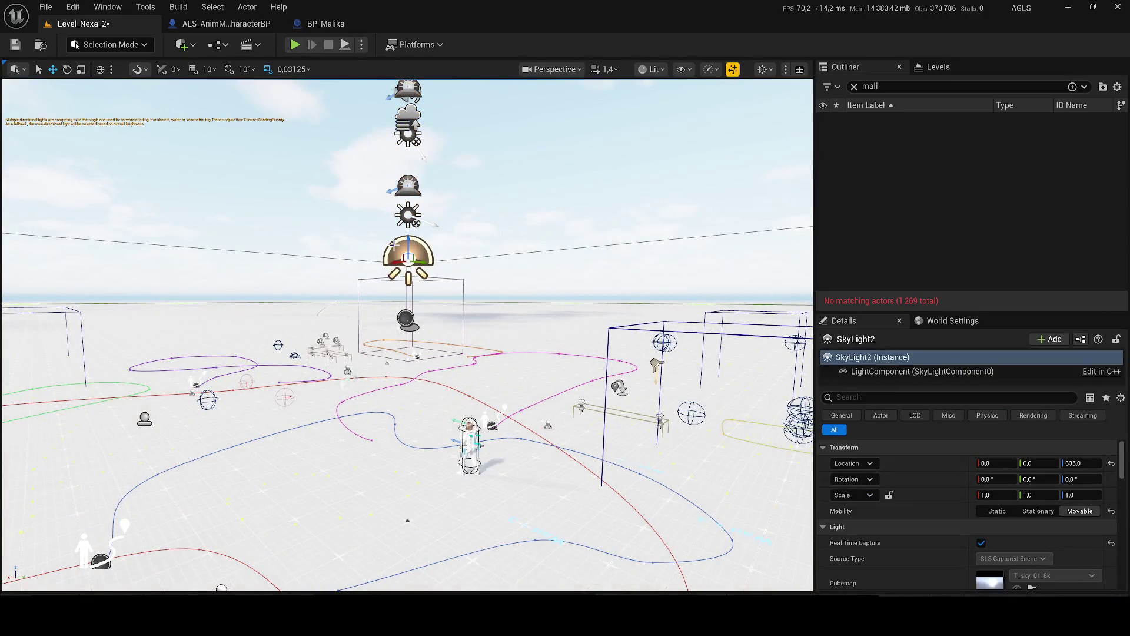
key("Delete")
left_click(419, 227)
key("Delete")
left_click(854, 87)
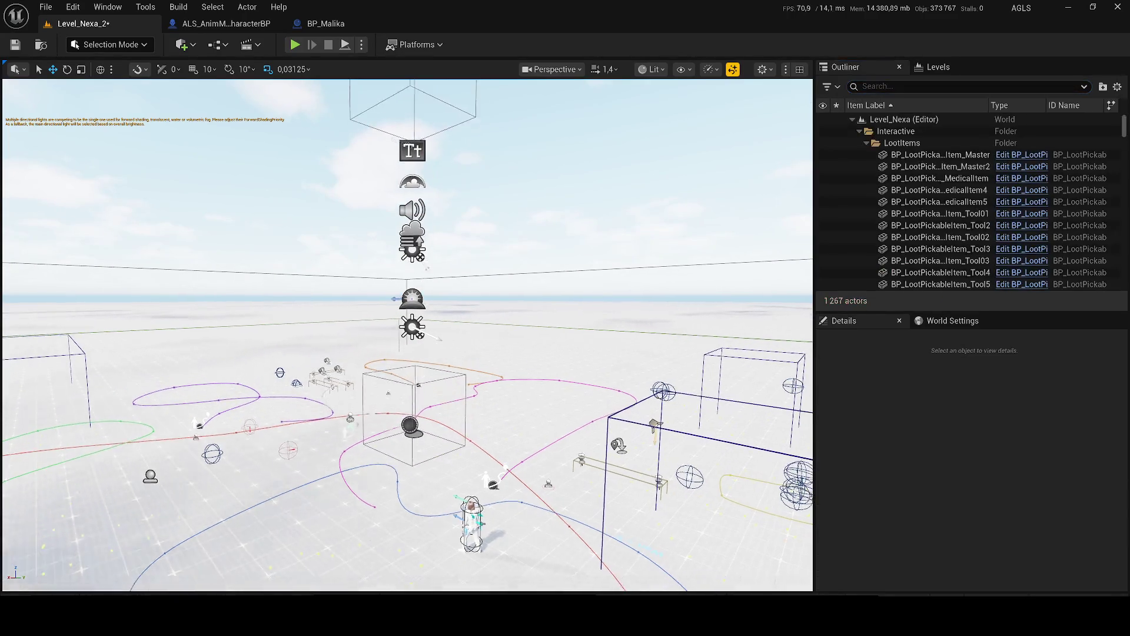
key("ctrl+z")
key("ctrl+z")
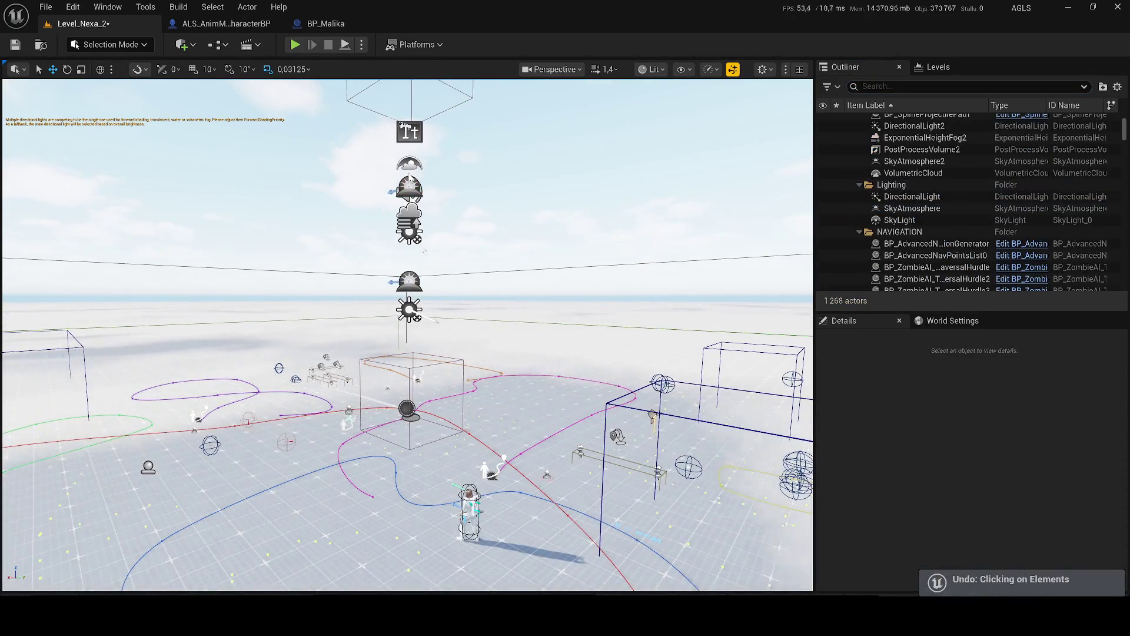
left_click(847, 208)
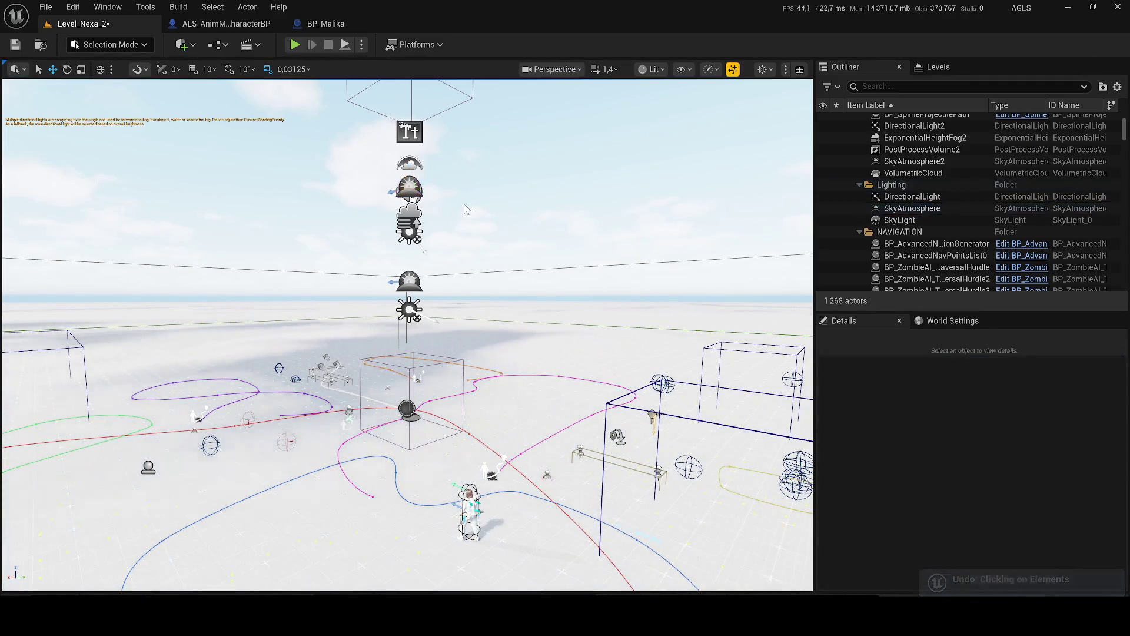
Step: Delete DirectionalLight2, SkyAtmosphere2 and the selected actor group, confirming the warnings
left_click(409, 309)
scroll(949, 224, "up", 3)
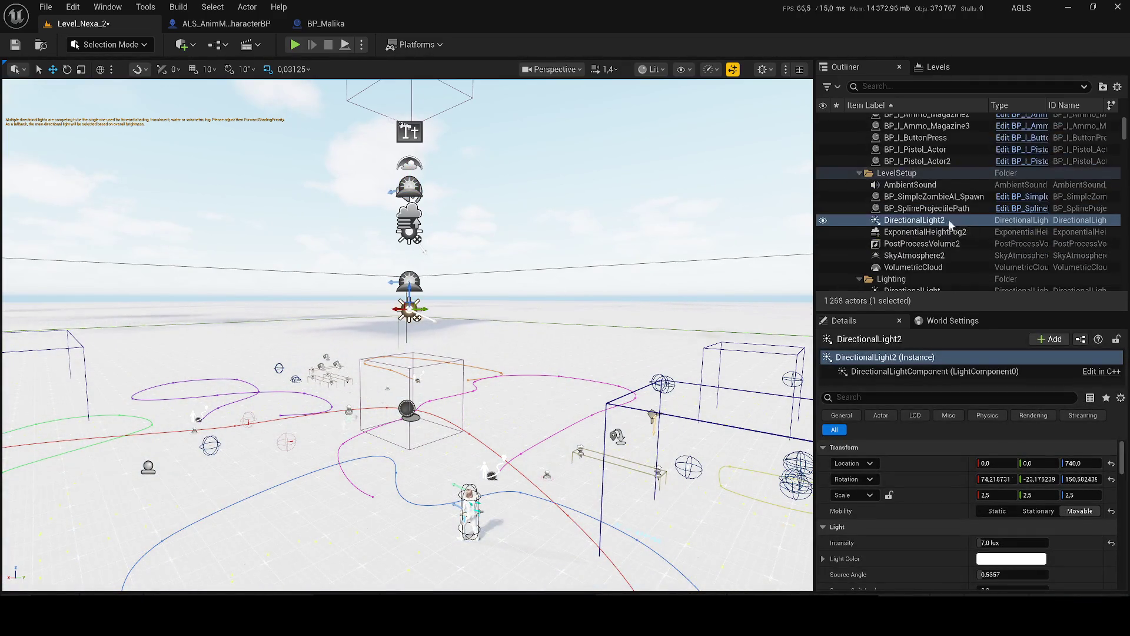
key("Delete")
left_click(921, 243)
key("Delete")
key("ctrl+a")
key("Delete")
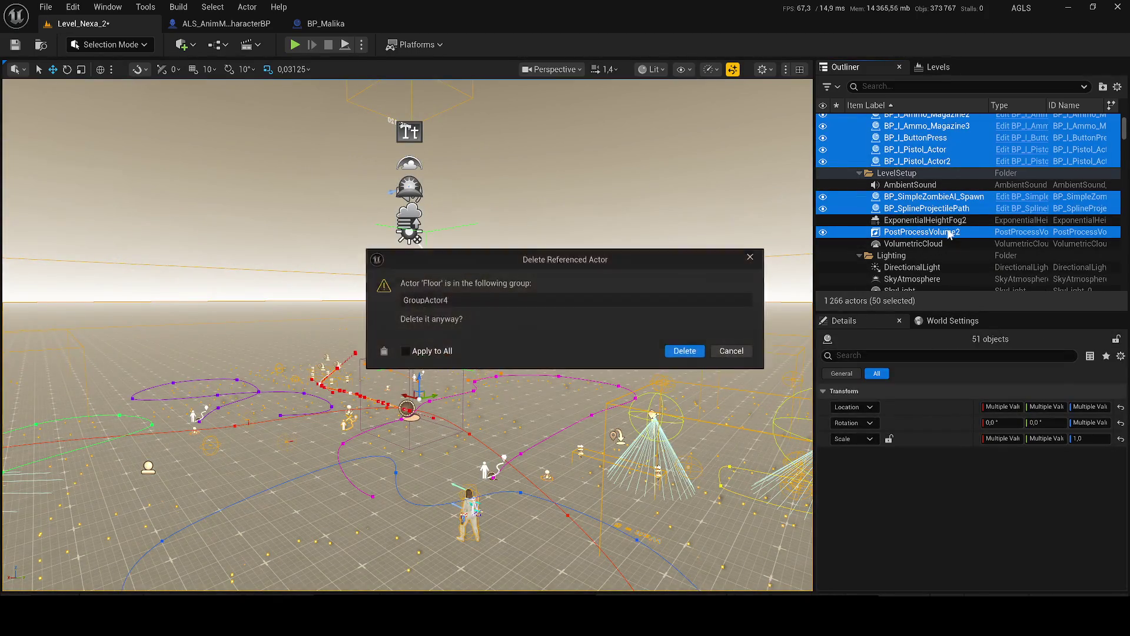
left_click(750, 257)
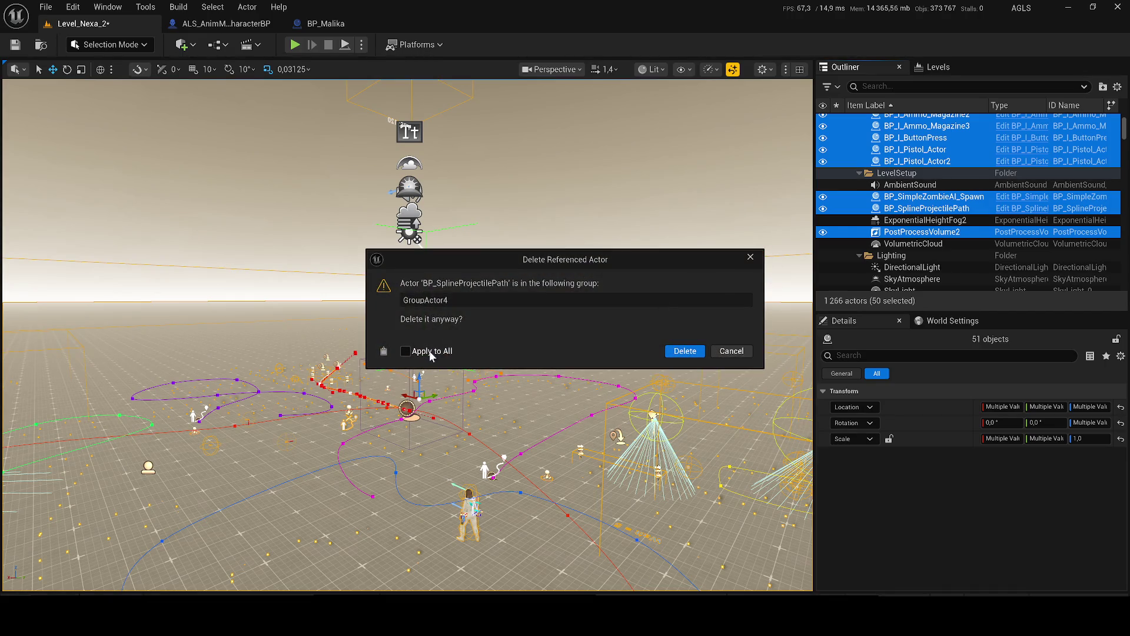
left_click(736, 353)
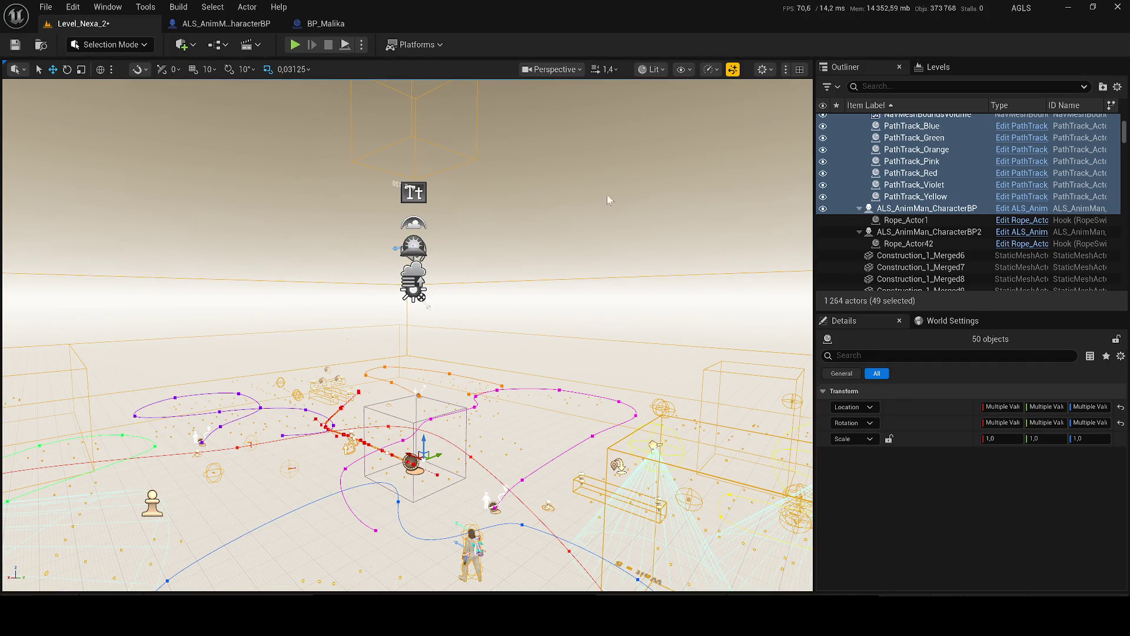
Step: Delete PostProcessVolume2 and ExponentialHeightFog2, then save the level
left_click(405, 290)
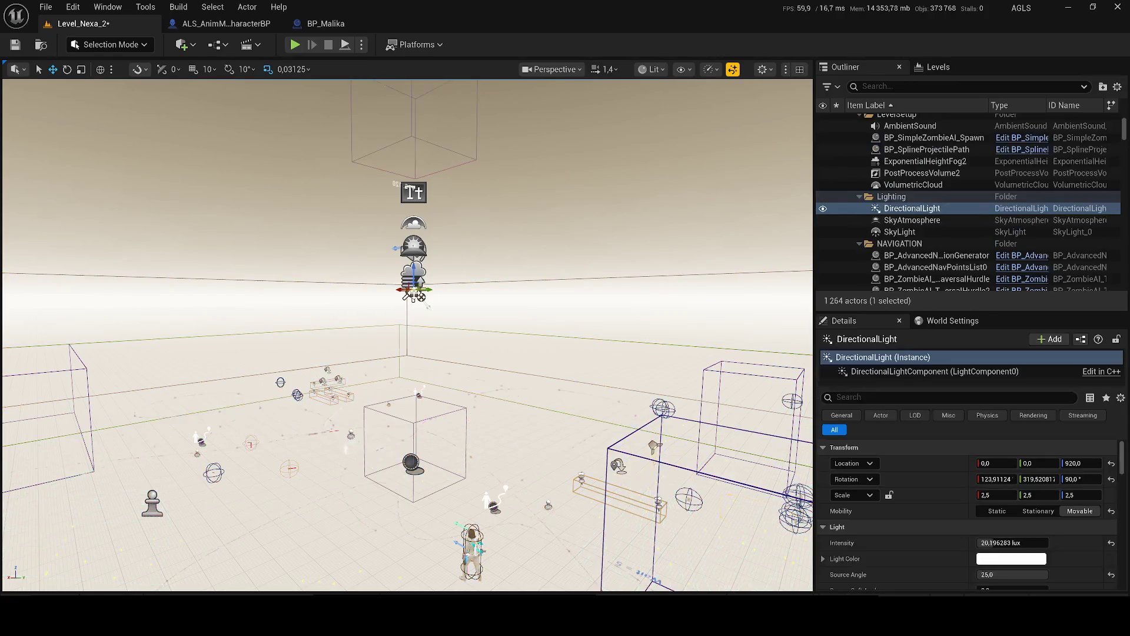
left_click(414, 193)
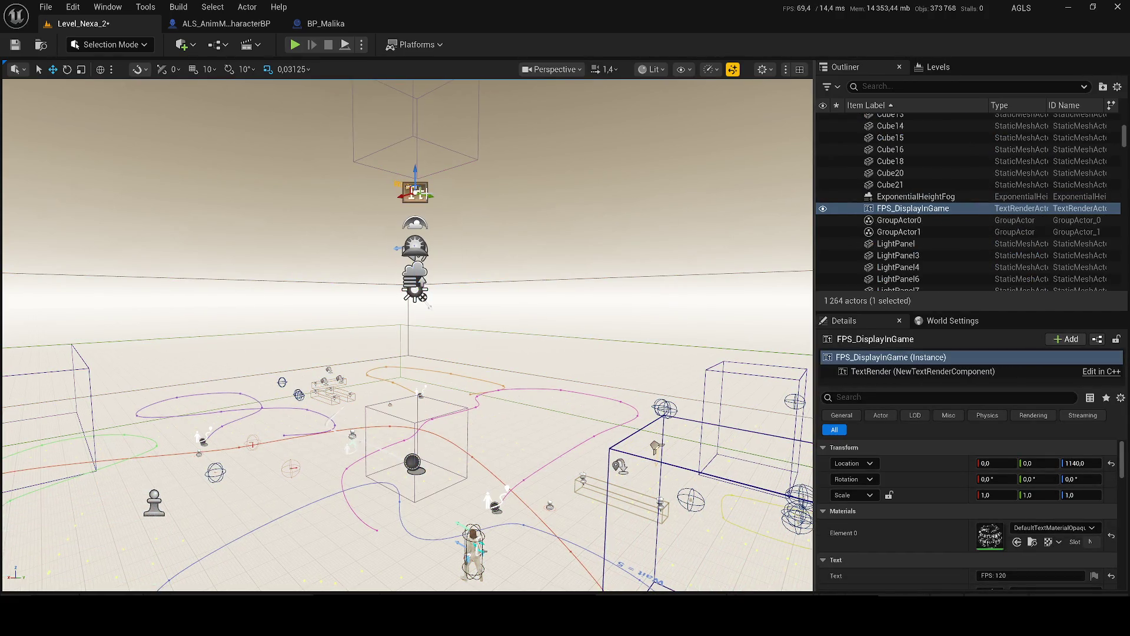
key("f")
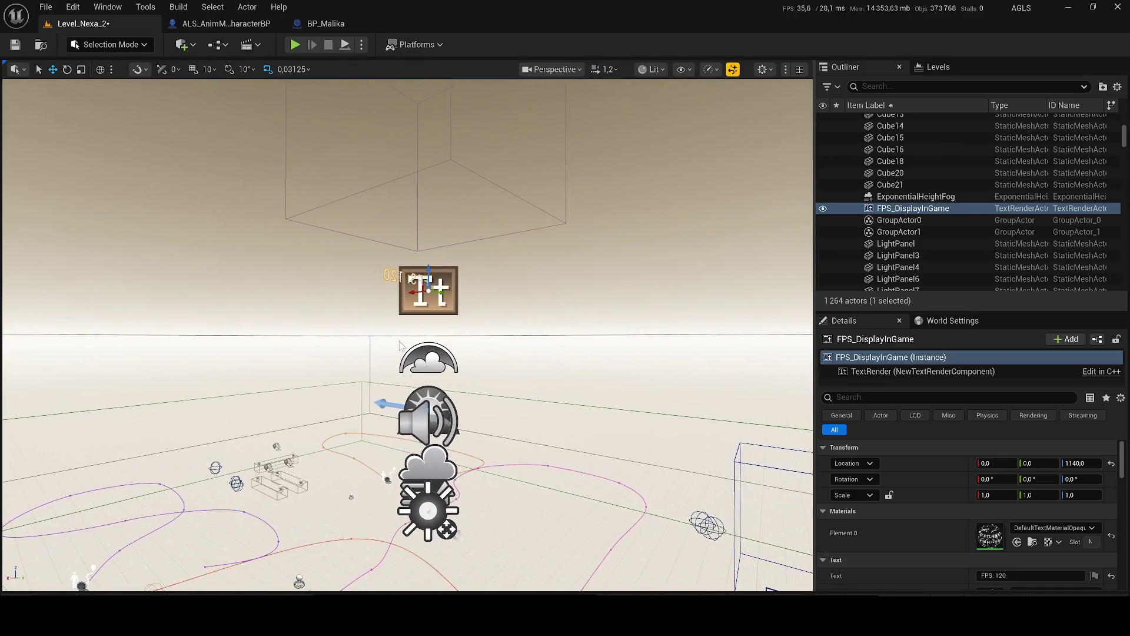
left_click(427, 360)
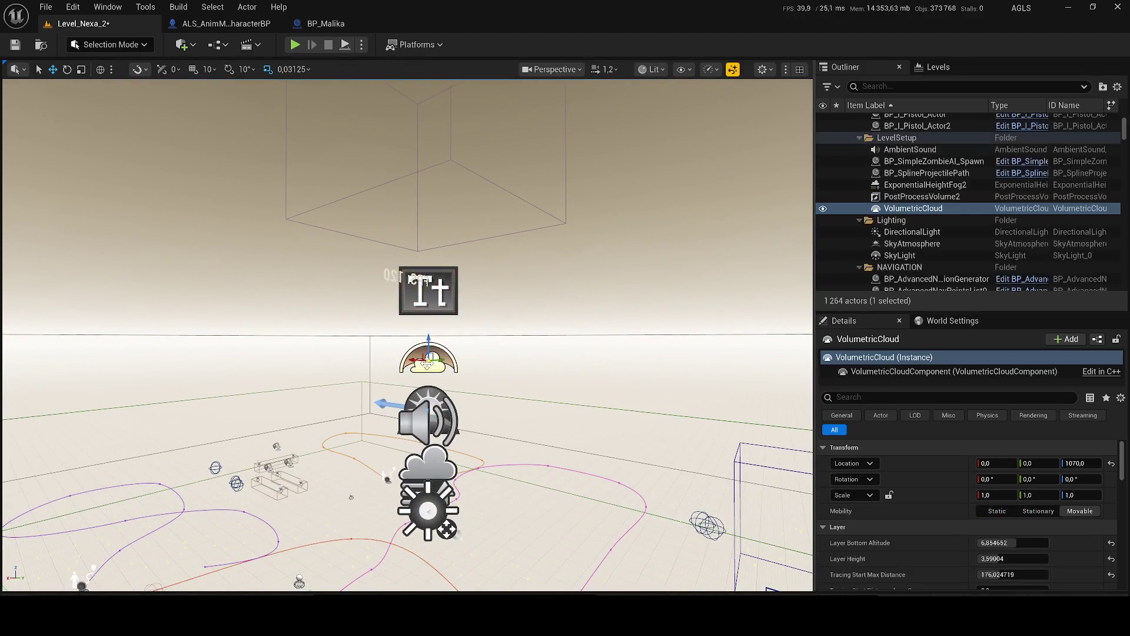
left_click(915, 197)
key("Delete")
left_click(914, 185)
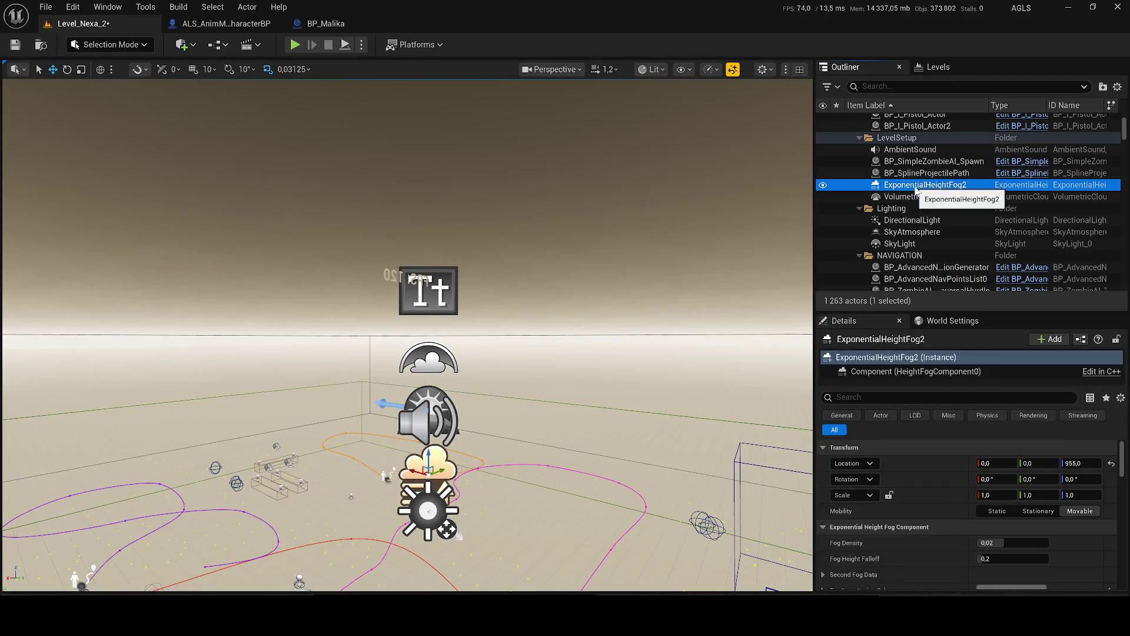
key("Delete")
key("ctrl+s")
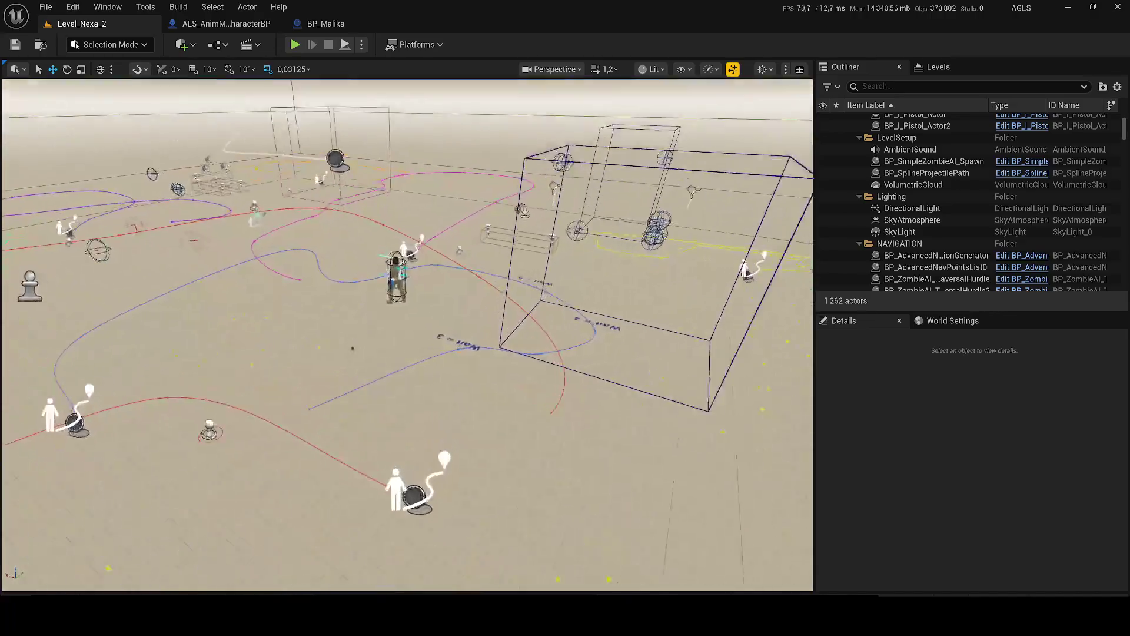
Step: Delete the placed character, save again, and run a short play test
left_click(419, 298)
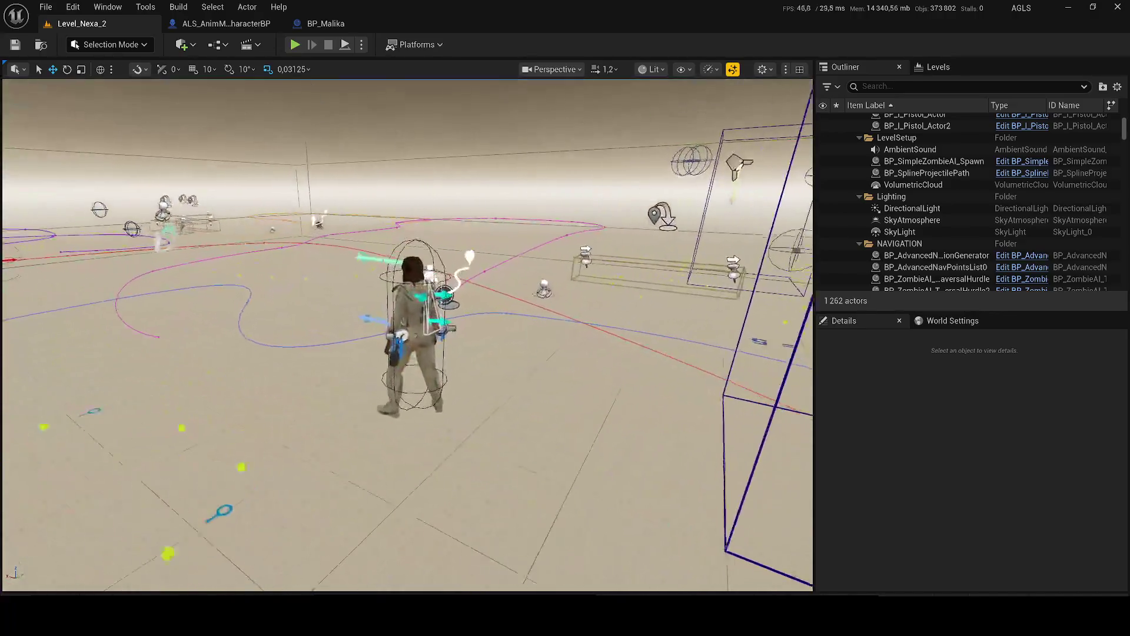
key("Delete")
key("ctrl+s")
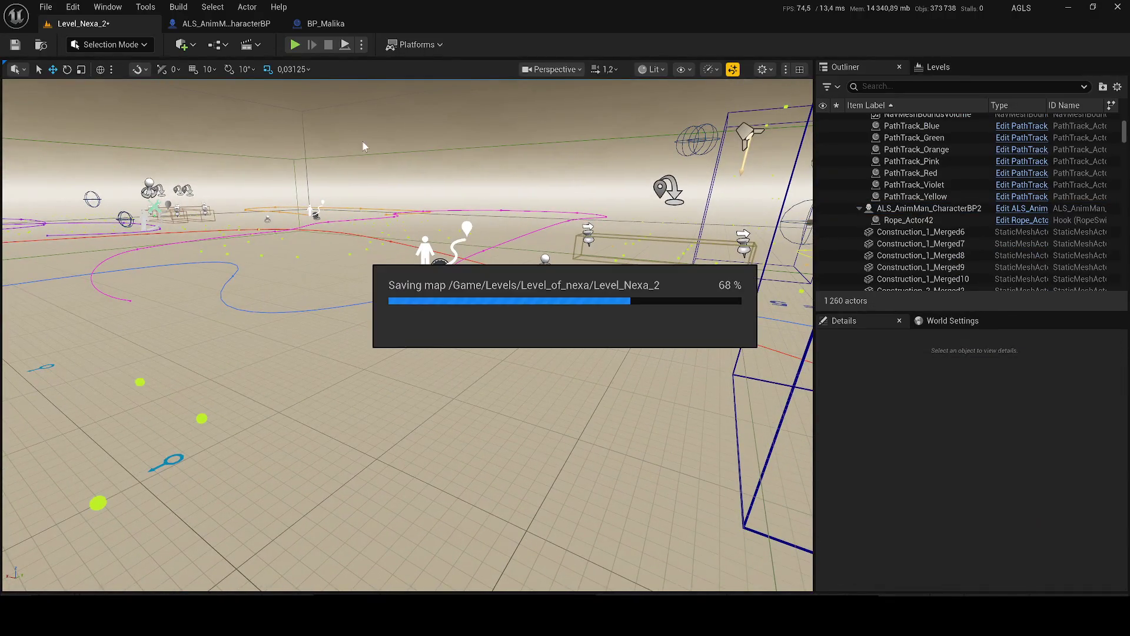
key("alt+p")
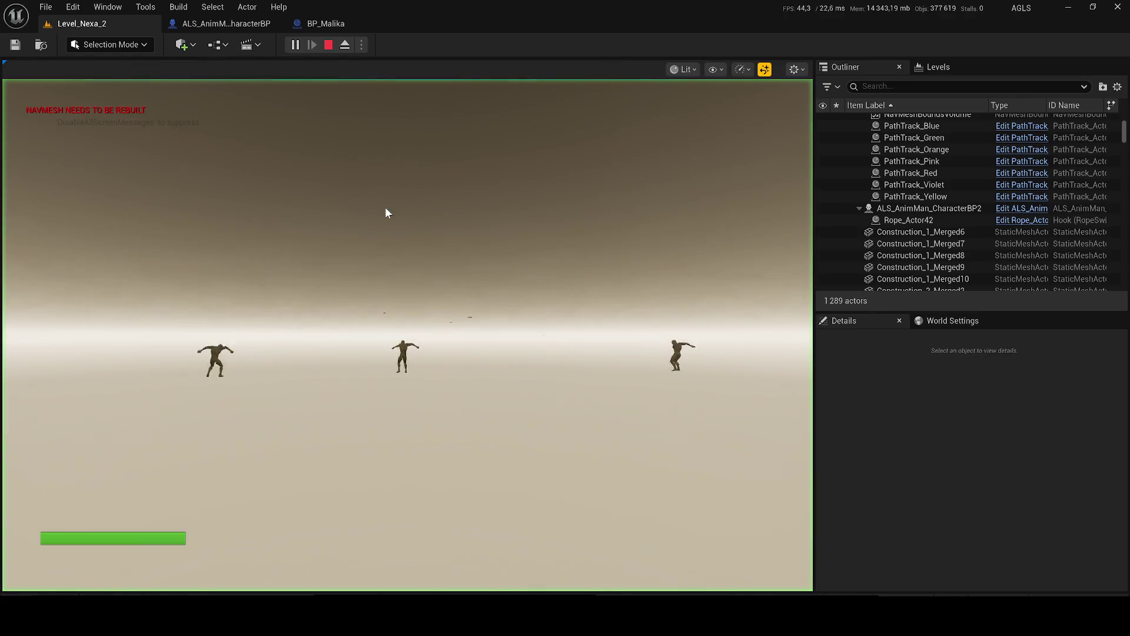
key("Escape")
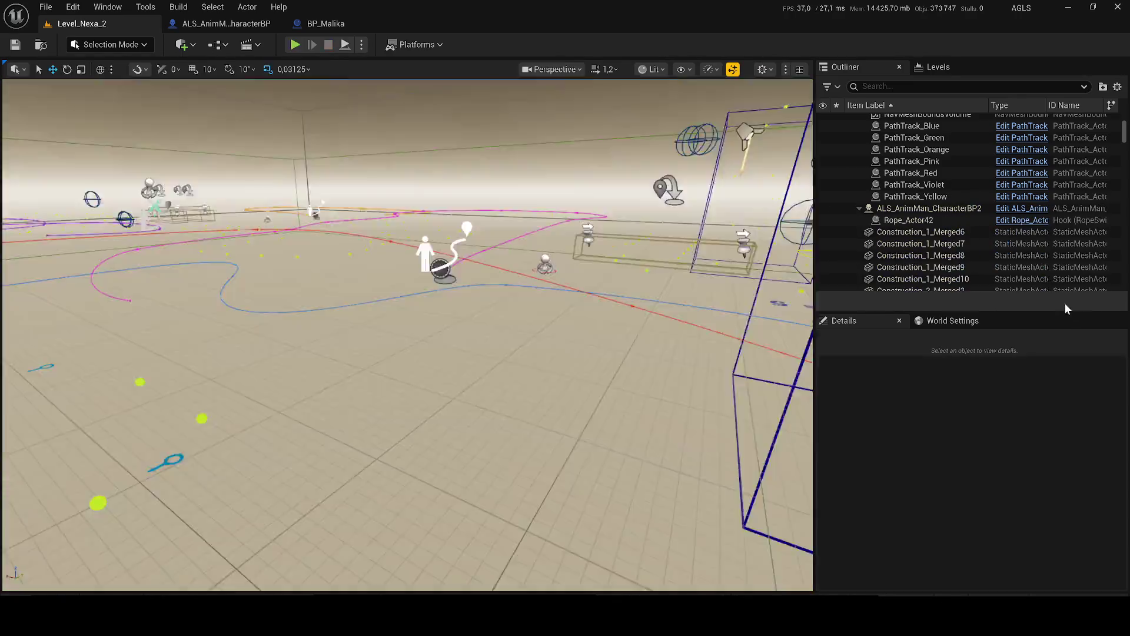
Step: Set ALS_AnimMan_CharacterBP2's Auto Possess Player to Player 0, save, and play-test
left_click(930, 209)
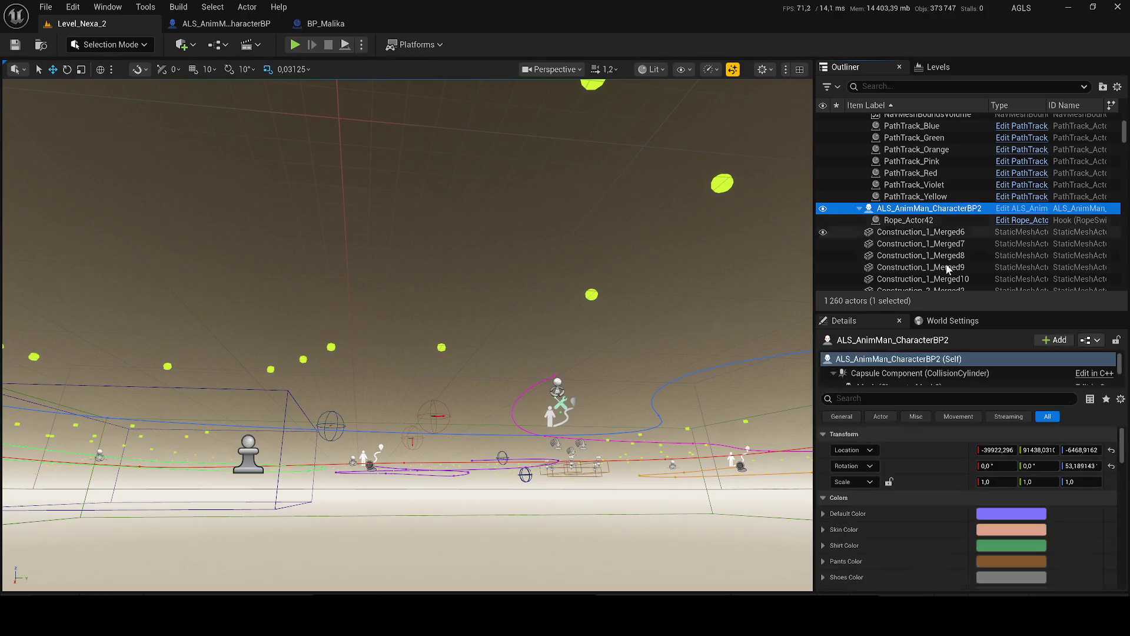
left_click(952, 326)
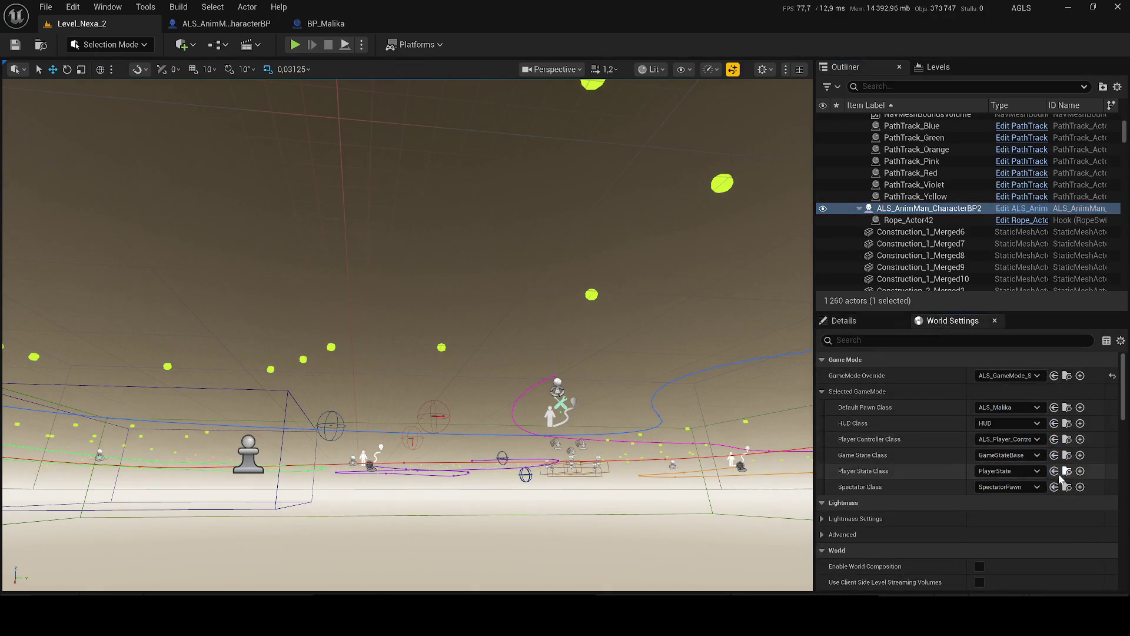
left_click(861, 320)
type("pla")
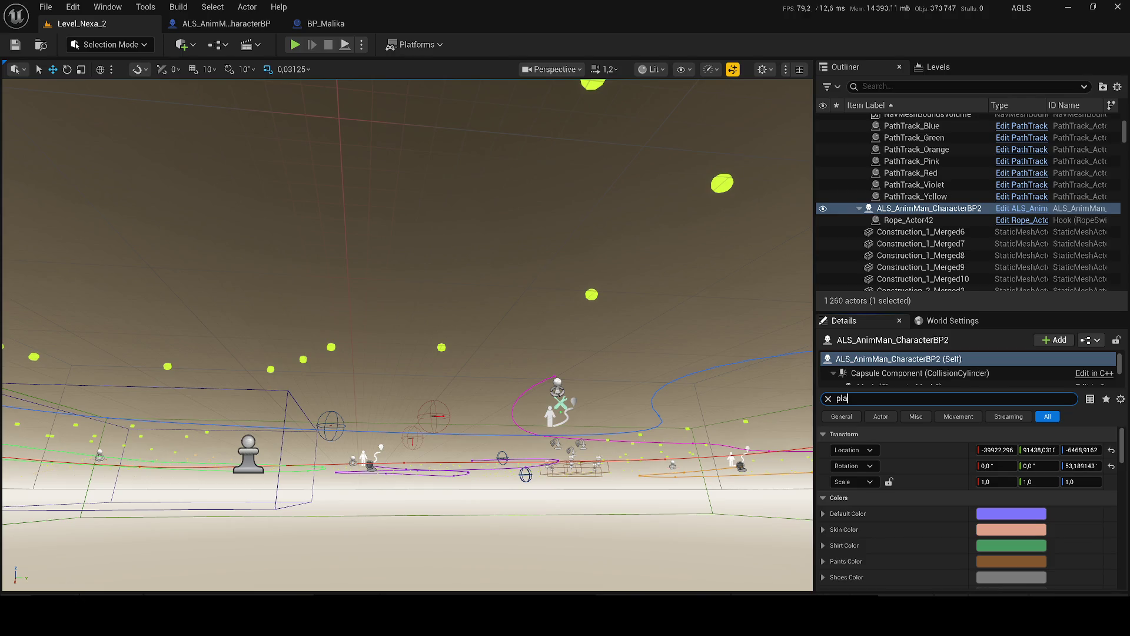
left_click(1018, 482)
left_click(1008, 504)
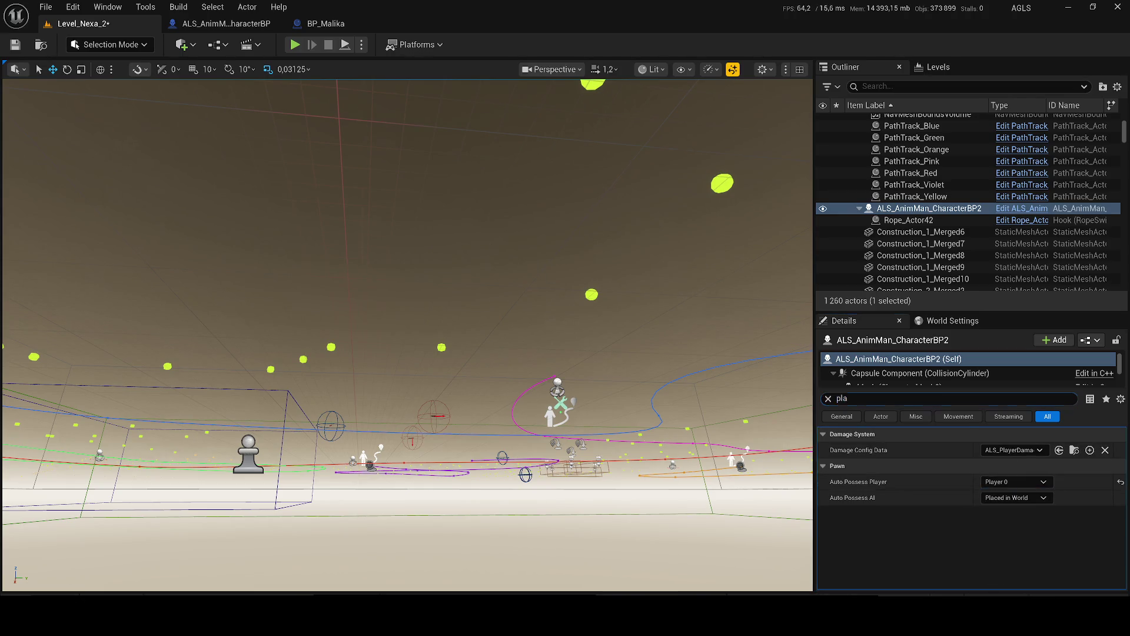
key("ctrl+s")
left_click(301, 45)
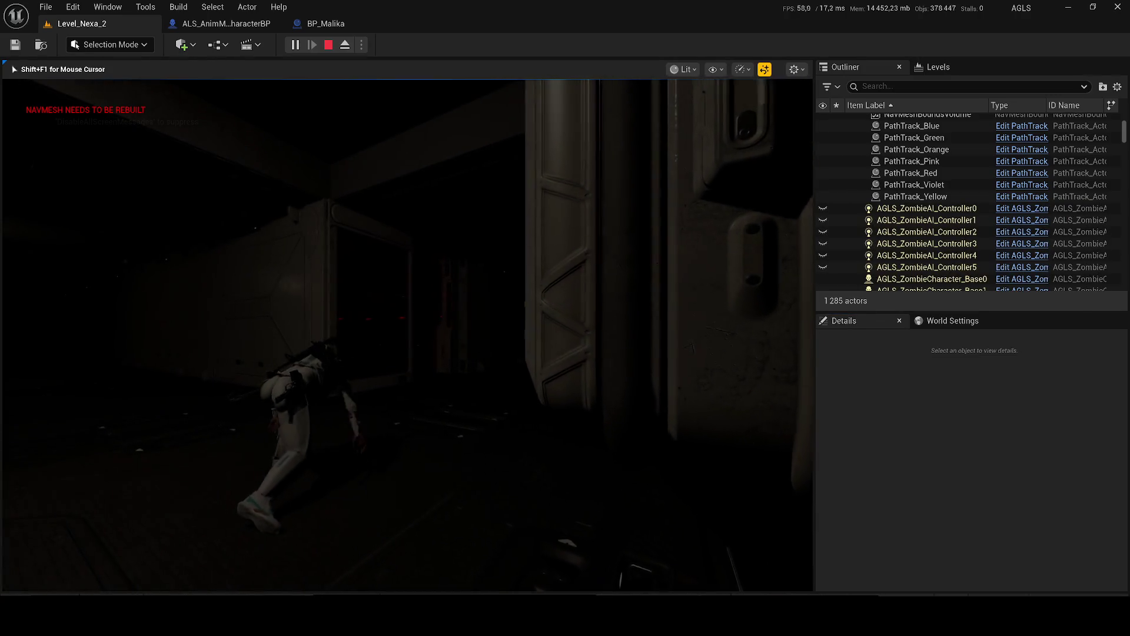
key("w")
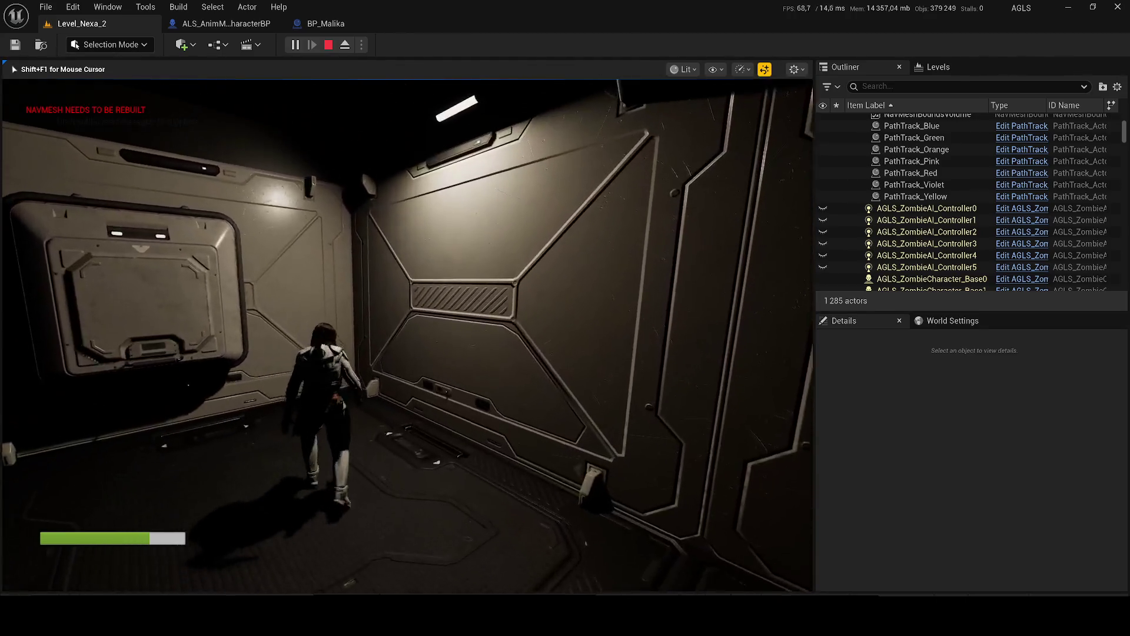
key("super")
left_click(345, 44)
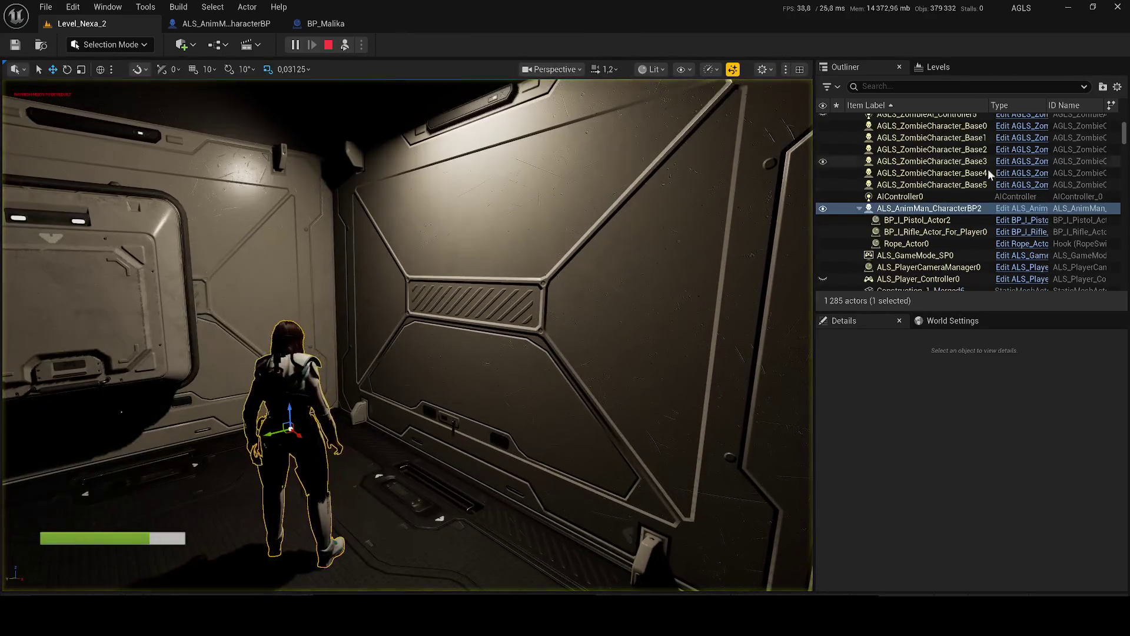
left_click(918, 253)
scroll(930, 254, "down", 3)
left_click(930, 255)
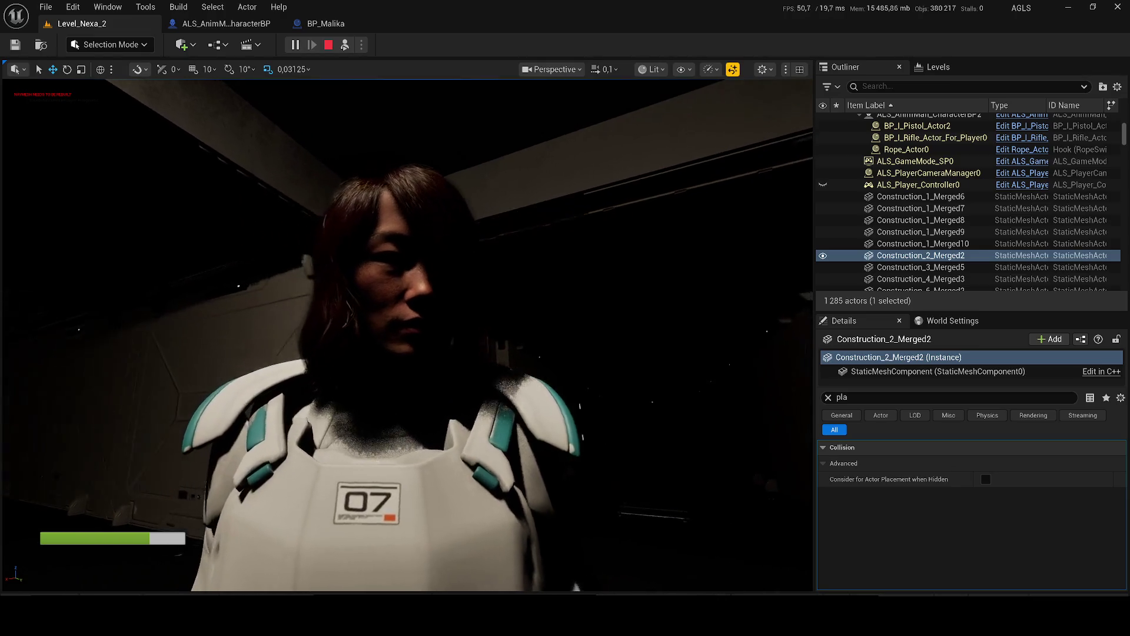
left_click(346, 45)
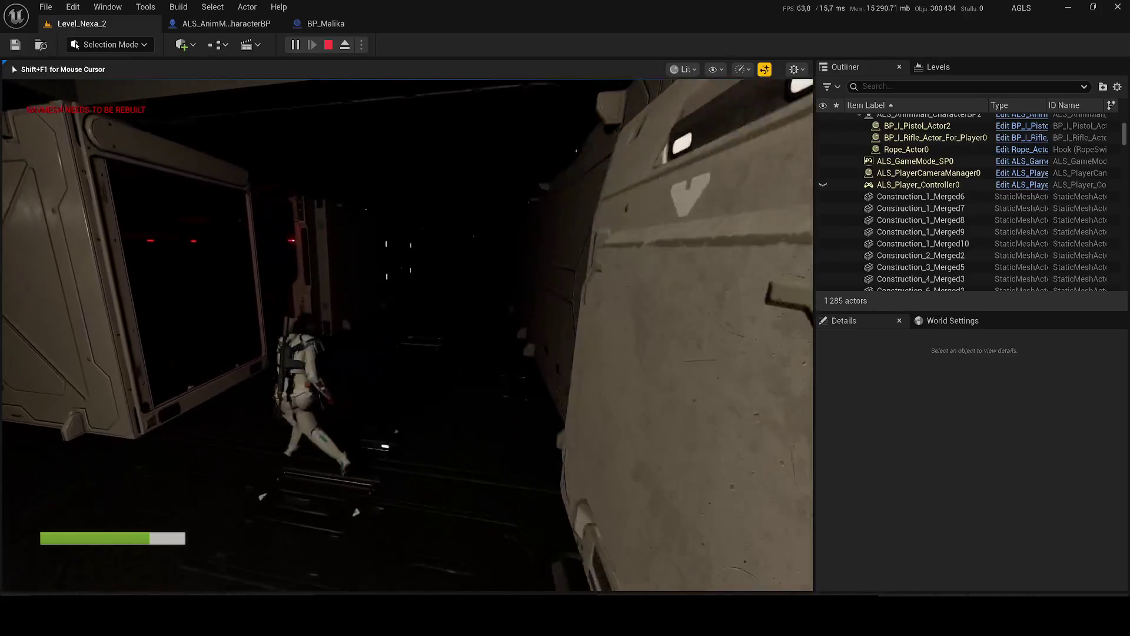
key("apostrophe")
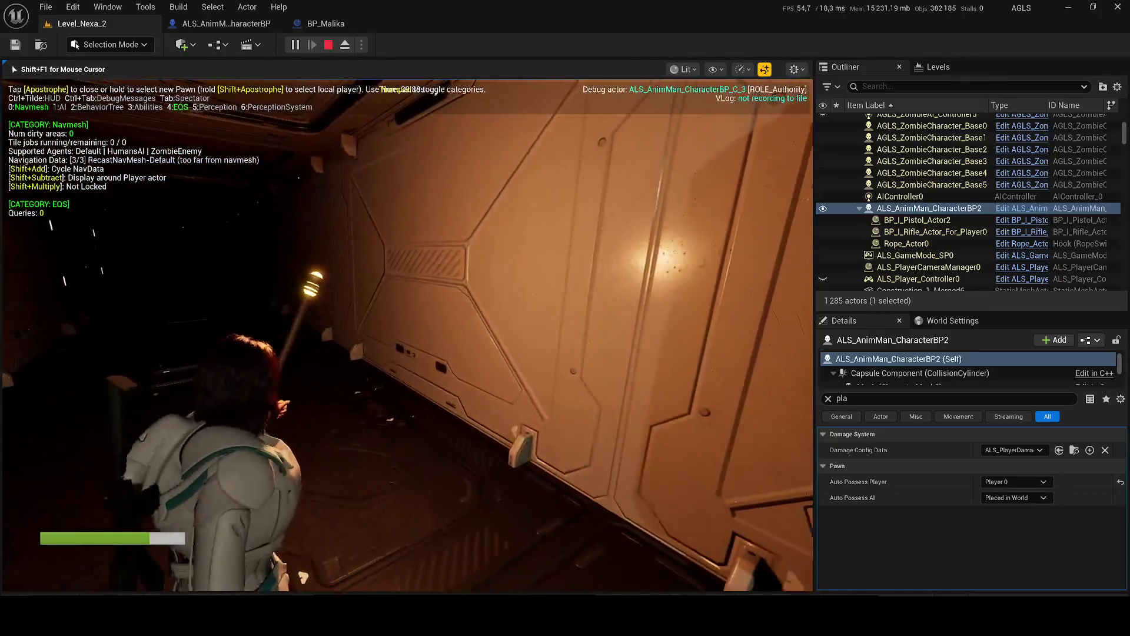
key("apostrophe")
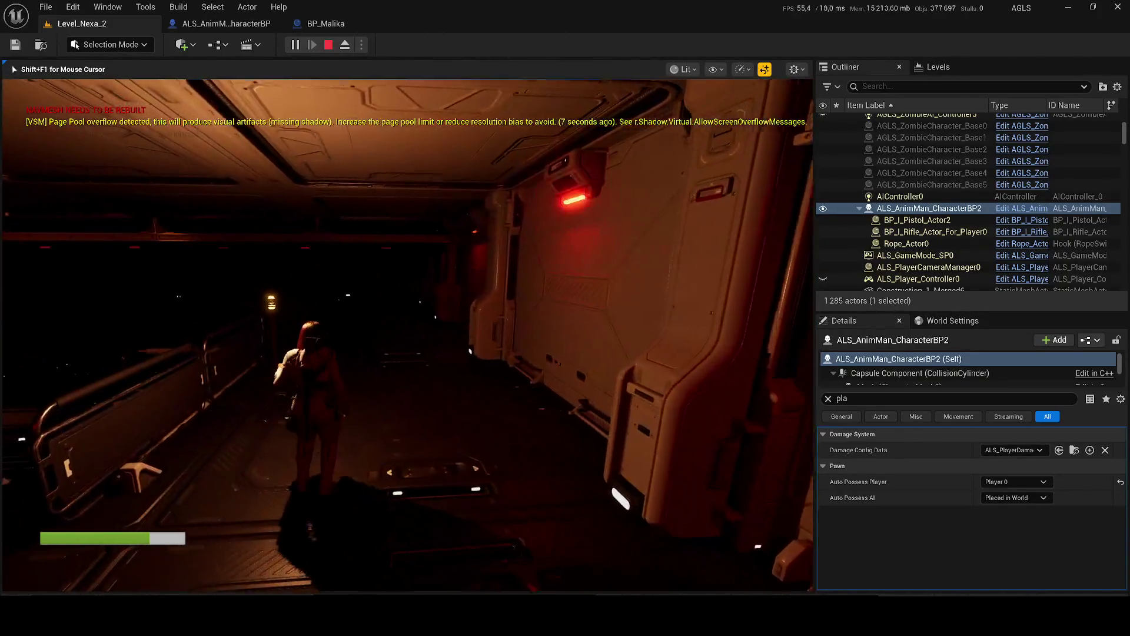
key("Escape")
Step: Check the character's torch/flashlight properties, save Level_Nexa_2, and start Play-in-Editor
left_click(827, 398)
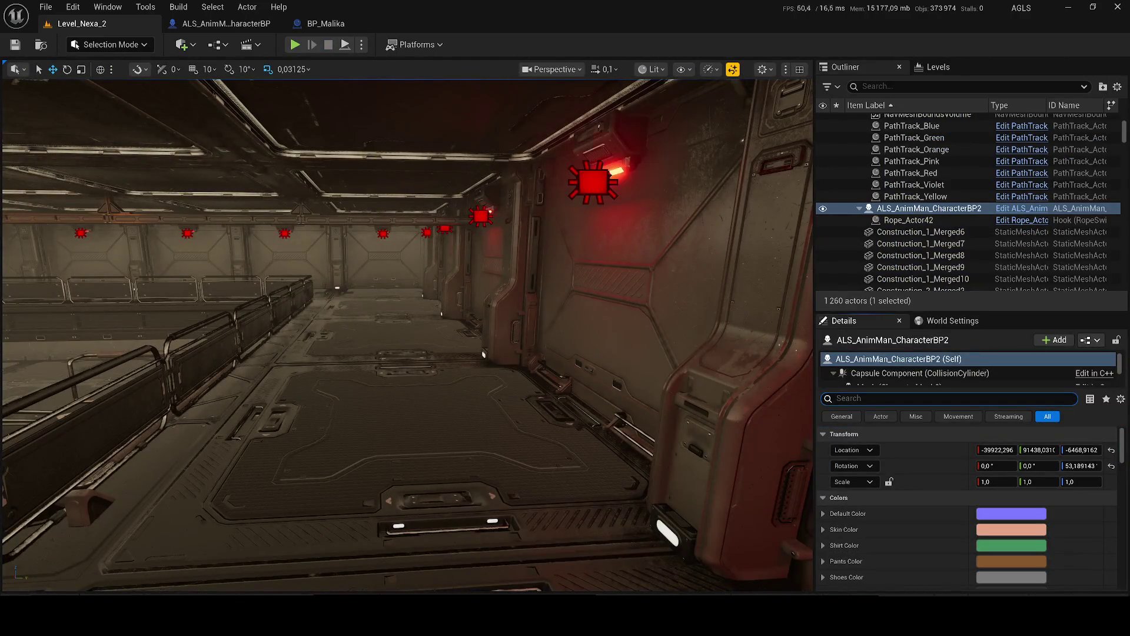
type("tor")
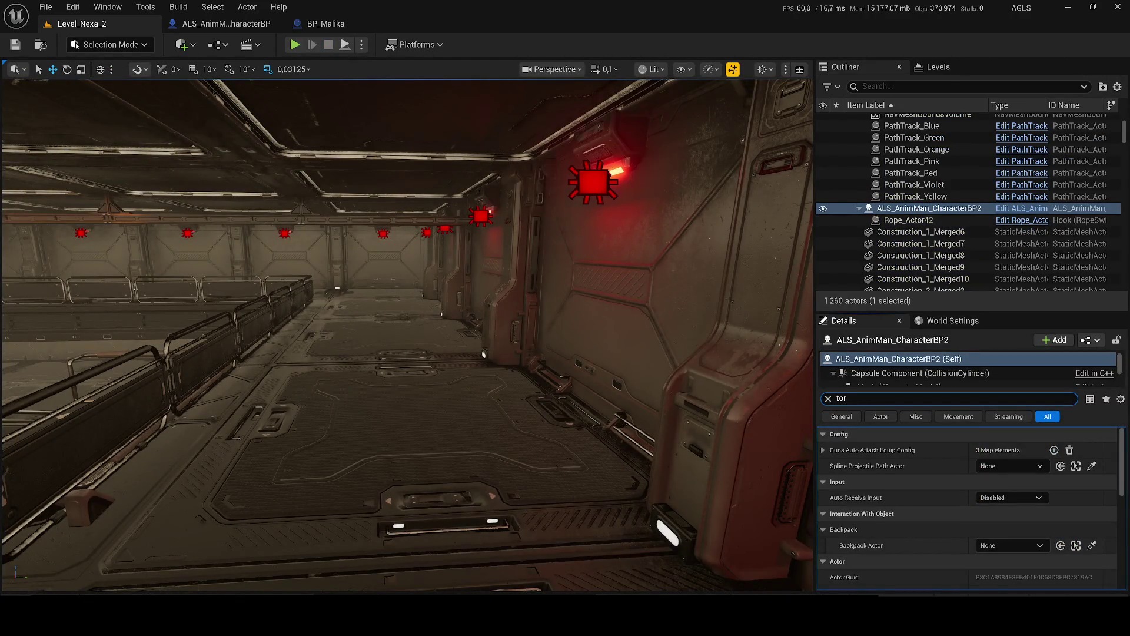
type("s")
type("ch")
left_click(828, 399)
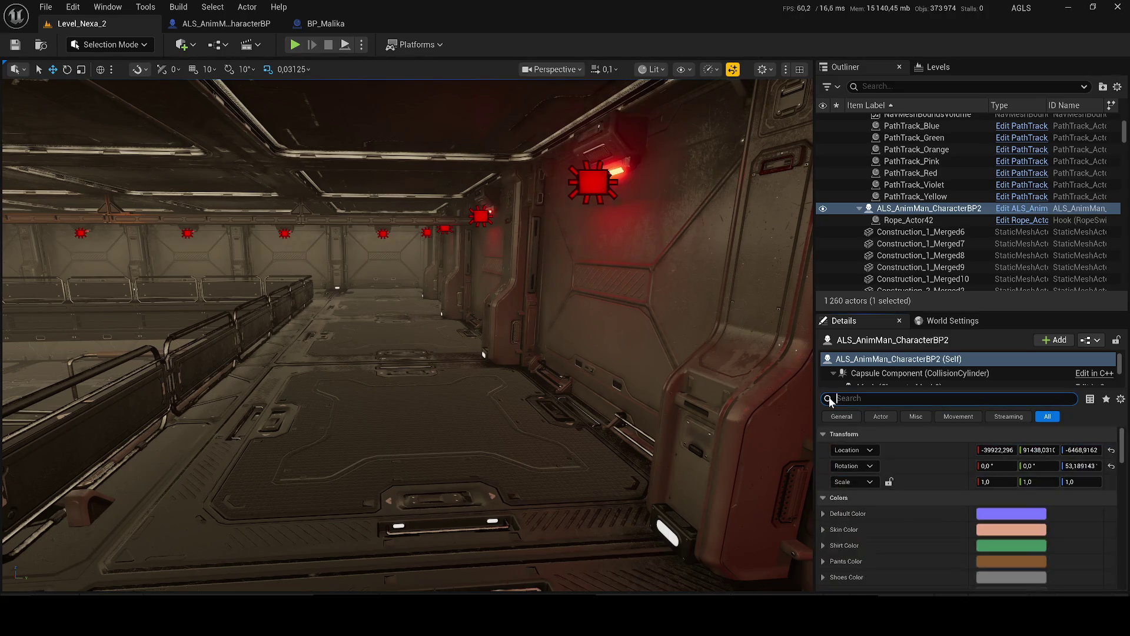
scroll(942, 523, "down", 5)
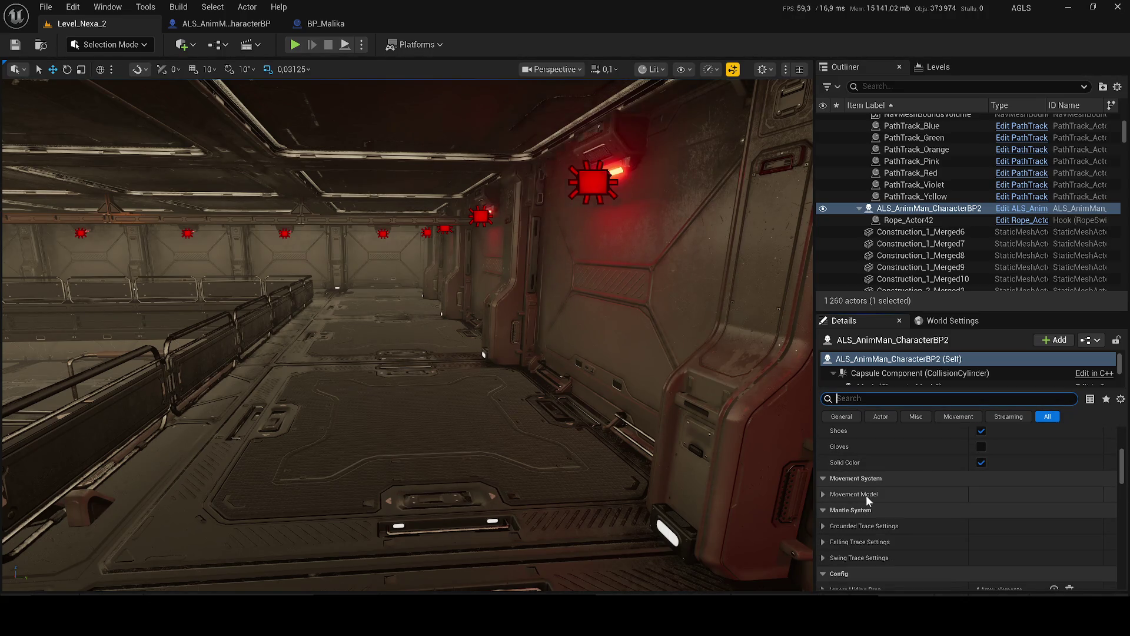
scroll(825, 525, "down", 3)
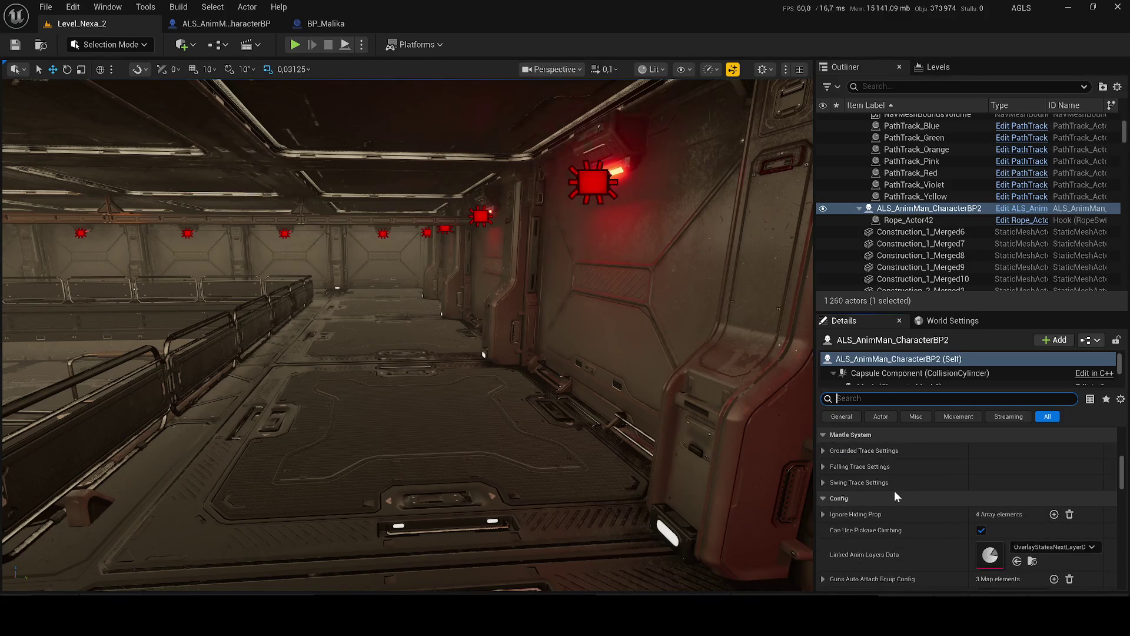
scroll(826, 512, "down", 3)
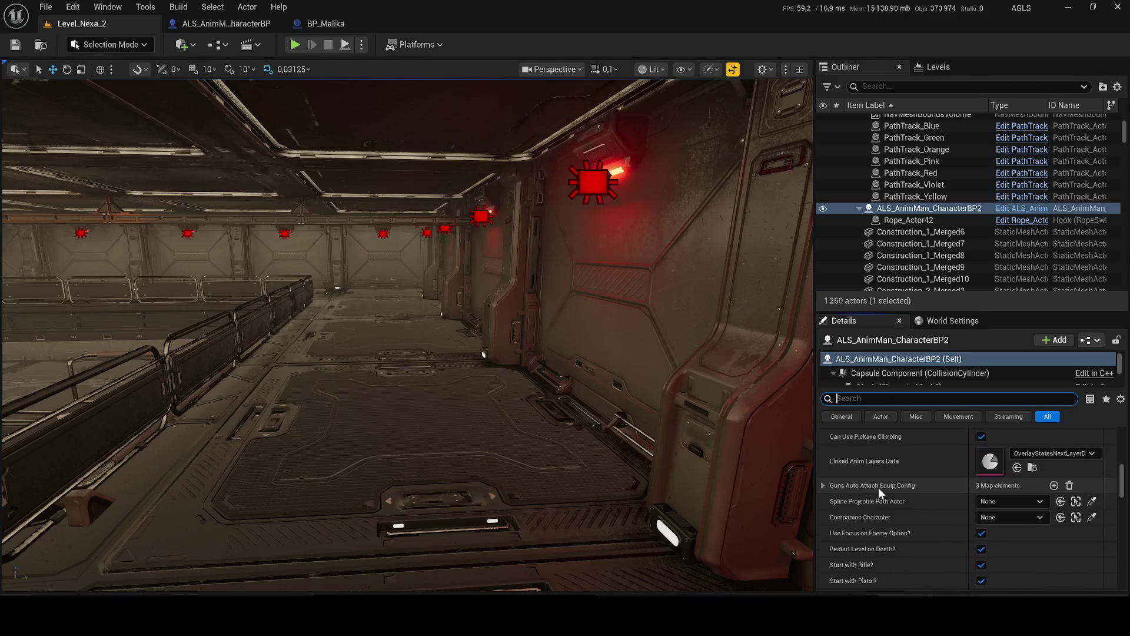
scroll(917, 479, "down", 2)
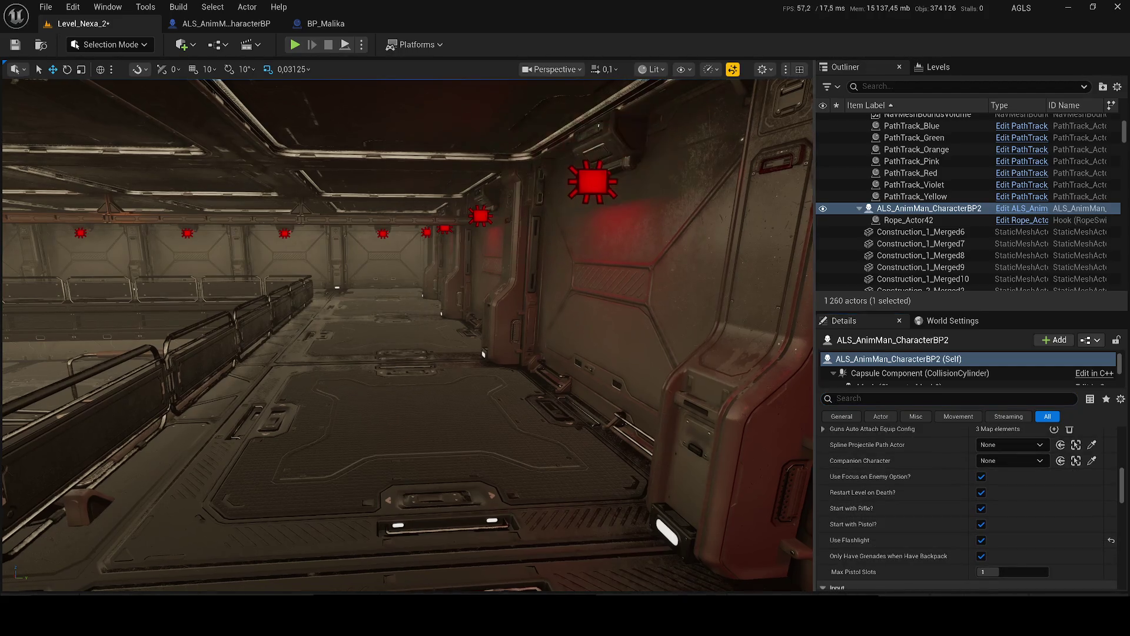
key("ctrl+s")
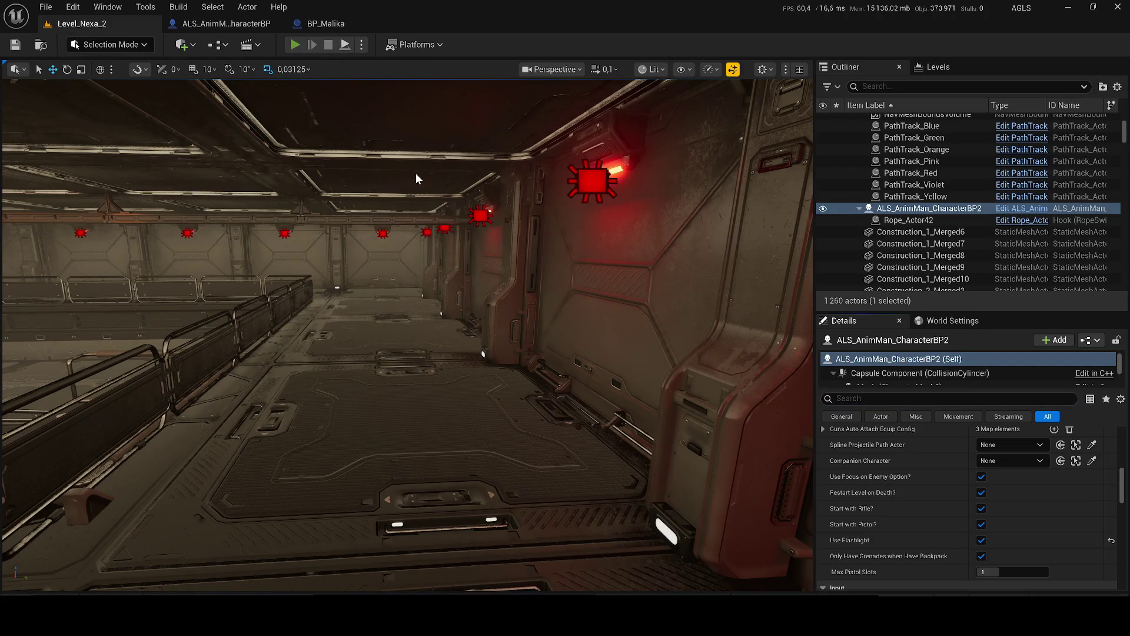
key("alt+p")
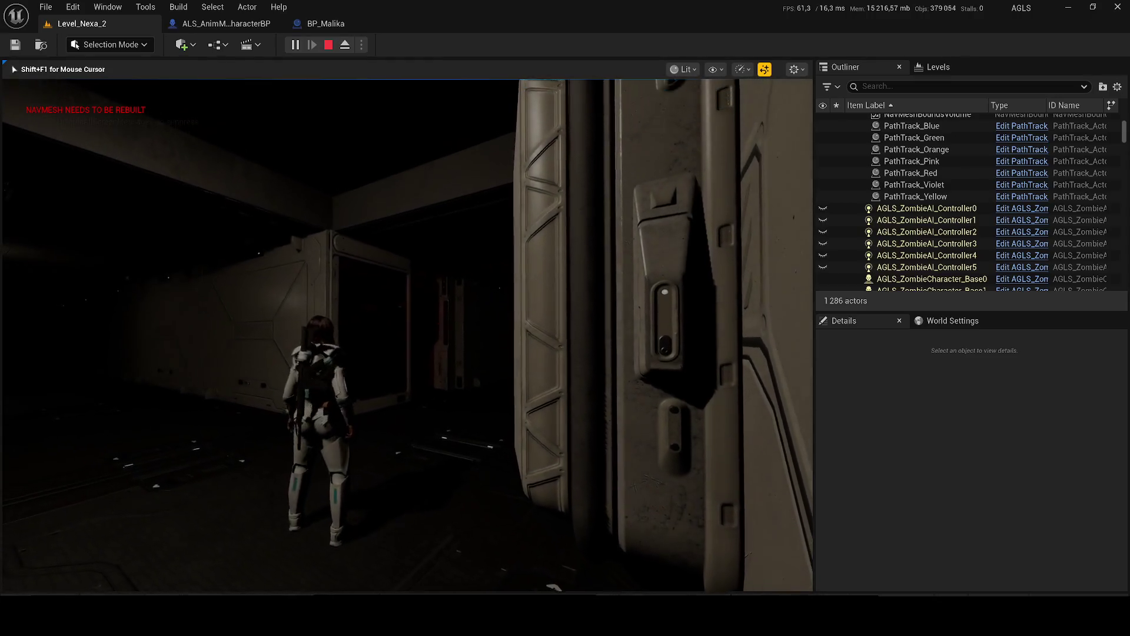
Step: Walk the character through the dark corridors past the lit door
key("Tab")
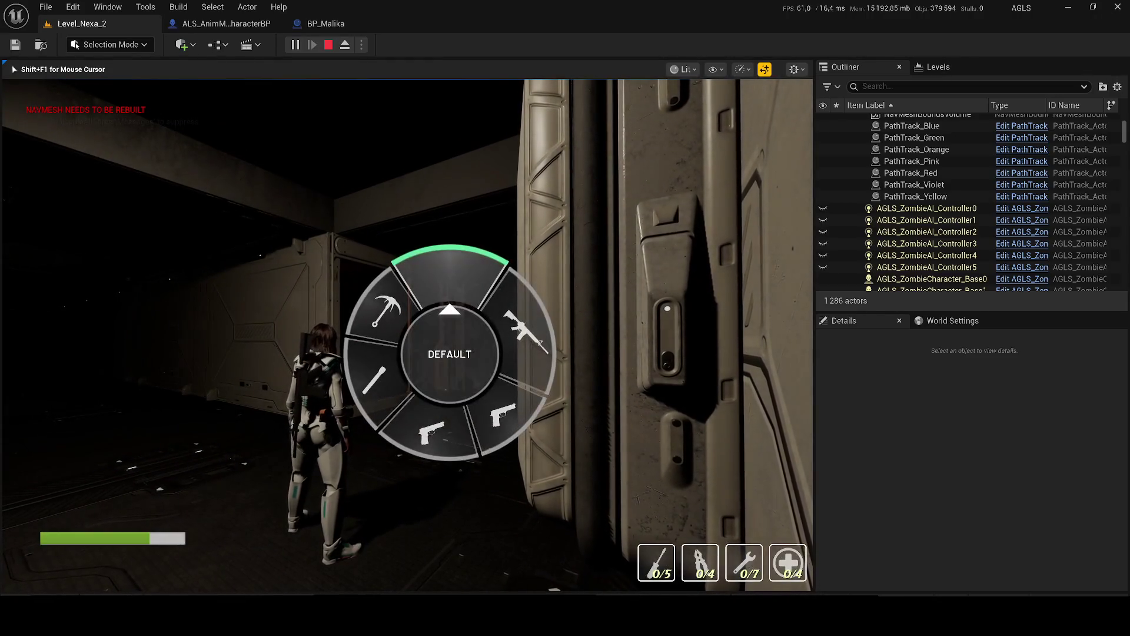
key("w")
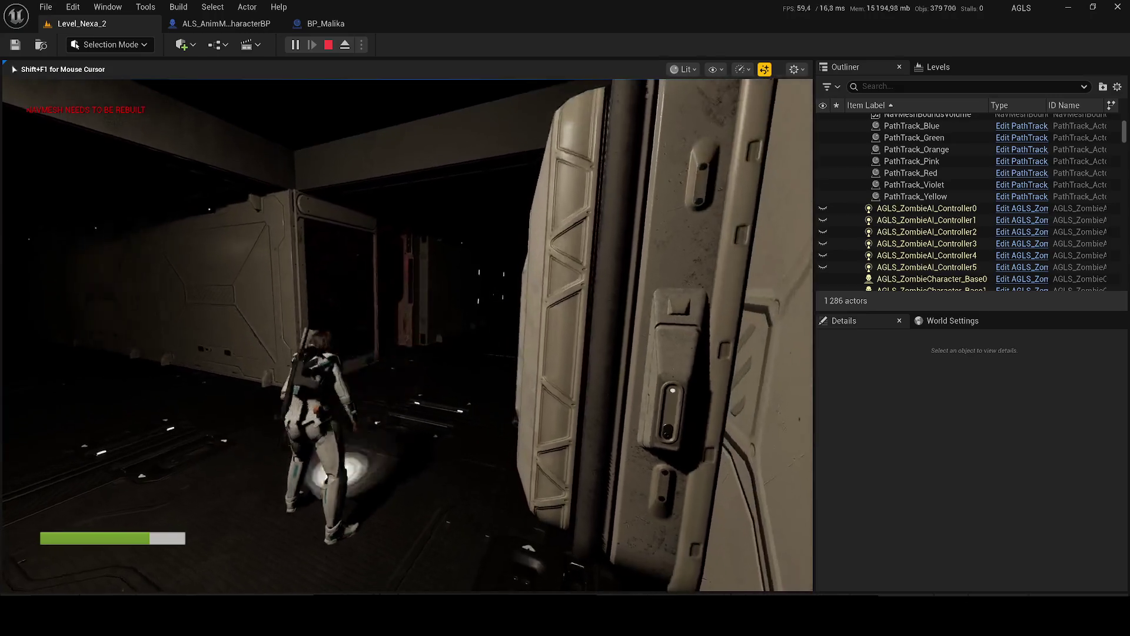
key("w")
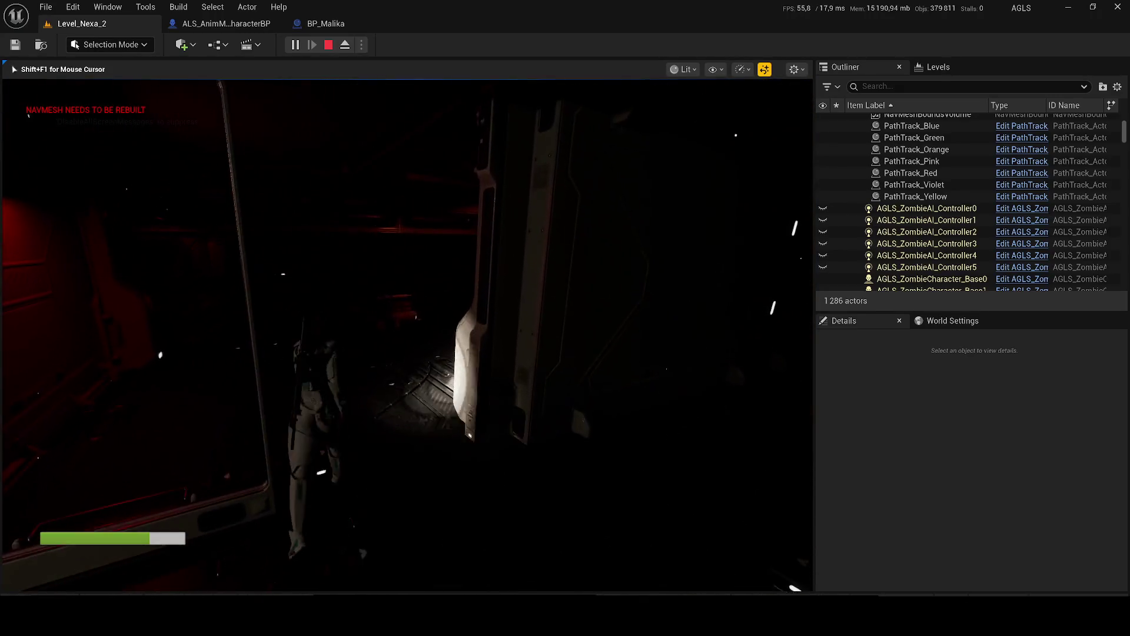
key("w")
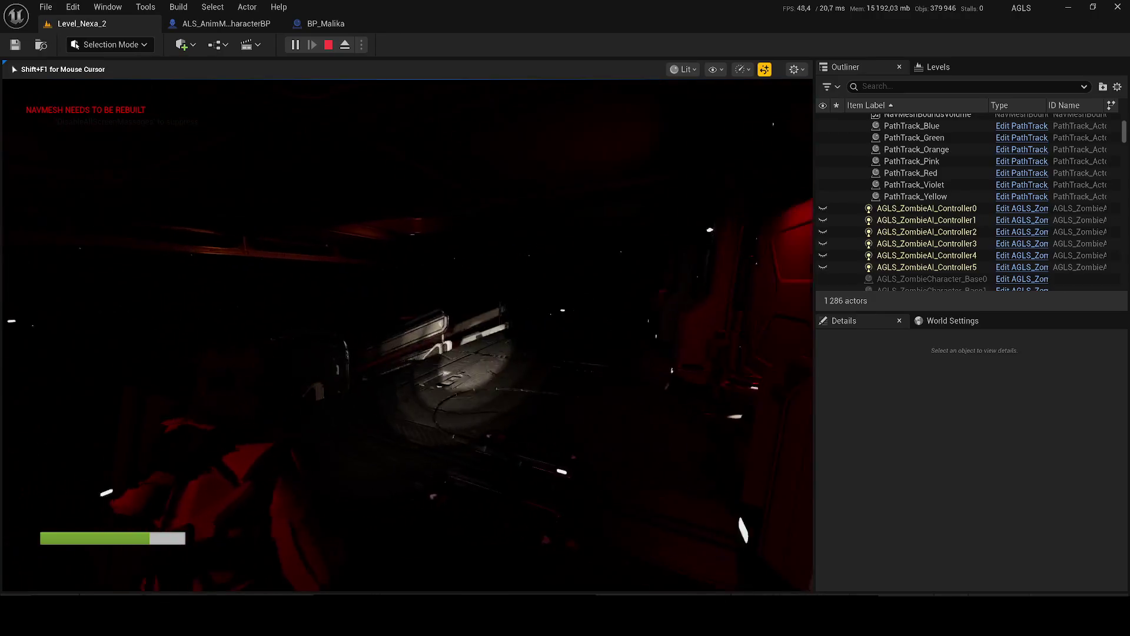
key("XF86AudioLowerVolume")
key("w")
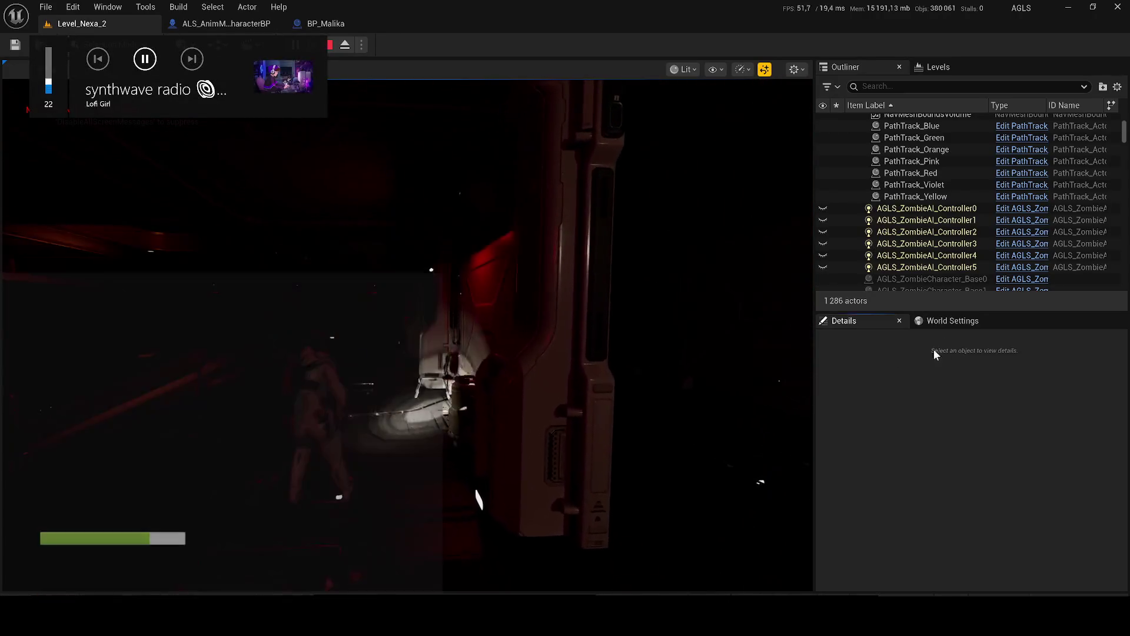
left_click(933, 351)
Step: Run DisableAllScreenMessages in the console, then end the play session
key("grave")
type("di")
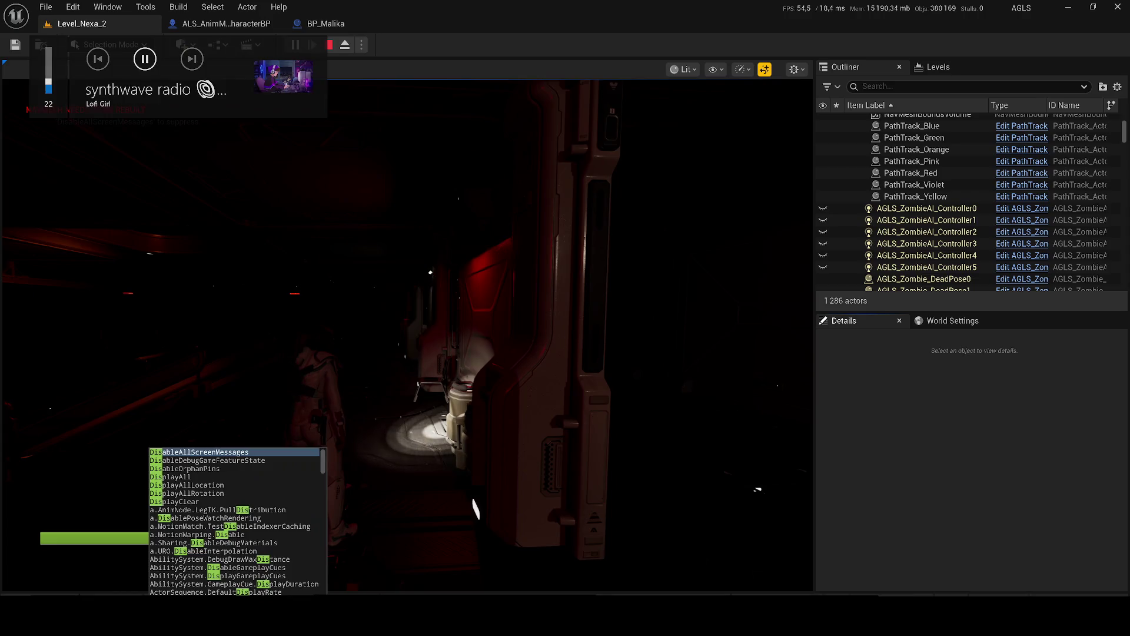
key("Return")
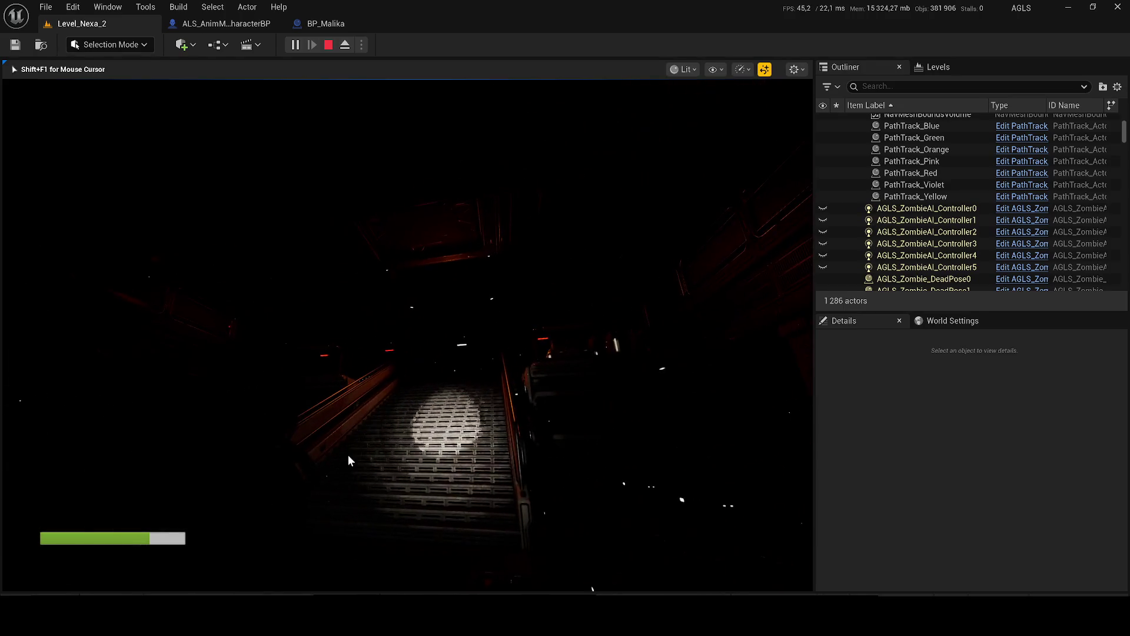
key("Escape")
scroll(269, 506, "up", 5)
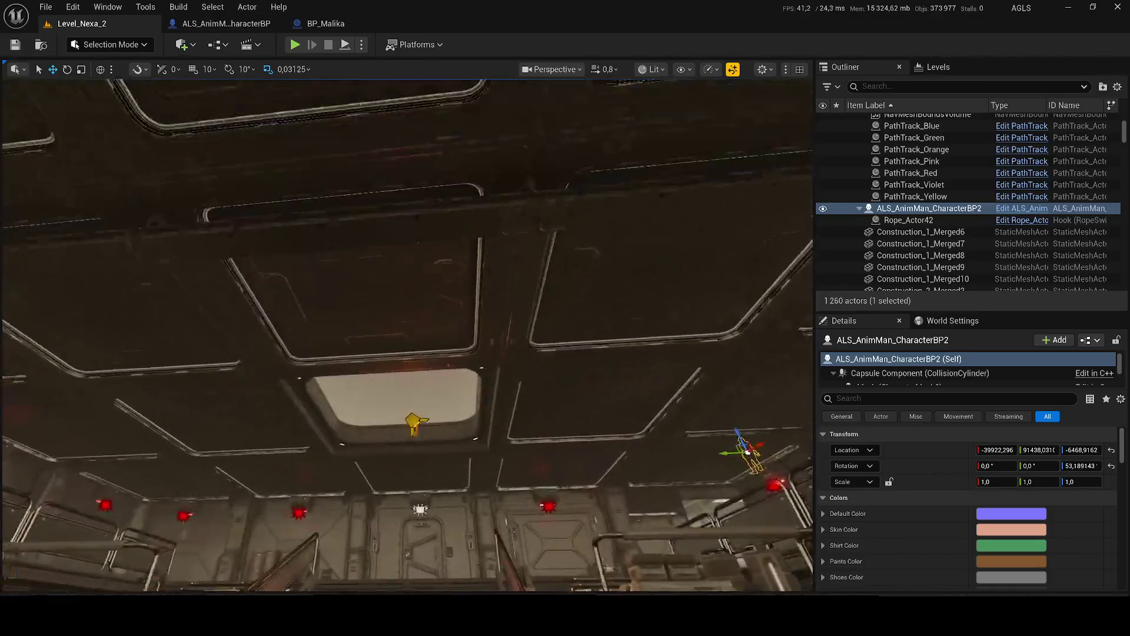
Step: Check the viewport Scalability options and select wall lamp SM_Modular_Lamp_Merged15 above the red light
left_click_drag(406, 329, 406, 400)
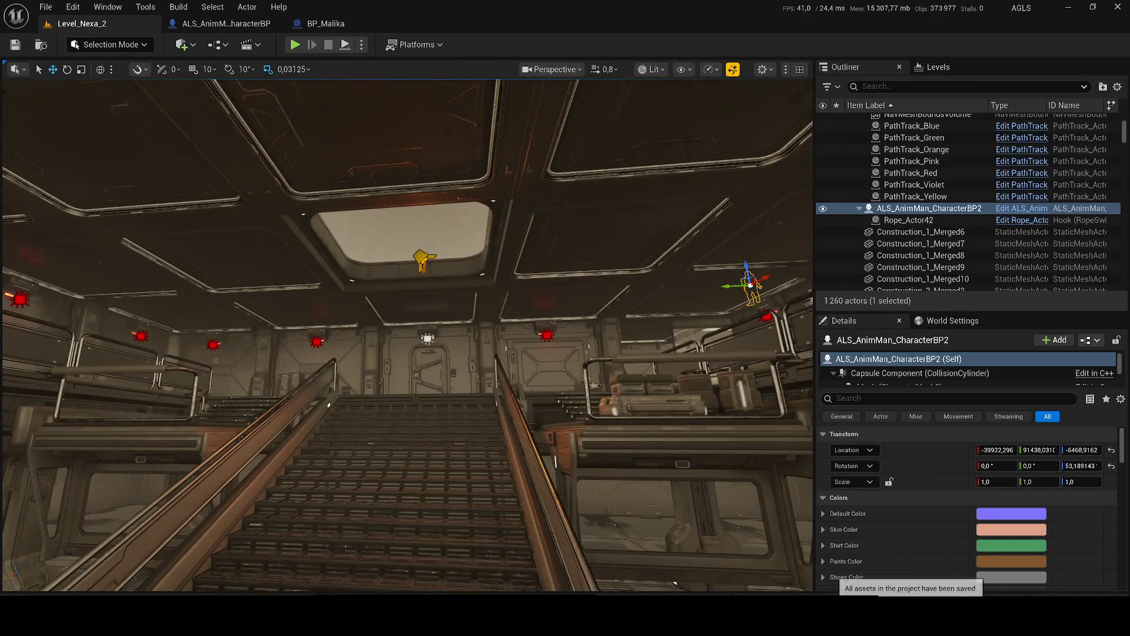
left_click(709, 70)
mouse_move(765, 138)
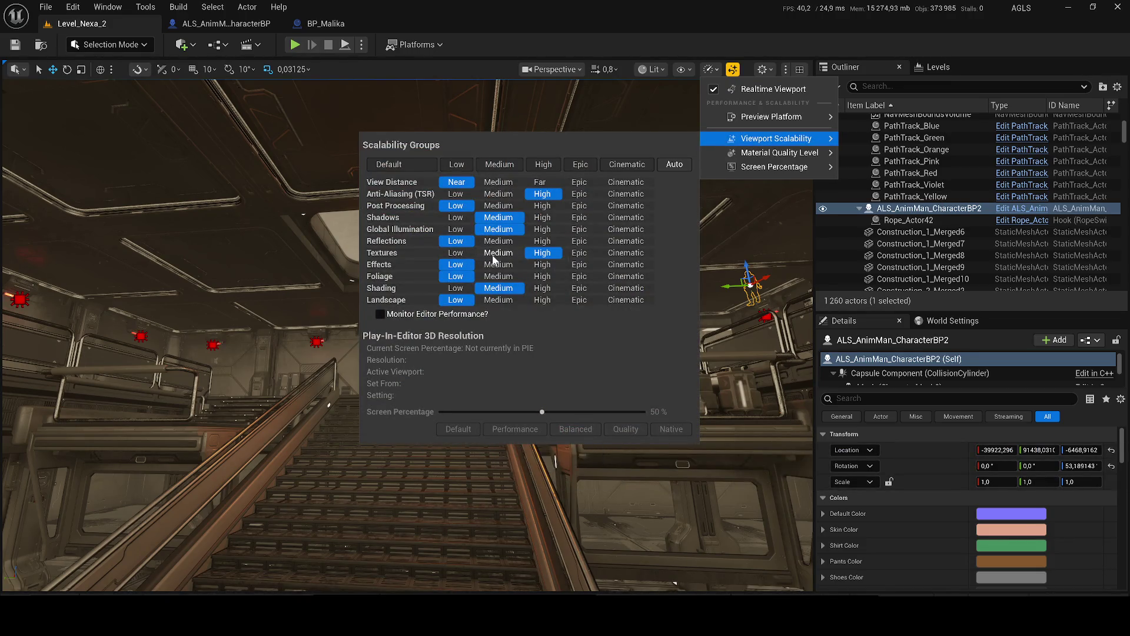
mouse_move(234, 341)
left_mouse_down()
mouse_move(235, 316)
mouse_move(312, 304)
mouse_move(432, 337)
left_mouse_up()
left_click(432, 338)
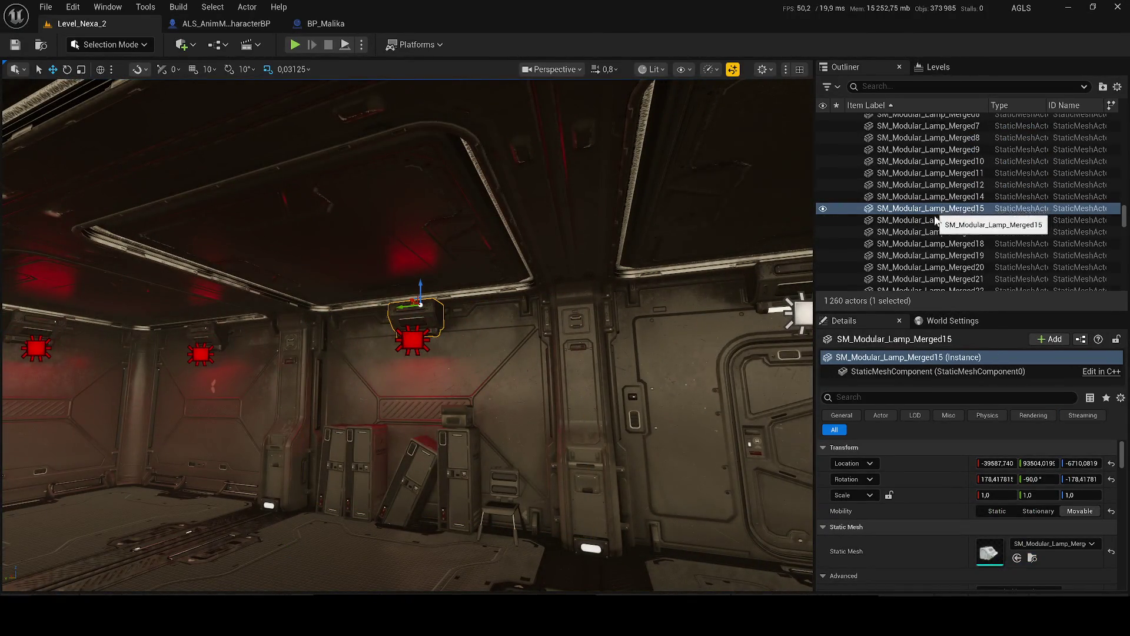
Step: Filter the Outliner for 'merged', select all matching actors, and frame them
left_click(897, 86)
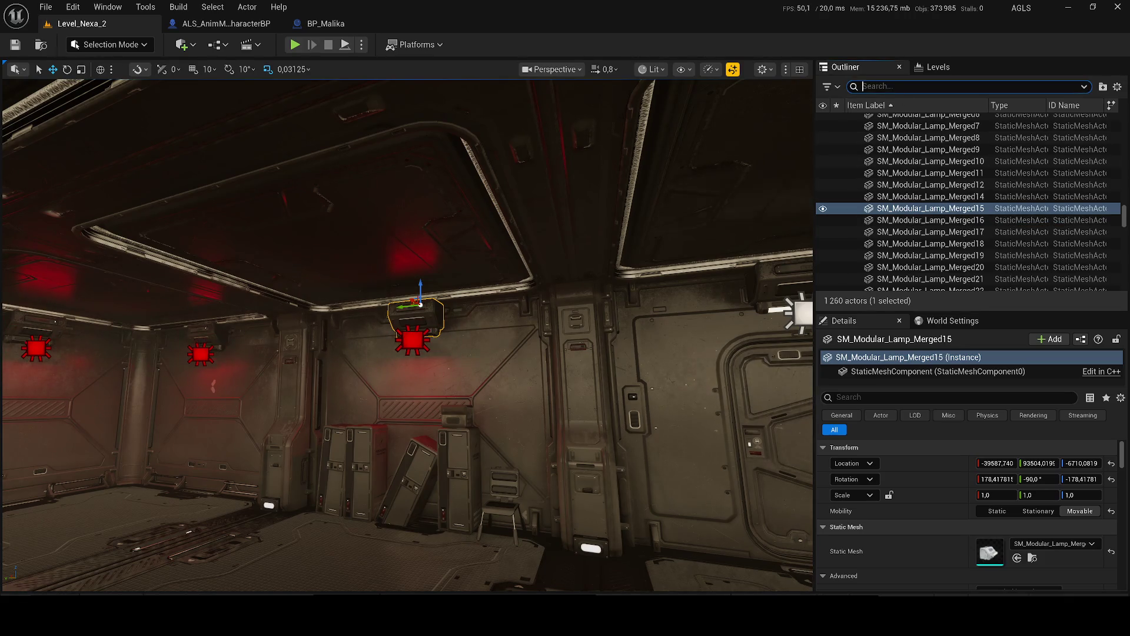
type("merged")
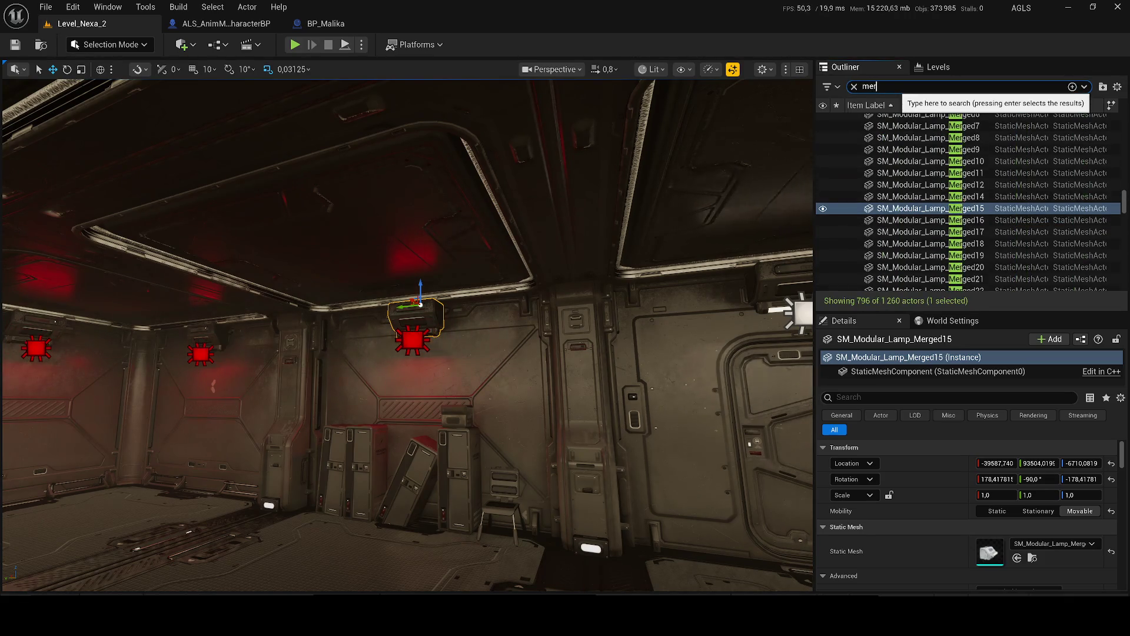
key("Return")
key("ctrl+a")
key("f")
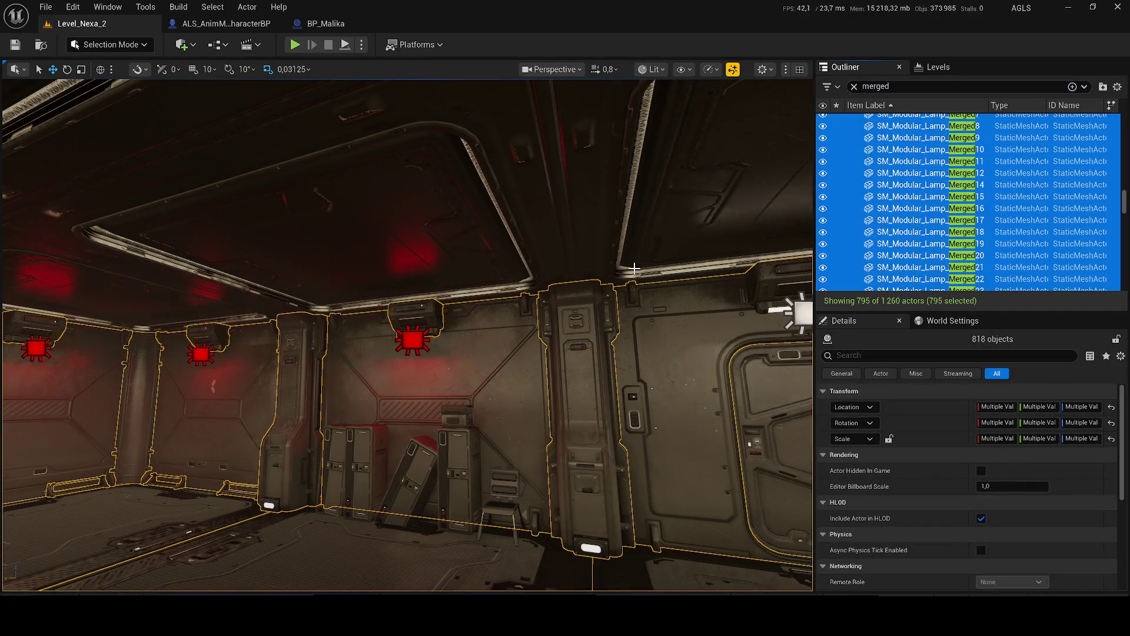
Step: Narrow the search to 'merged lamp' and select and frame the 33 lamps
left_click(907, 87)
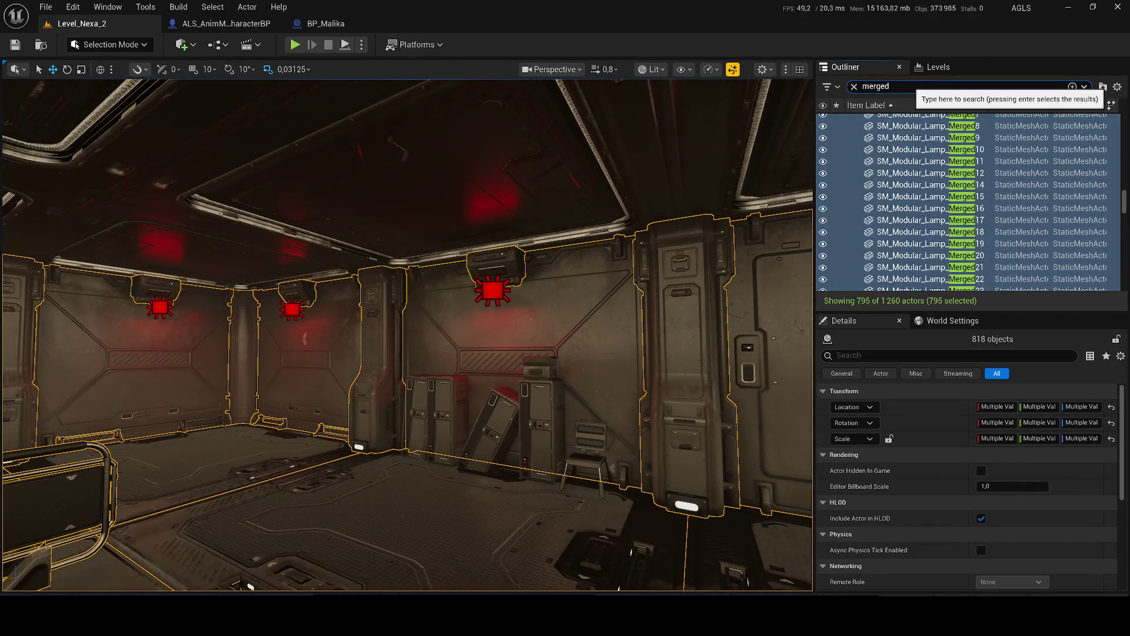
type("lamp")
key("Return")
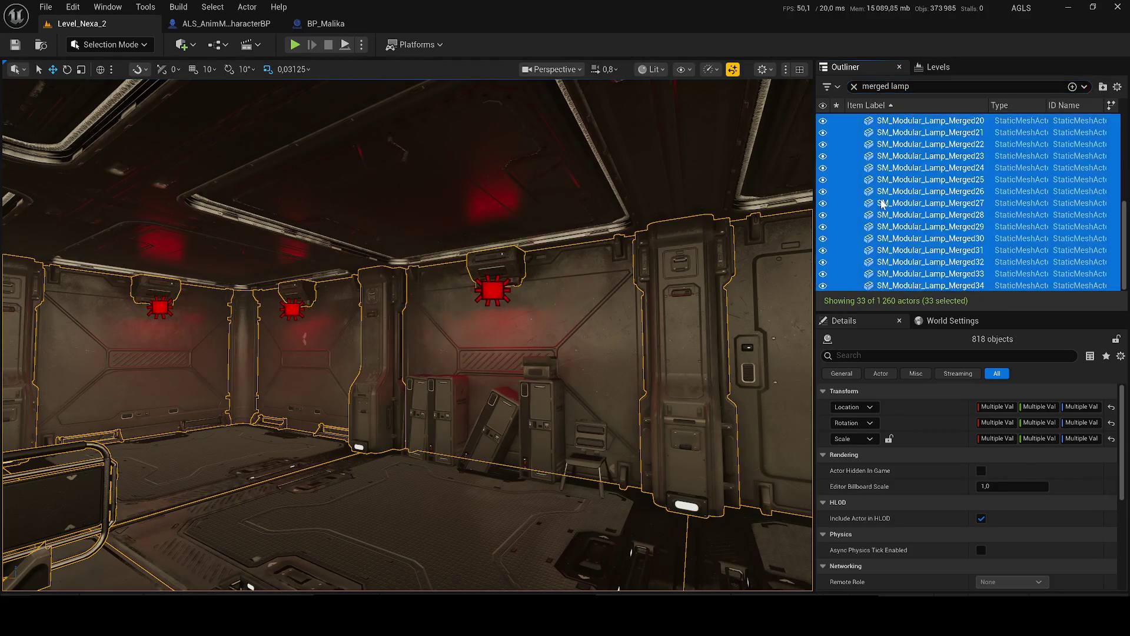
left_click(918, 196)
key("ctrl+a")
key("f")
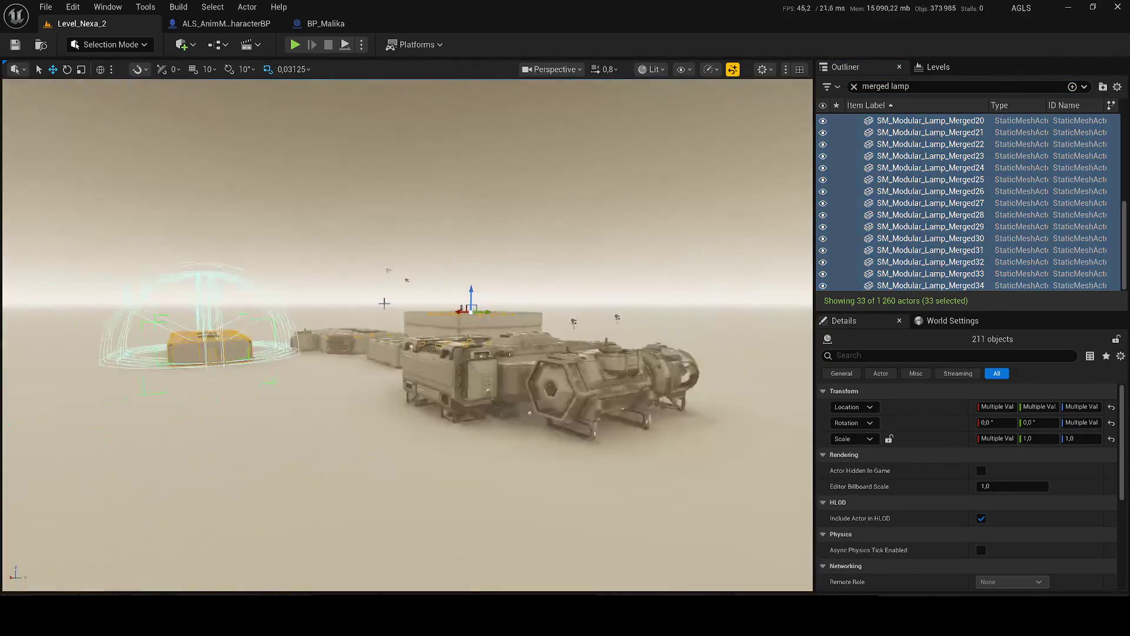
Step: Fly around the room to inspect the selected lamps, then delete them
scroll(407, 334, "up", 2)
key("w")
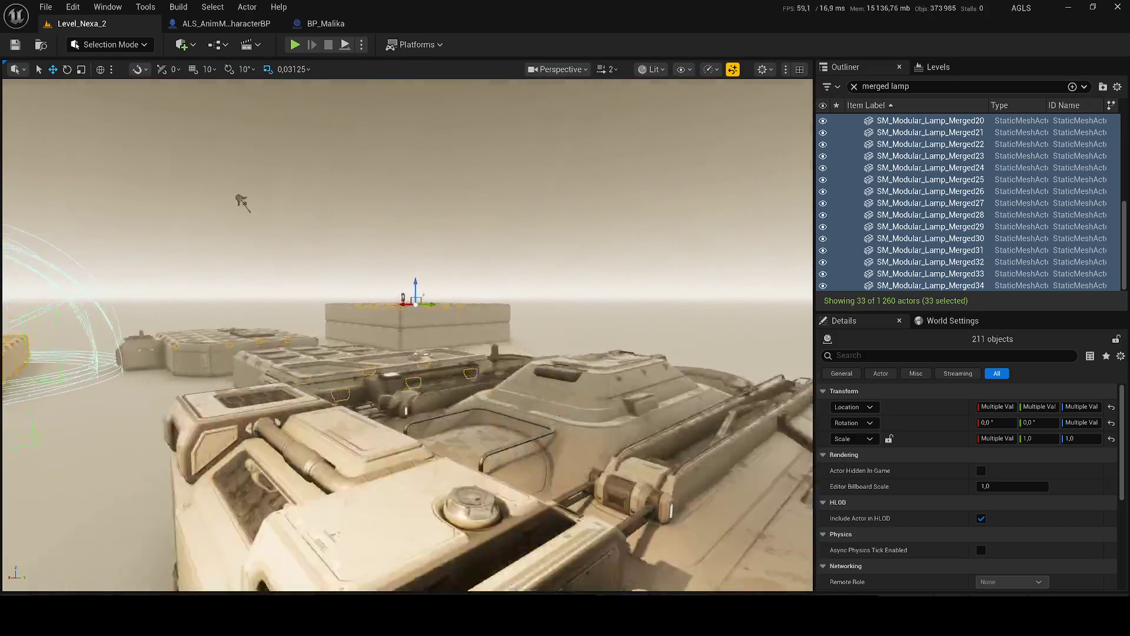
scroll(498, 334, "down", 6)
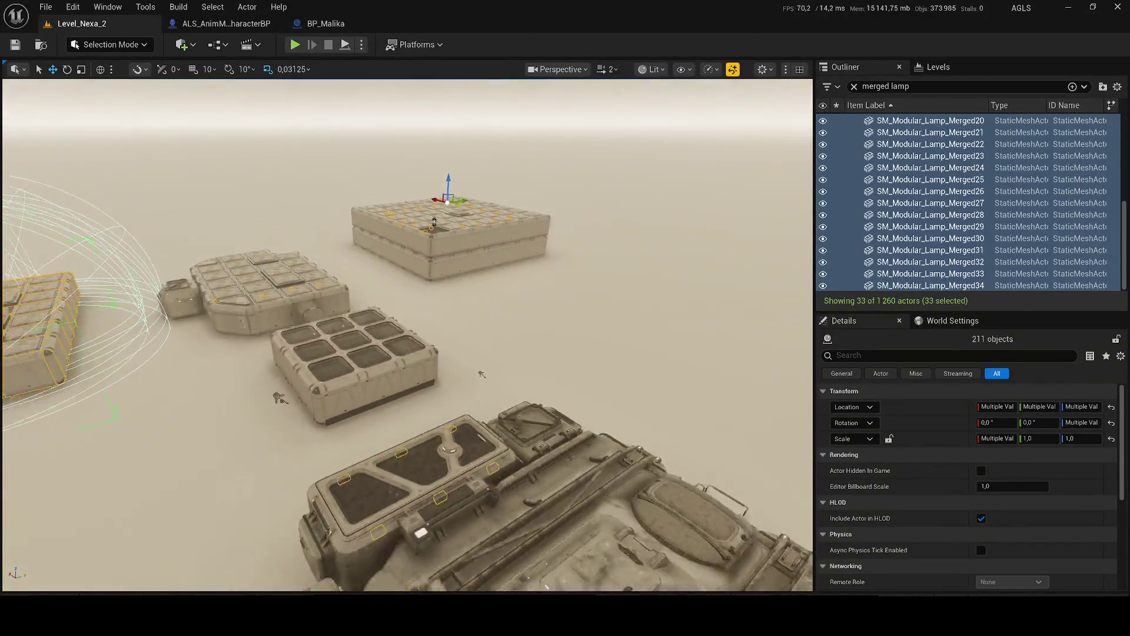
scroll(477, 377, "down", 2)
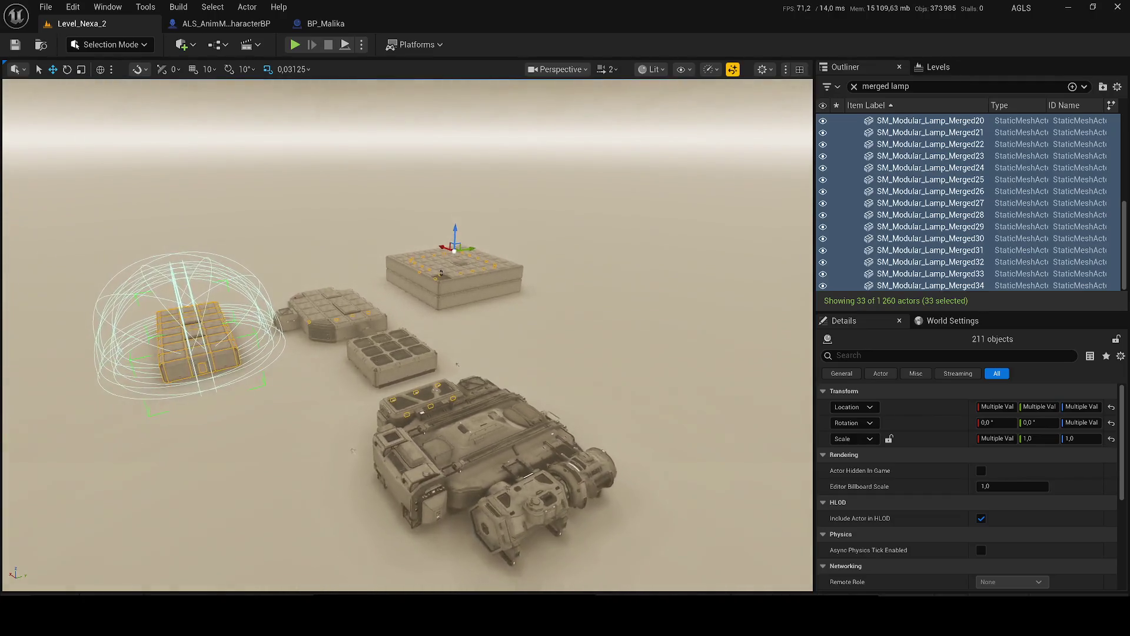
scroll(534, 410, "up", 5)
scroll(534, 410, "down", 3)
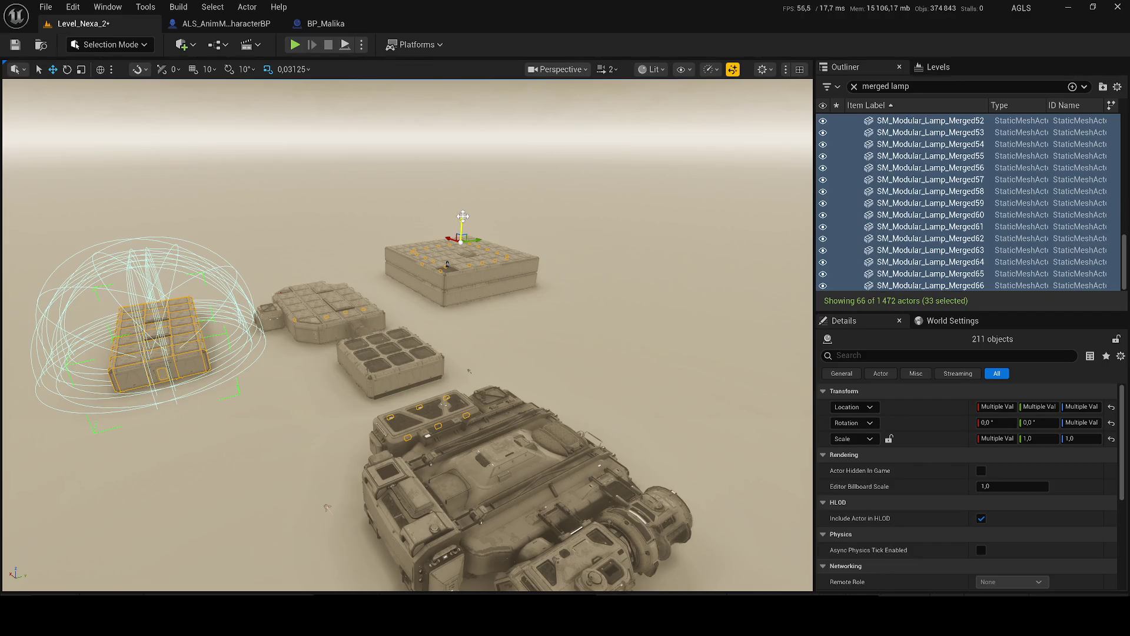
scroll(469, 370, "up", 10)
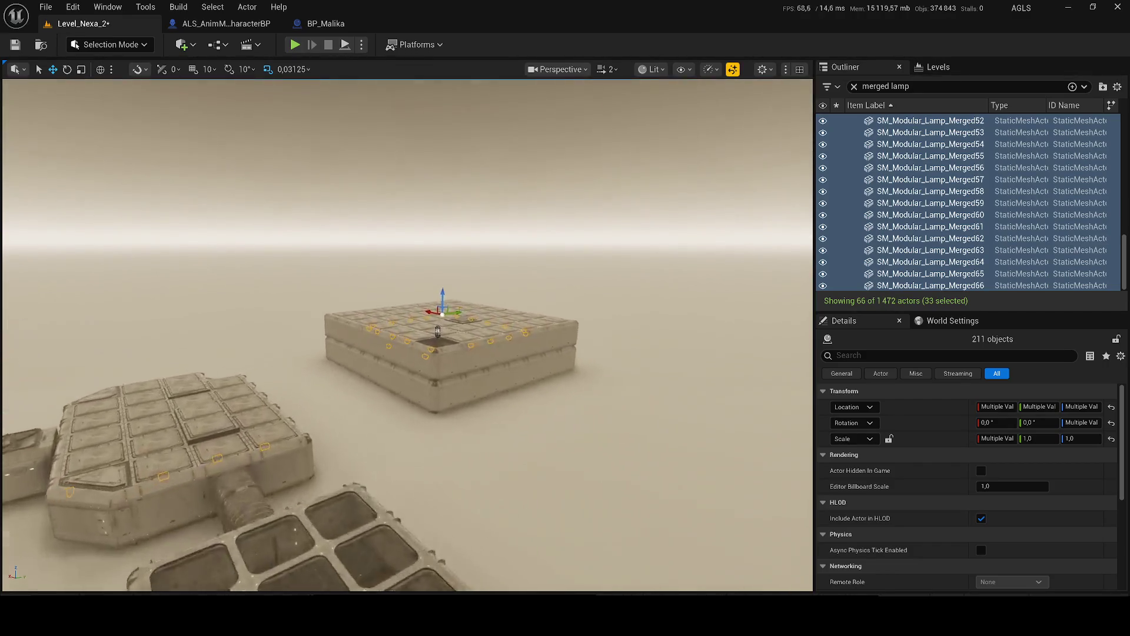
scroll(406, 336, "down", 2)
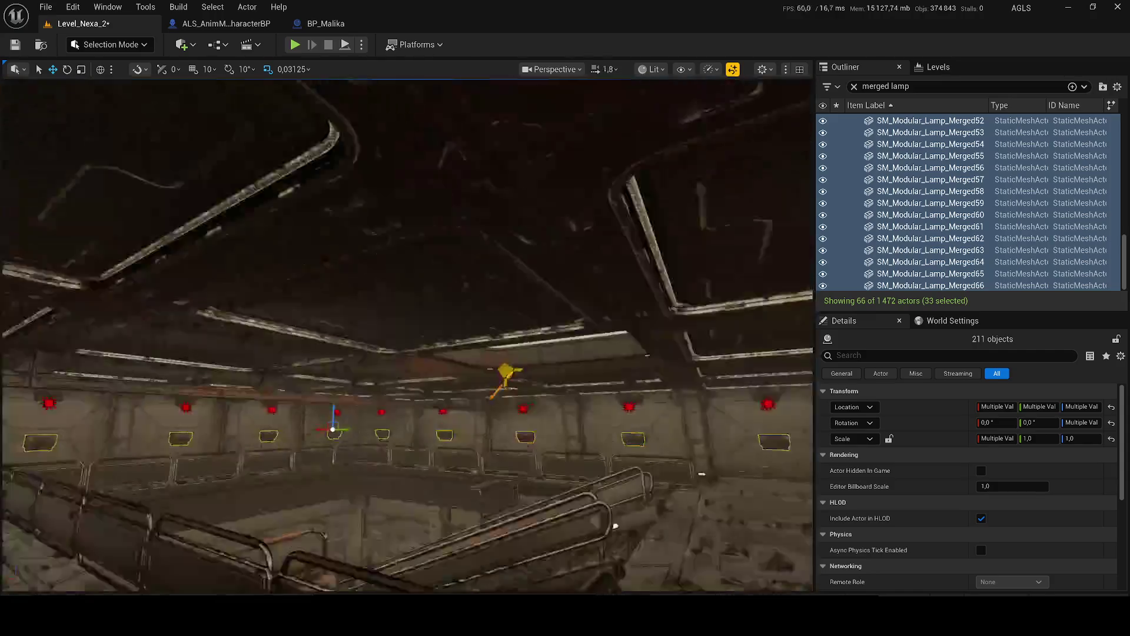
key("w")
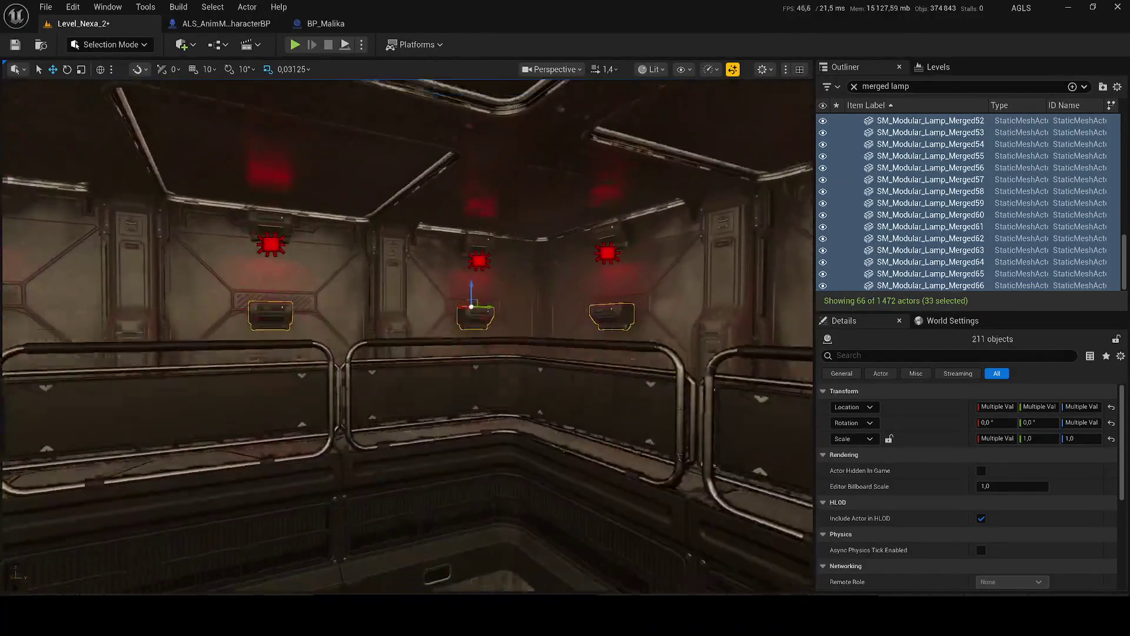
key("s")
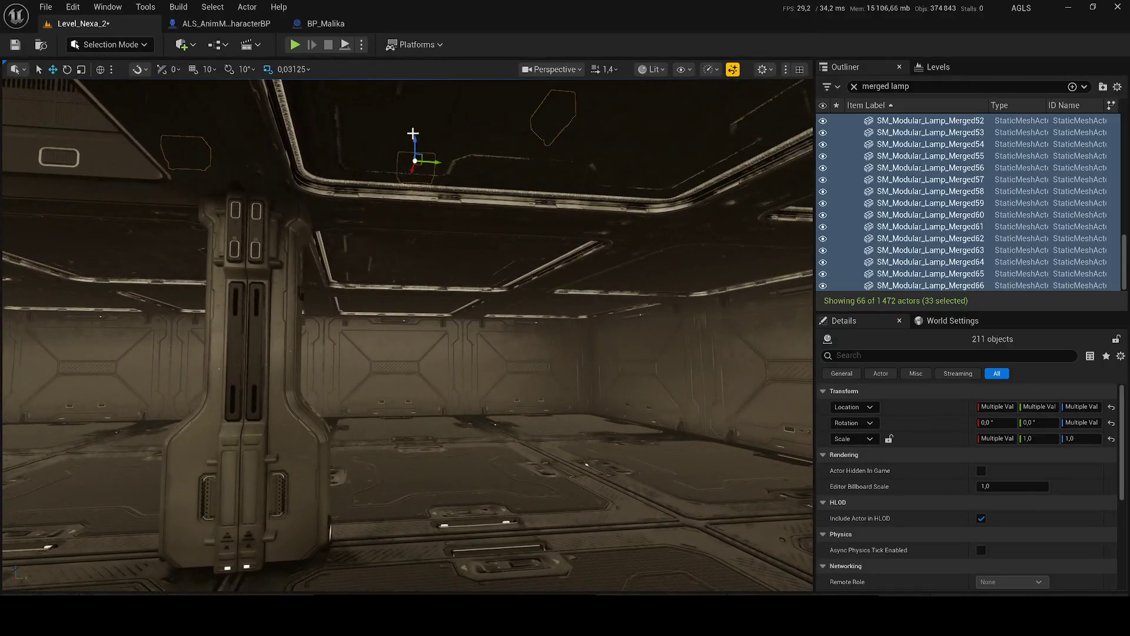
key("f")
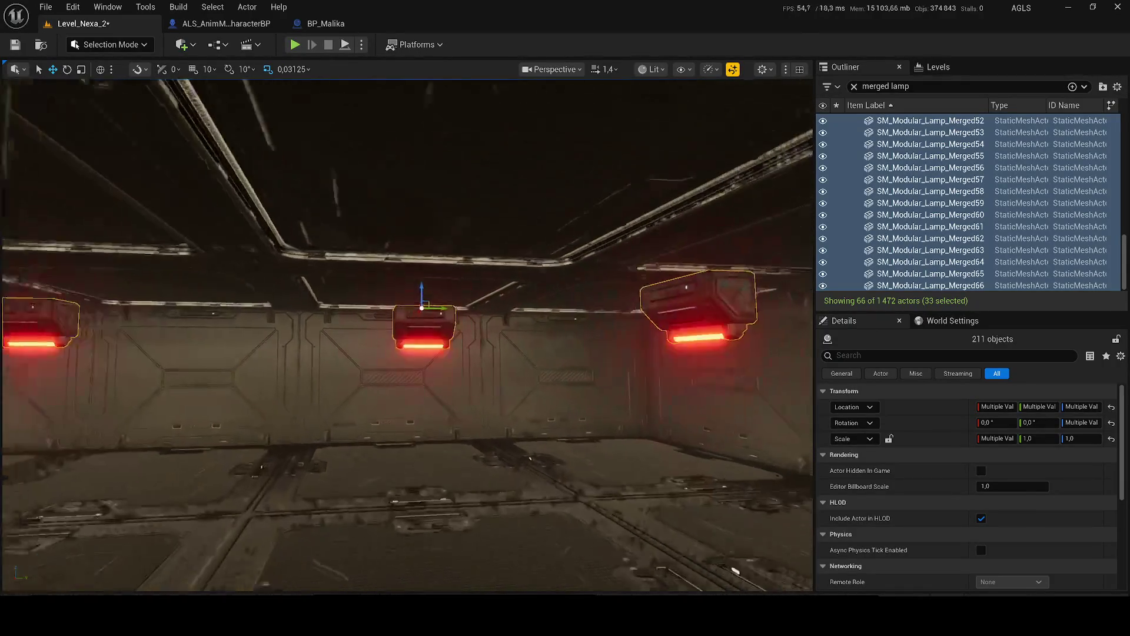
key("s")
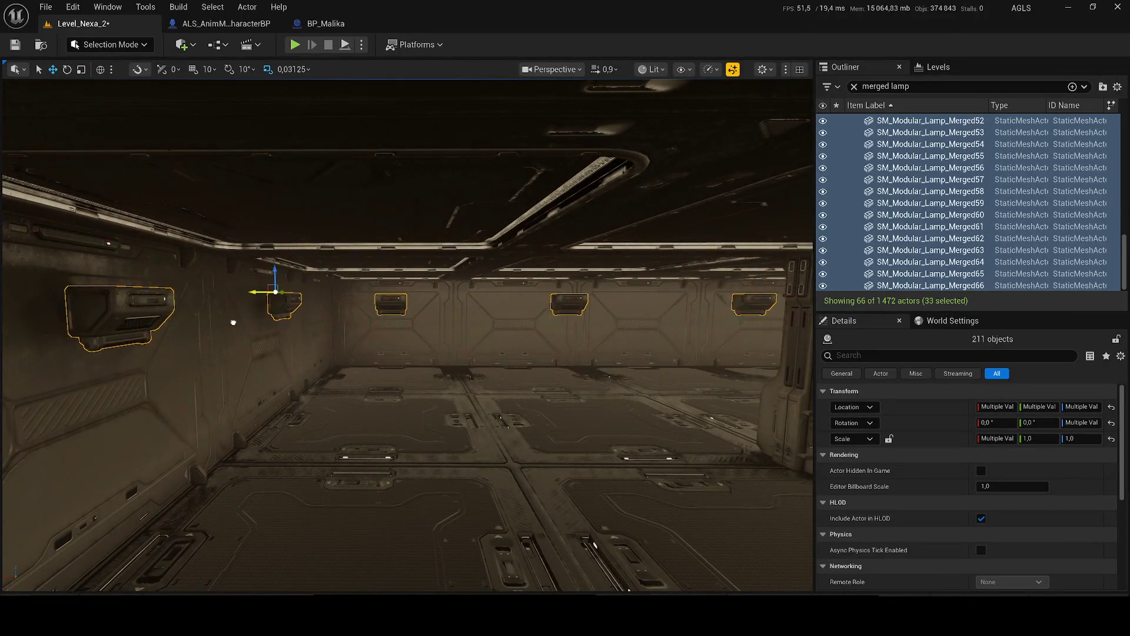
key("s")
scroll(406, 335, "up", 2)
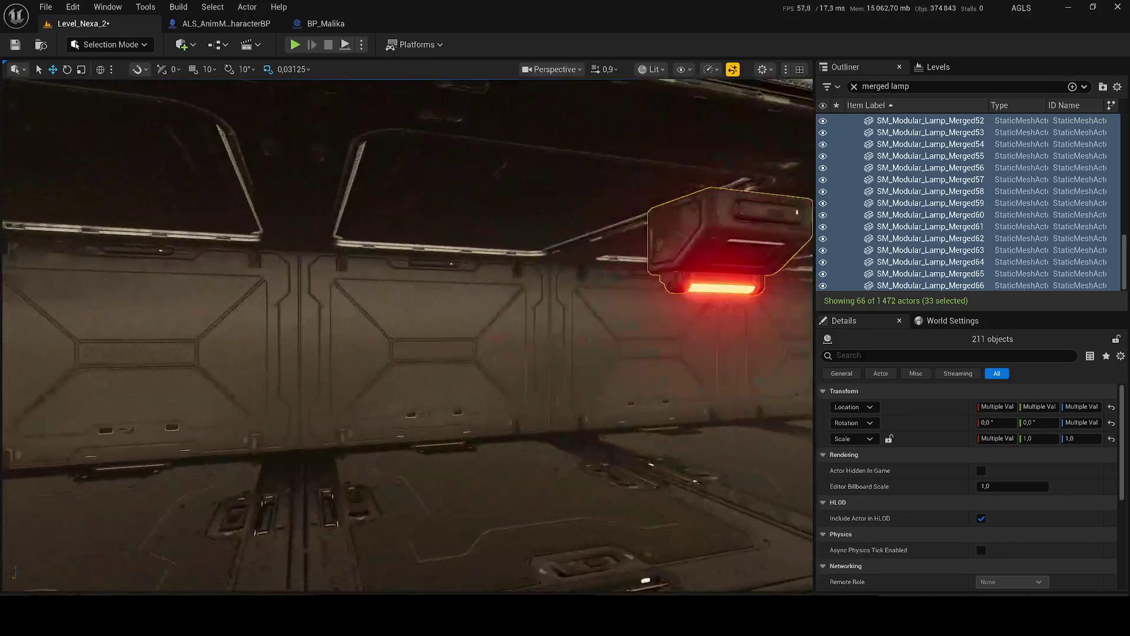
key("s")
key("Delete")
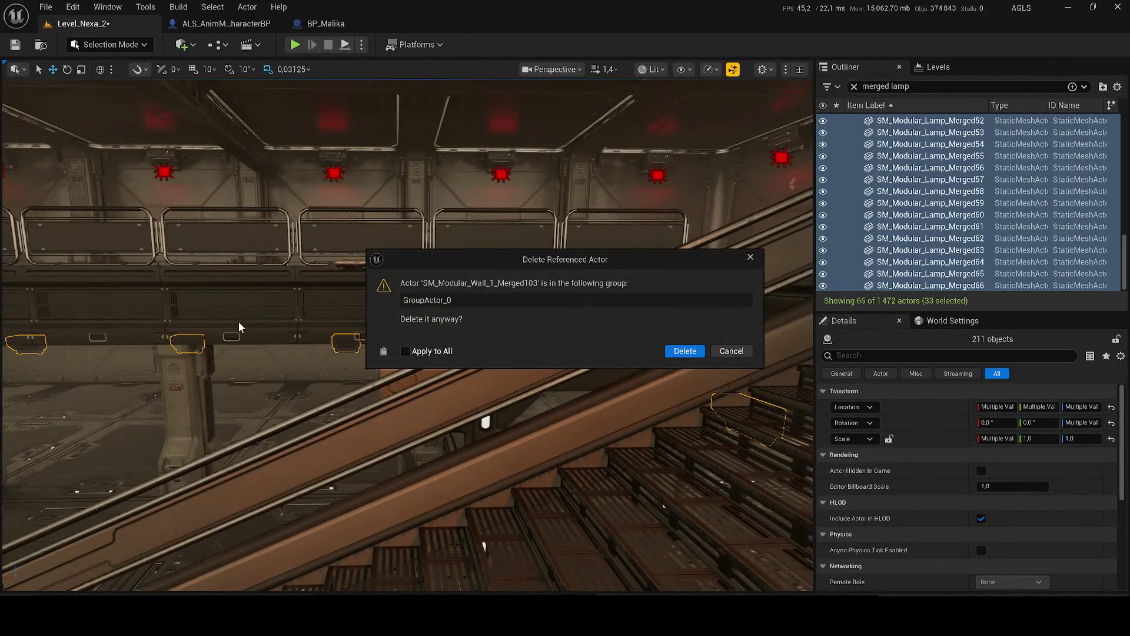
Step: Confirm deleting the grouped wall actors, save Level_Nexa_2, and start Play-in-Editor
left_click(676, 351)
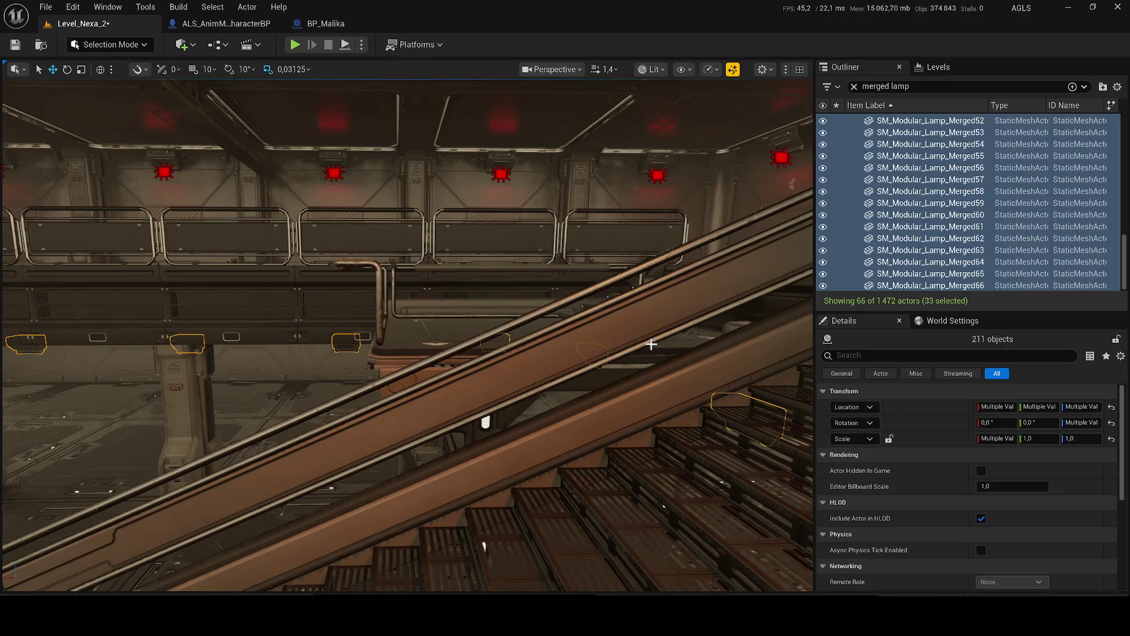
key("w")
key("ctrl+s")
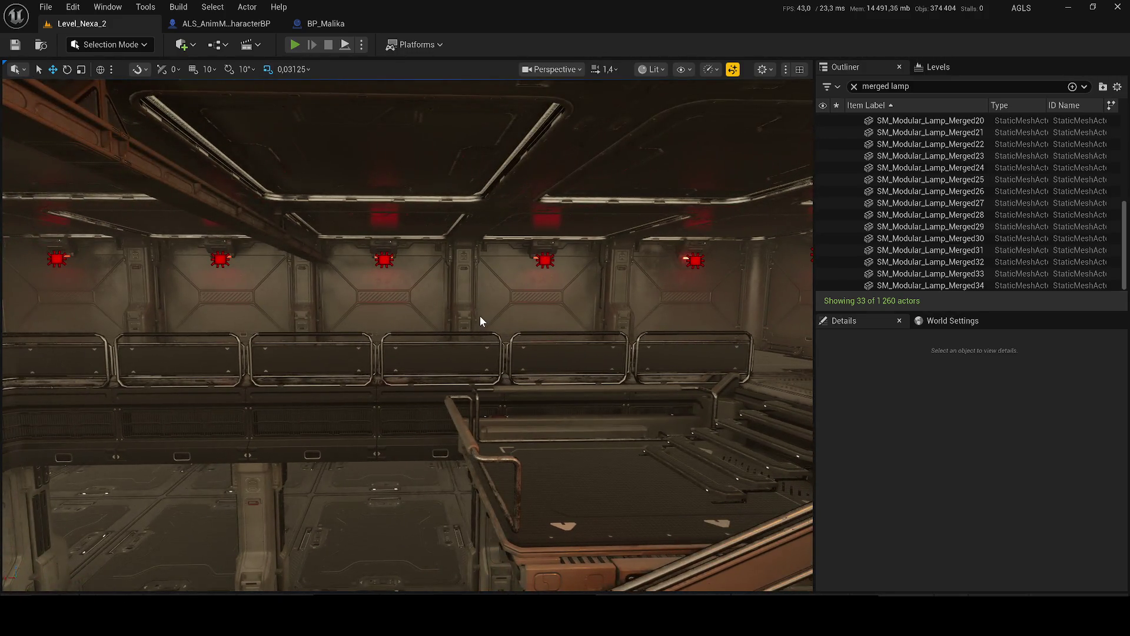
key("alt+p")
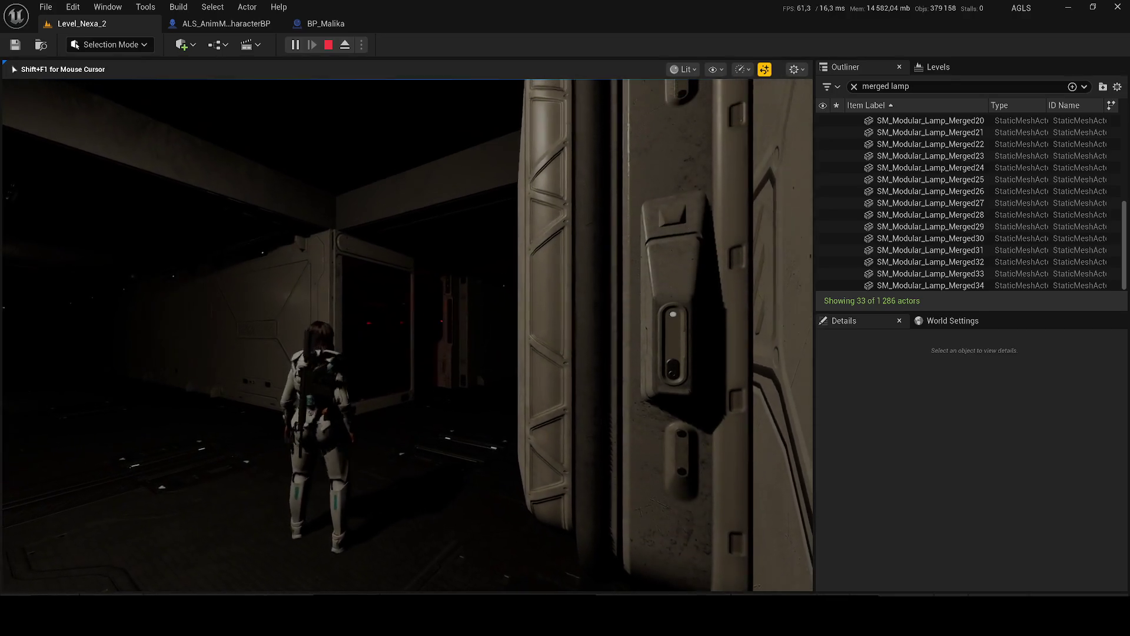
Step: Walk the character through the doorway and along the dark red-lit corridor past the machine
key("w")
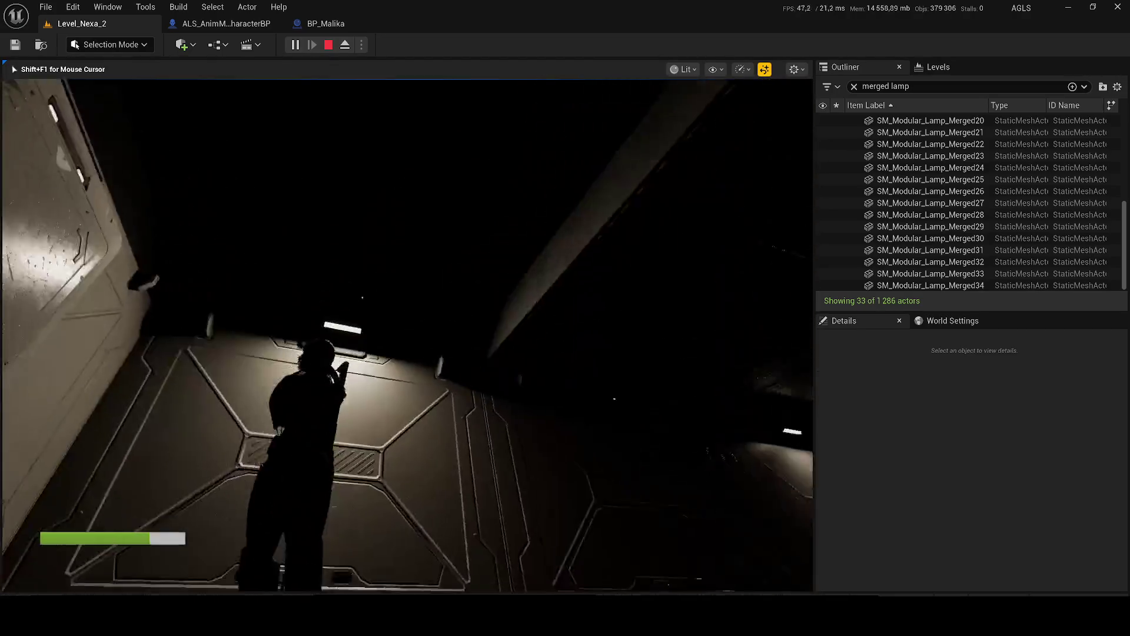
key("w")
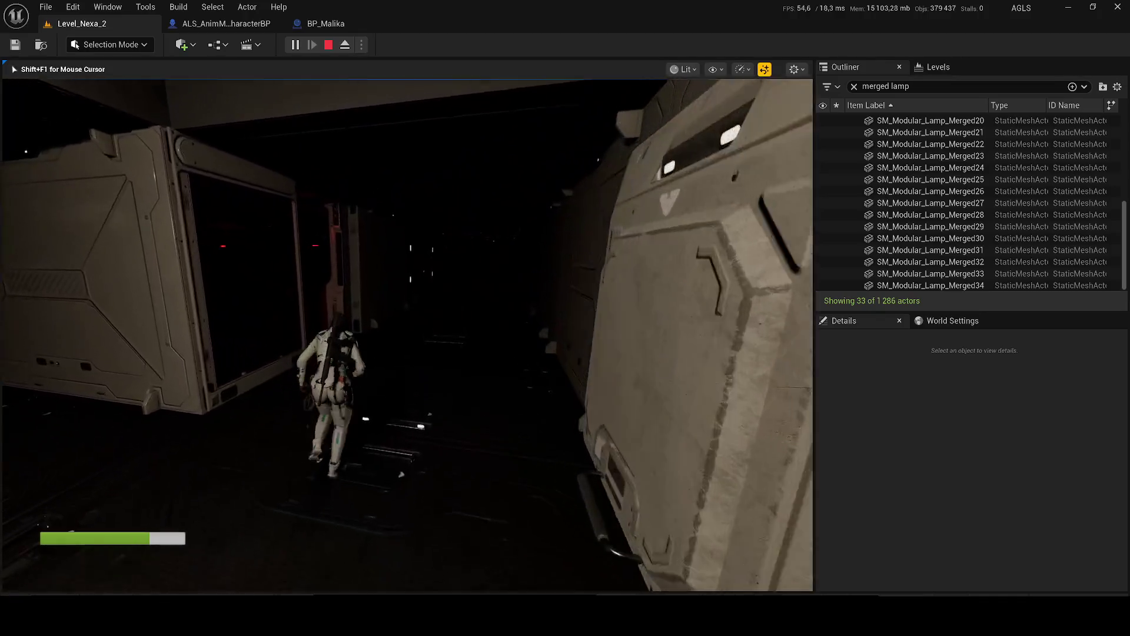
key("w")
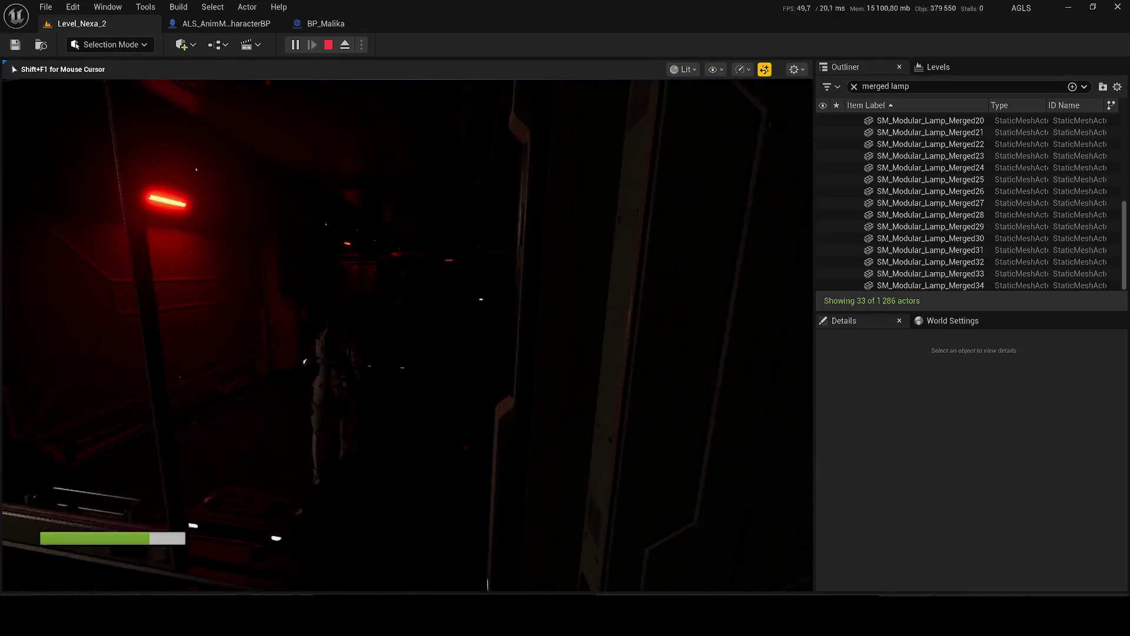
key("w")
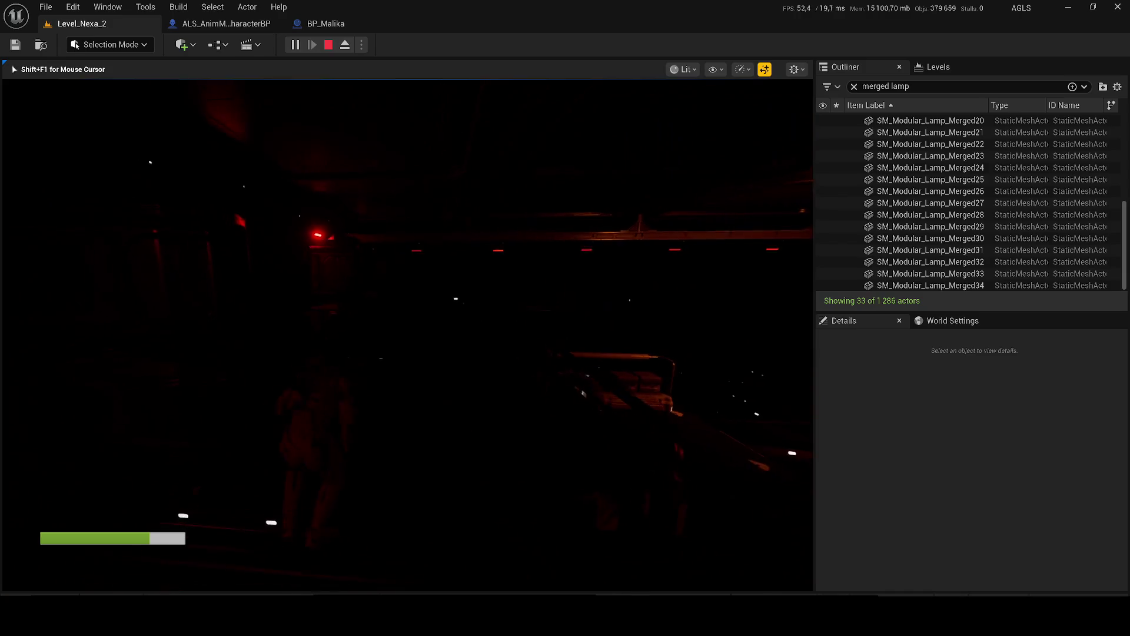
key("w")
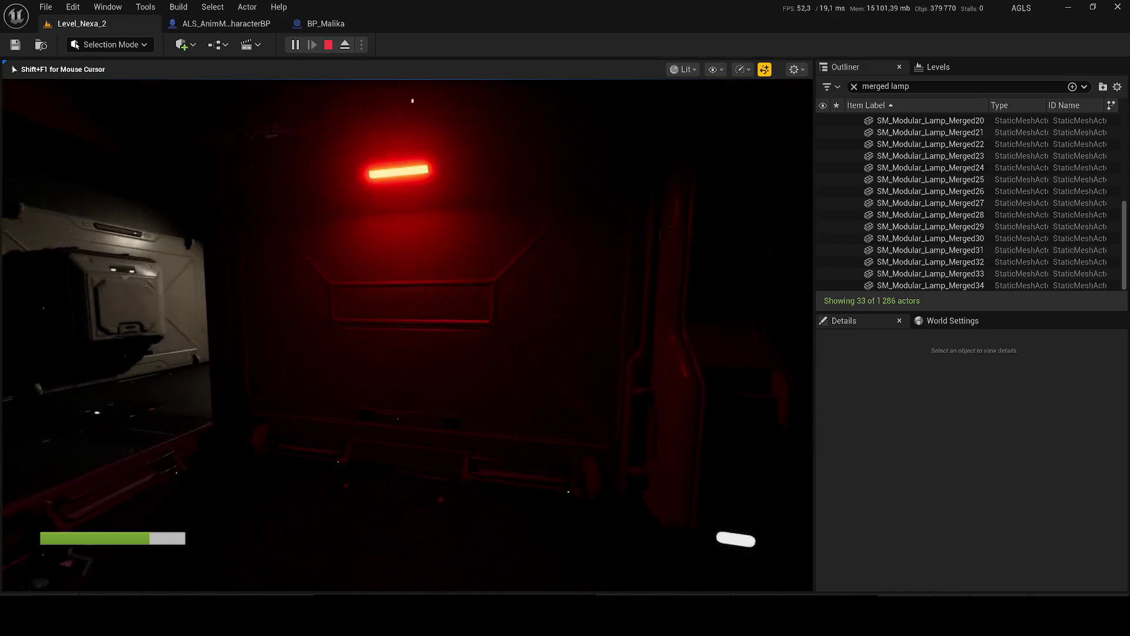
key("w")
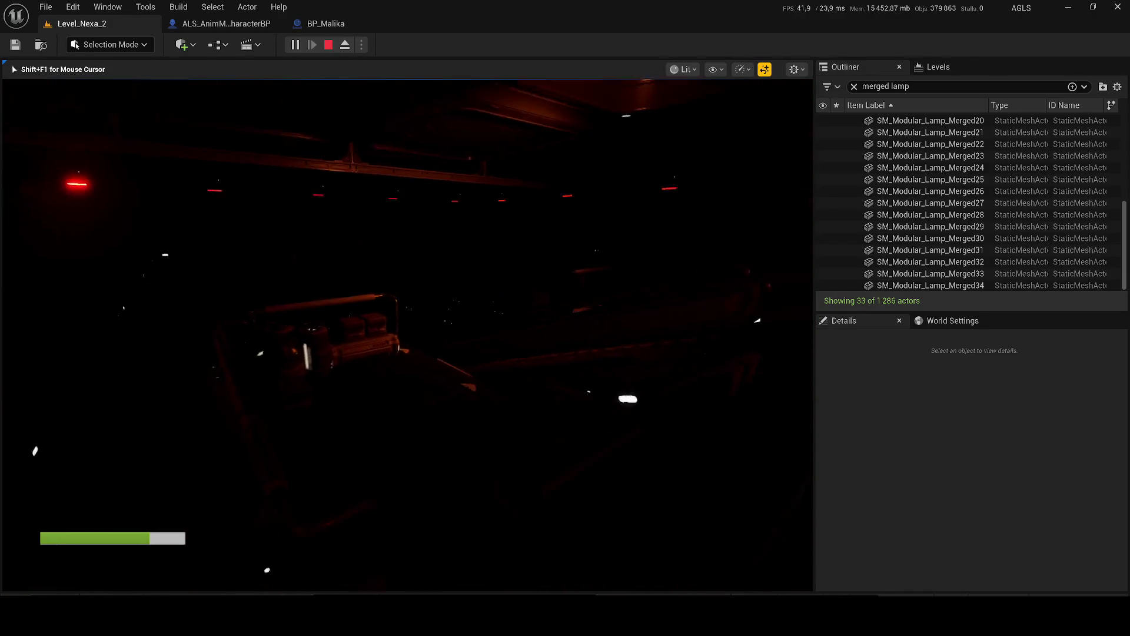
key("w")
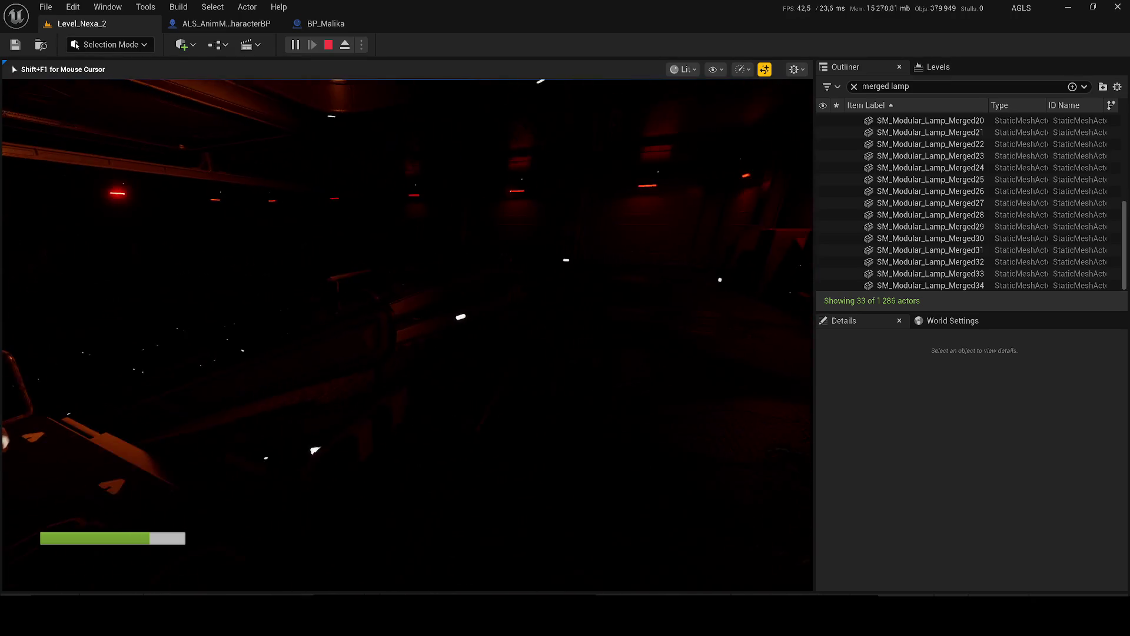
key("w")
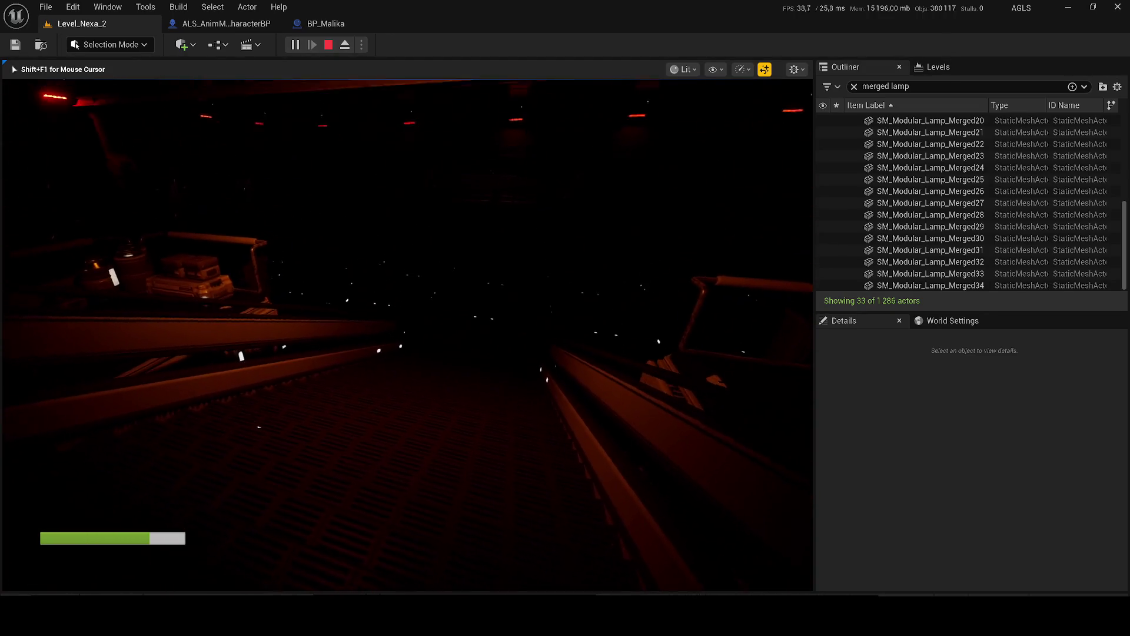
Step: Stop the play session and fly the editor view to face a red wall lamp
key("Escape")
left_click_drag(104, 358, 64, 342)
left_click_drag(406, 329, 530, 255)
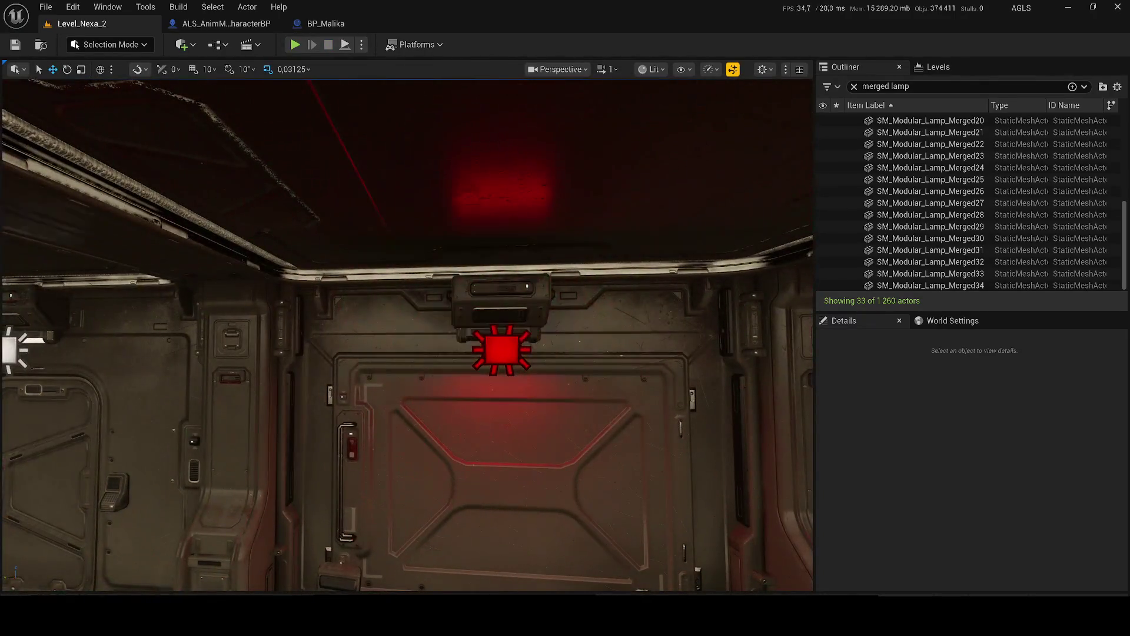
Step: Select the wall lamp together with its lights and duplicate them in place
left_click(497, 352)
left_click(496, 352)
key("ctrl+d")
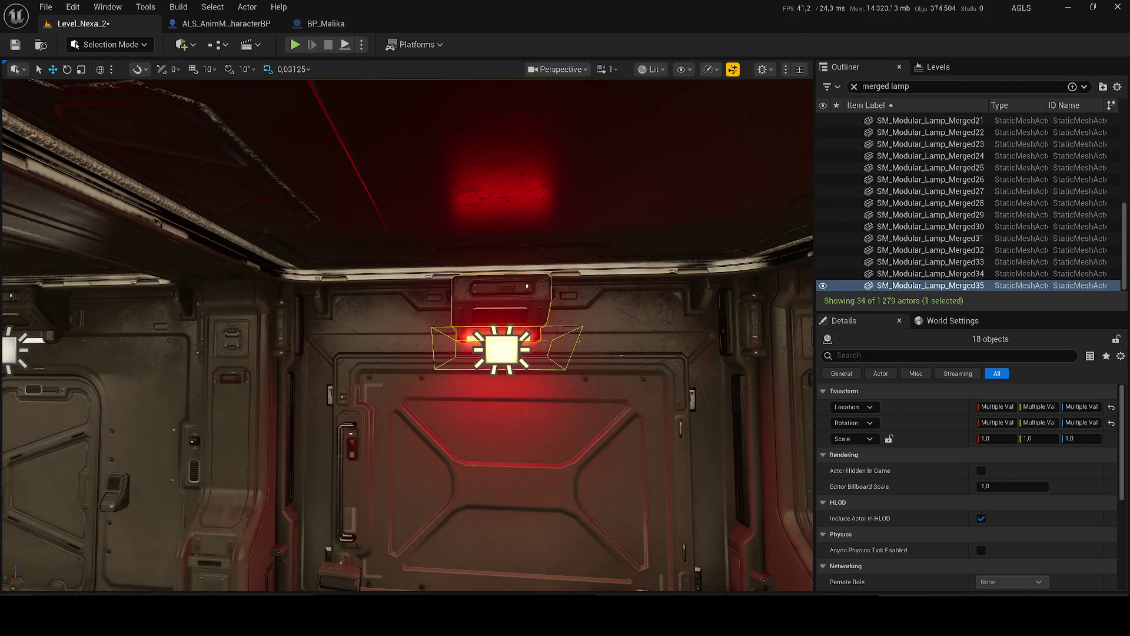
Step: Delete the duplicate upper-left lamp housing
mouse_move(406, 336)
left_mouse_down()
mouse_move(406, 364)
mouse_move(377, 389)
left_mouse_up()
left_click(203, 245)
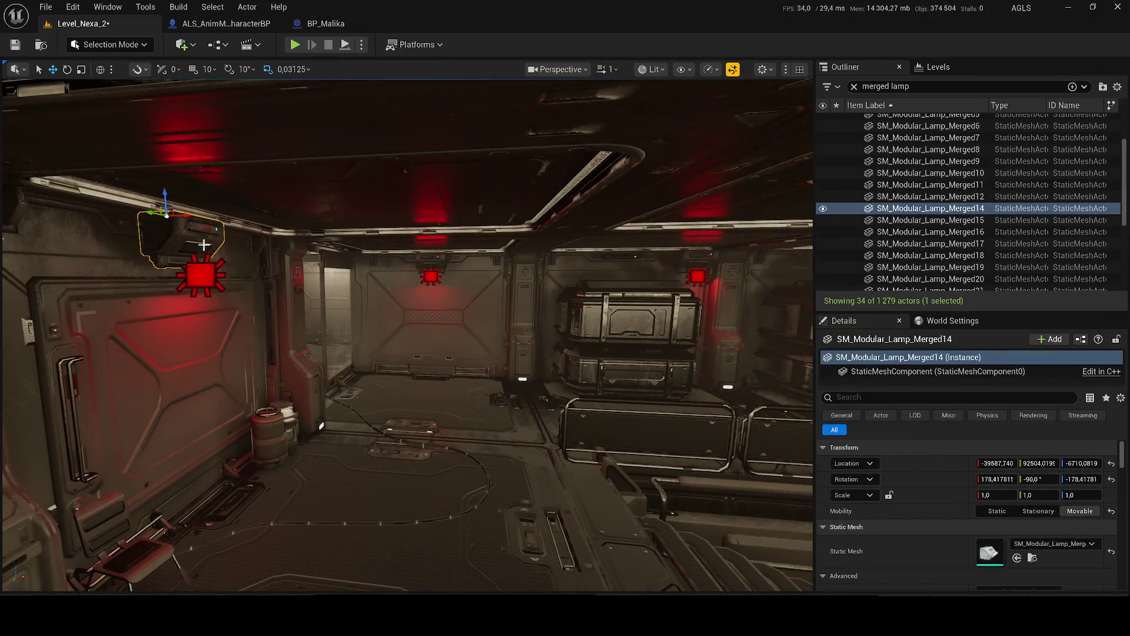
key("Delete")
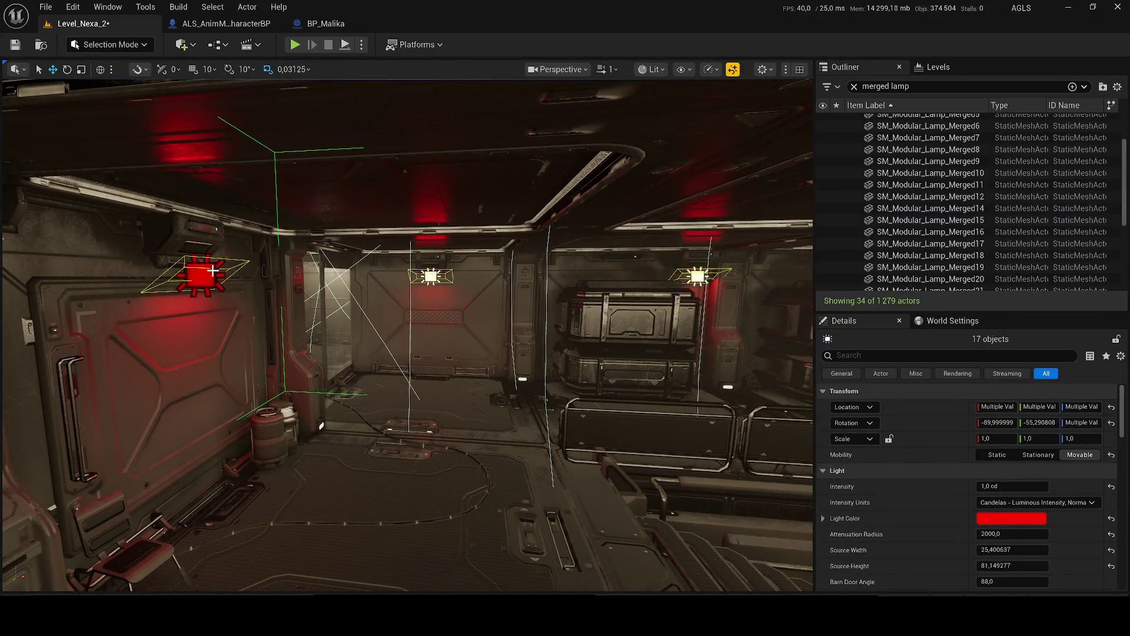
Step: Select and frame RectLight186 on the upper-left lamp, then save the level
left_click(219, 276)
left_click(191, 241)
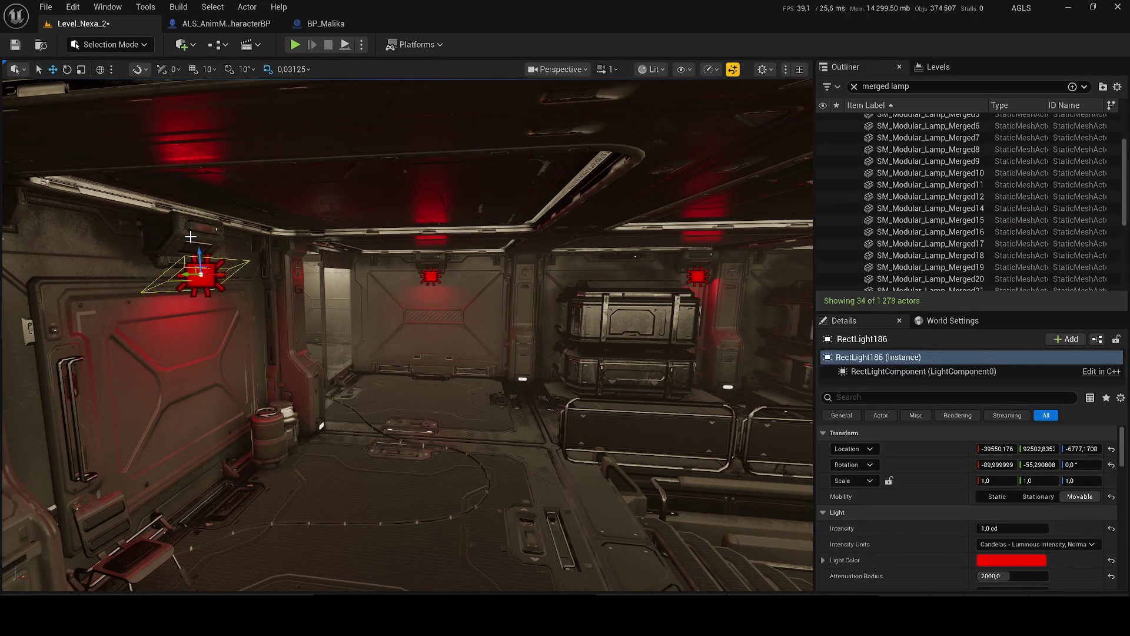
key("f")
key("ctrl+s")
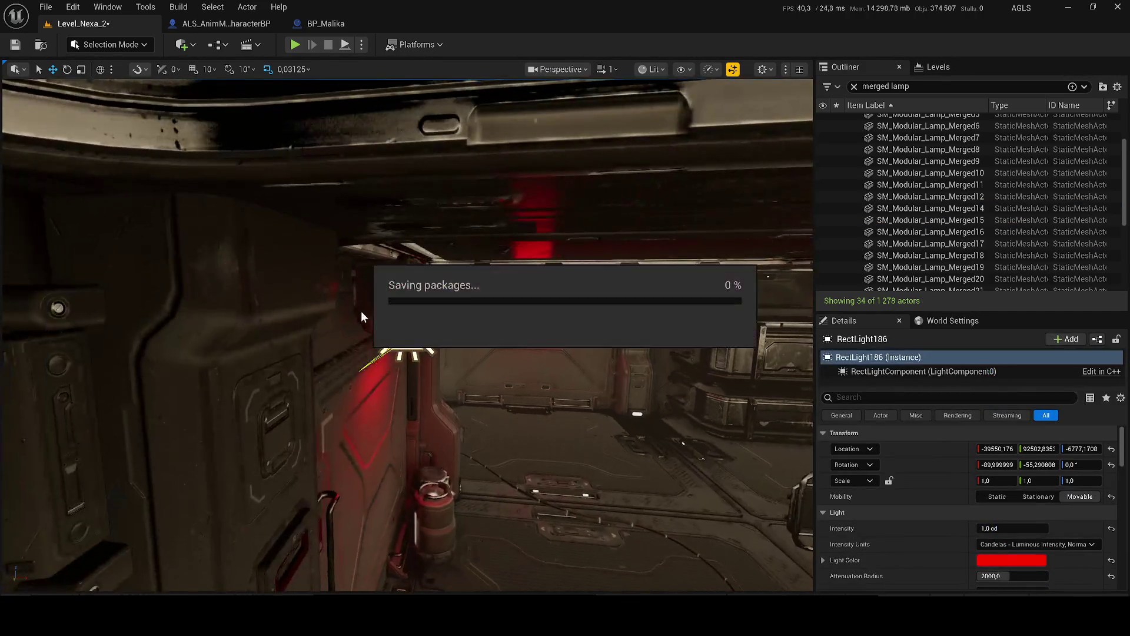
Step: Clear the actor list filter and rework the selection of duplicate red lights around RectLight186
left_click(854, 87)
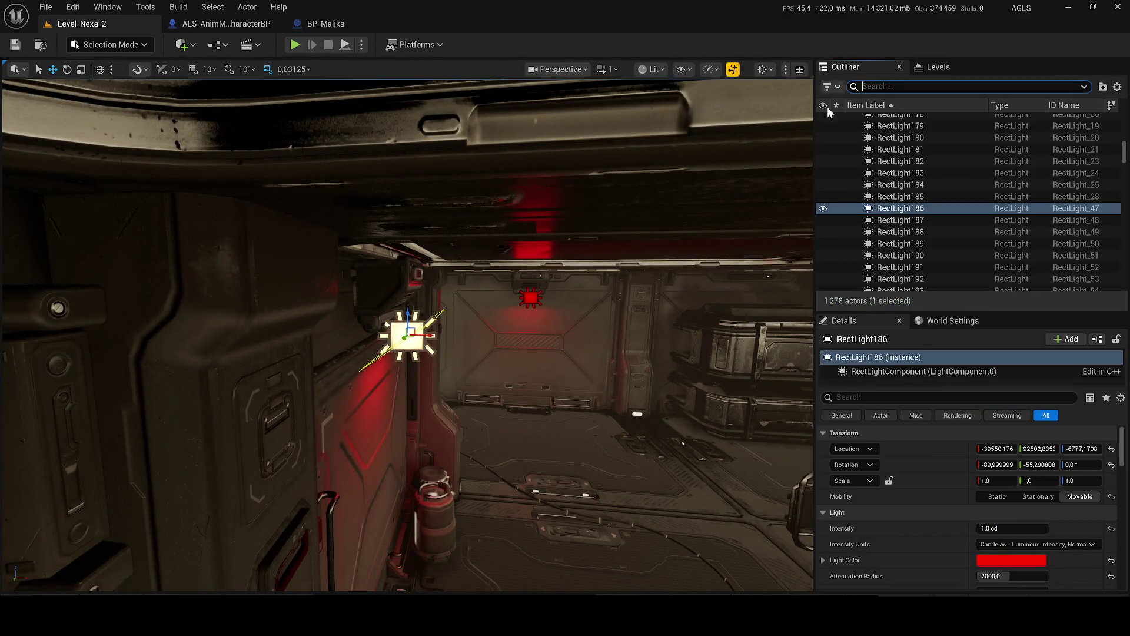
left_click(265, 253, "ctrl")
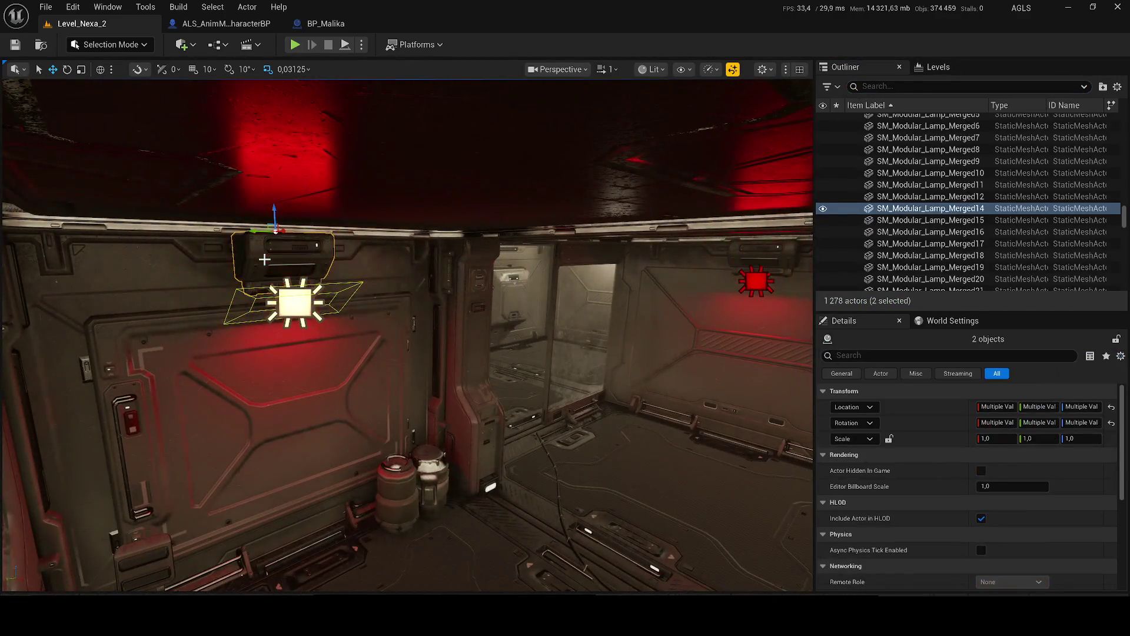
key("ctrl+z")
left_click(318, 315)
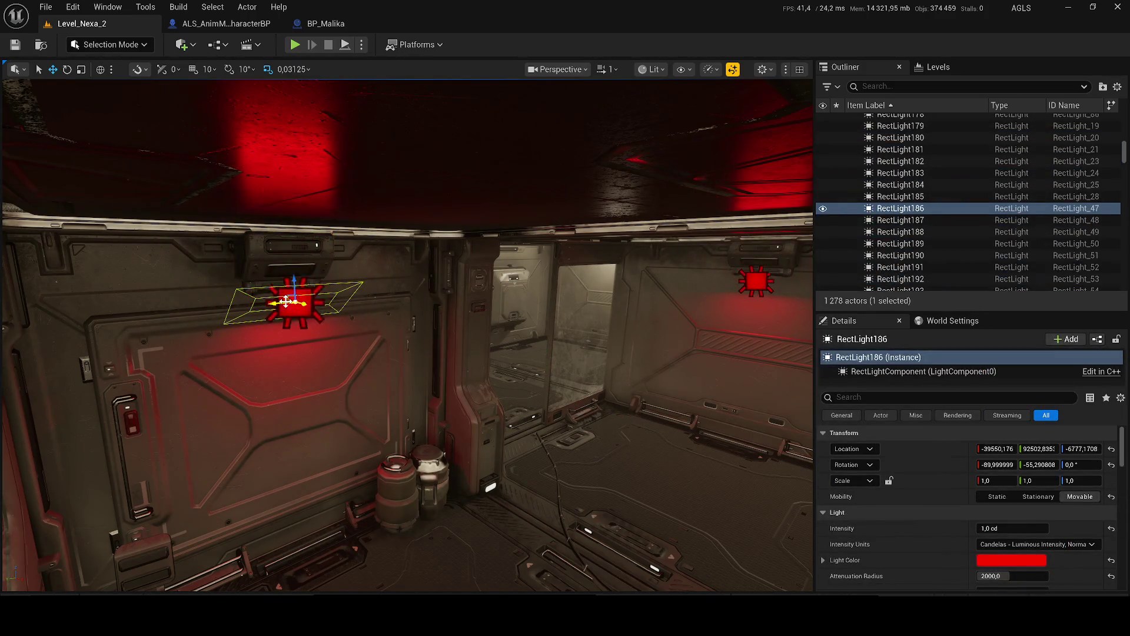
key("ctrl+z")
key("ctrl+z")
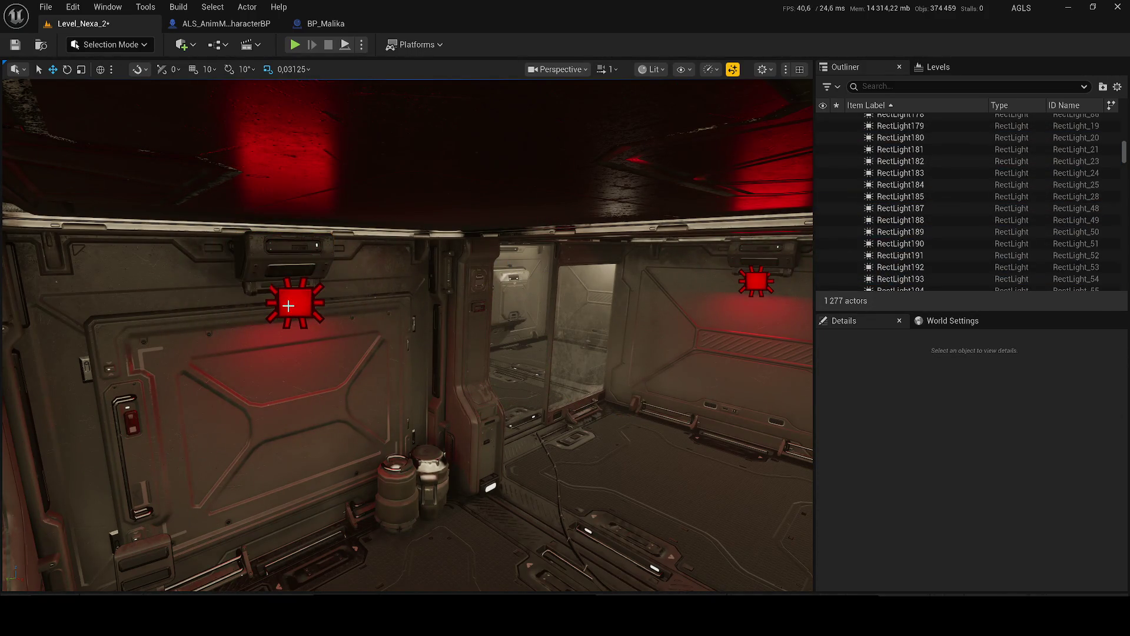
key("f")
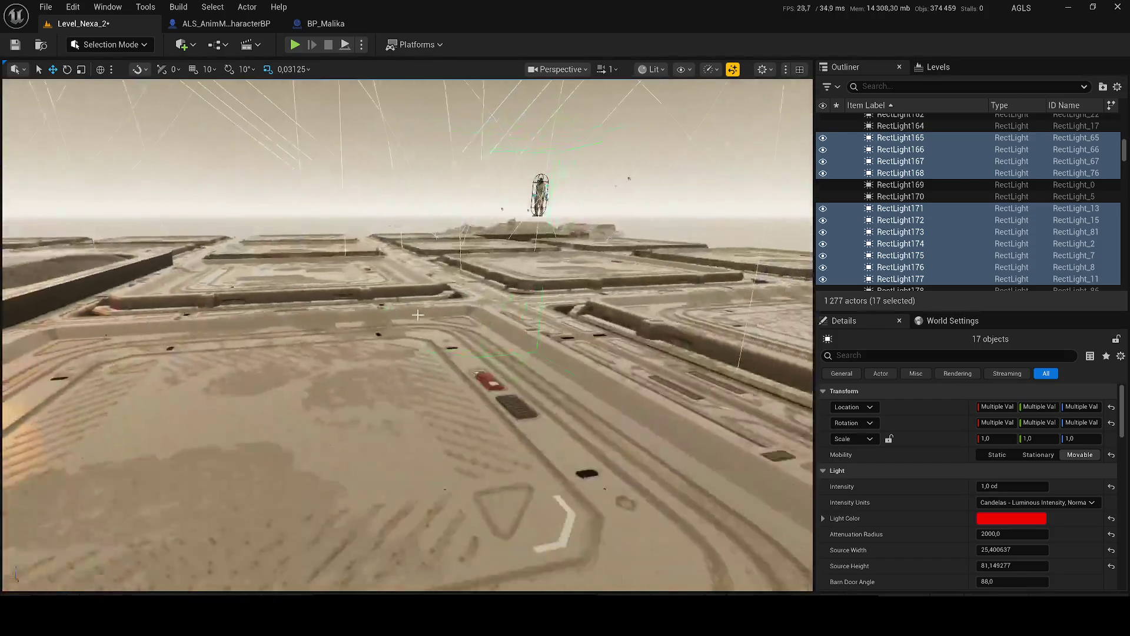
key("ctrl+z")
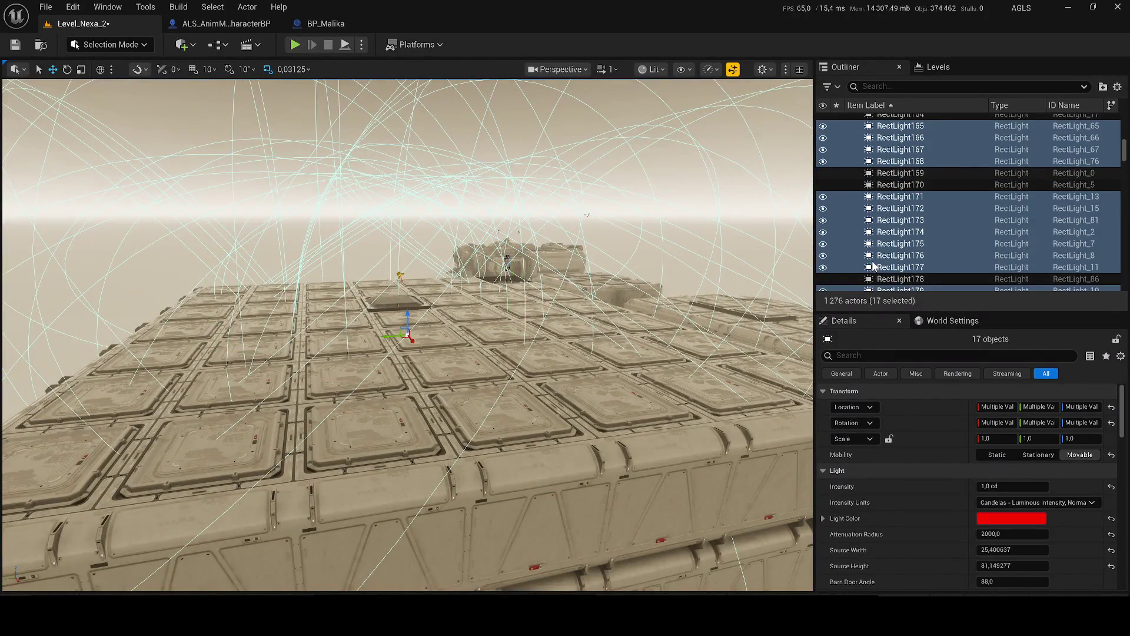
Step: Focus on RectLight176, lower it slightly on the wall, and delete it
left_click(886, 255)
key("f")
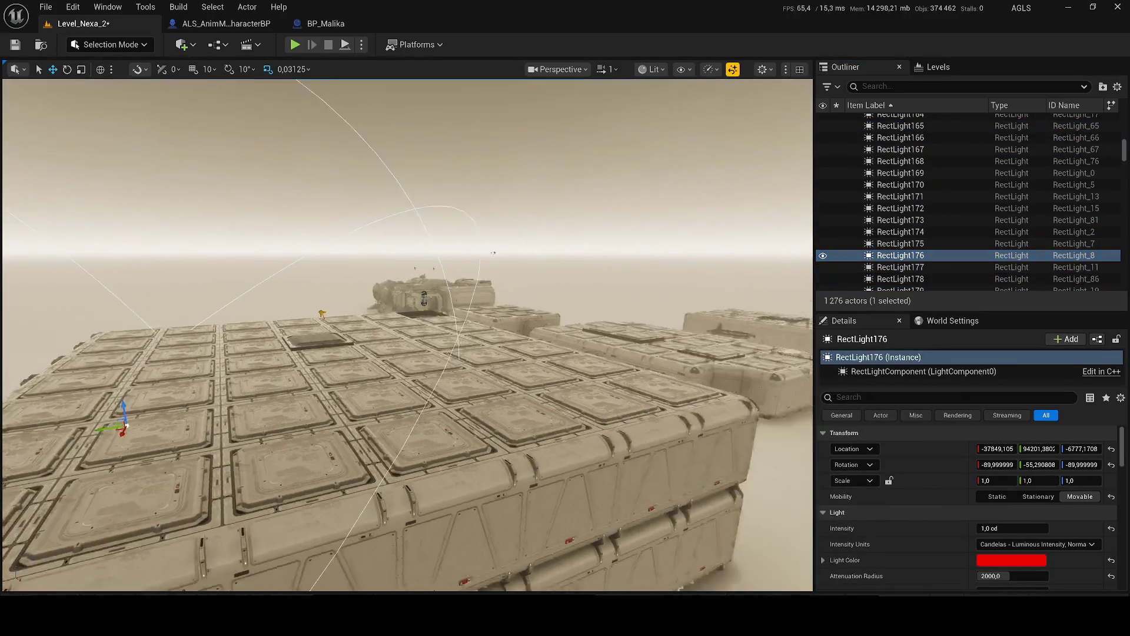
scroll(408, 334, "up", 1)
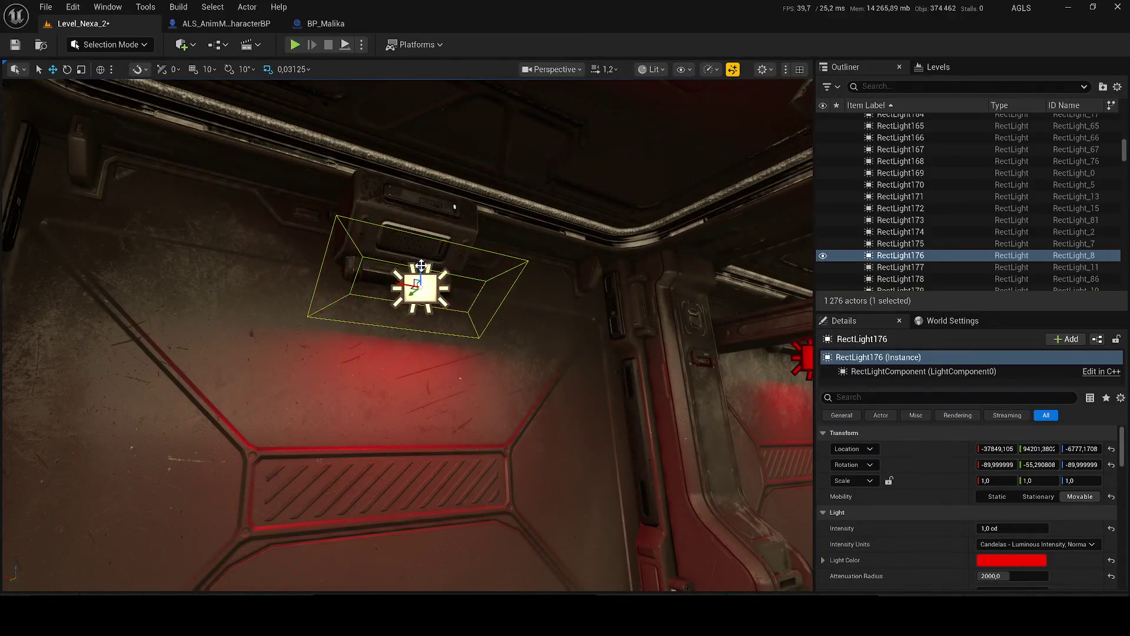
left_click_drag(426, 266, 429, 312)
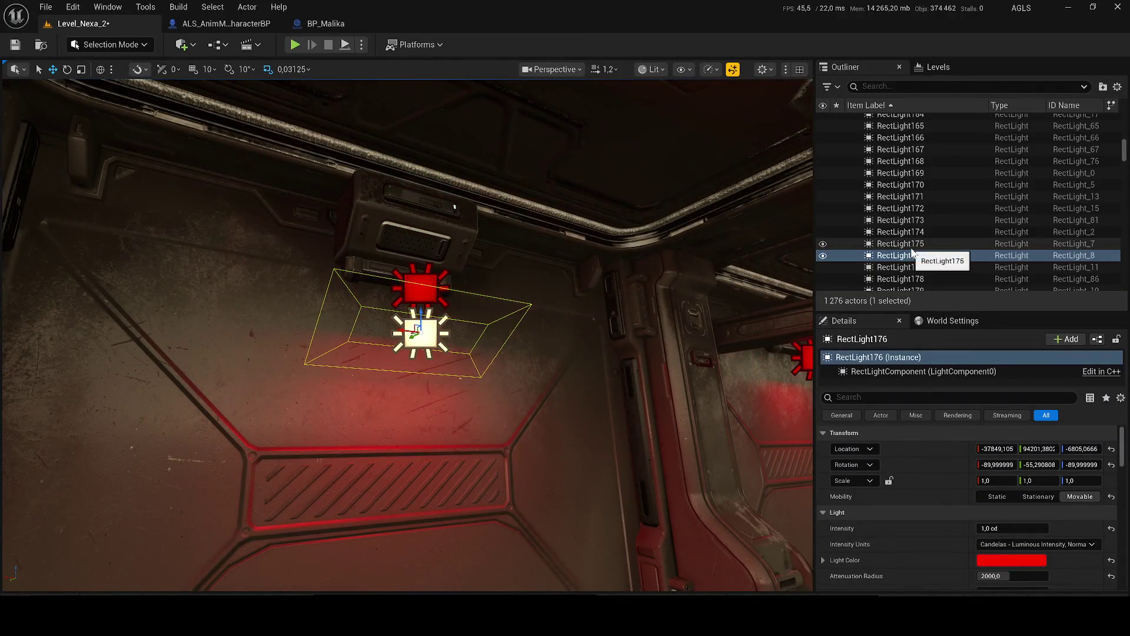
key("Delete")
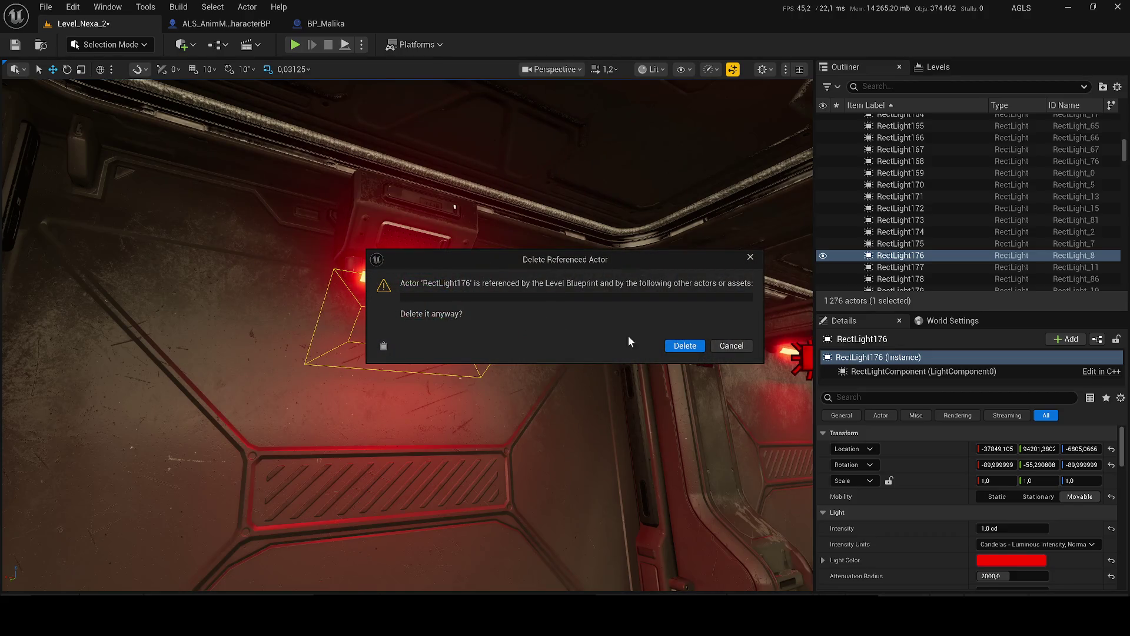
left_click(684, 346)
Step: Inspect RectLight175, then undo back to the selection of 17 red lights
left_click_drag(446, 293, 651, 348)
left_click(708, 358)
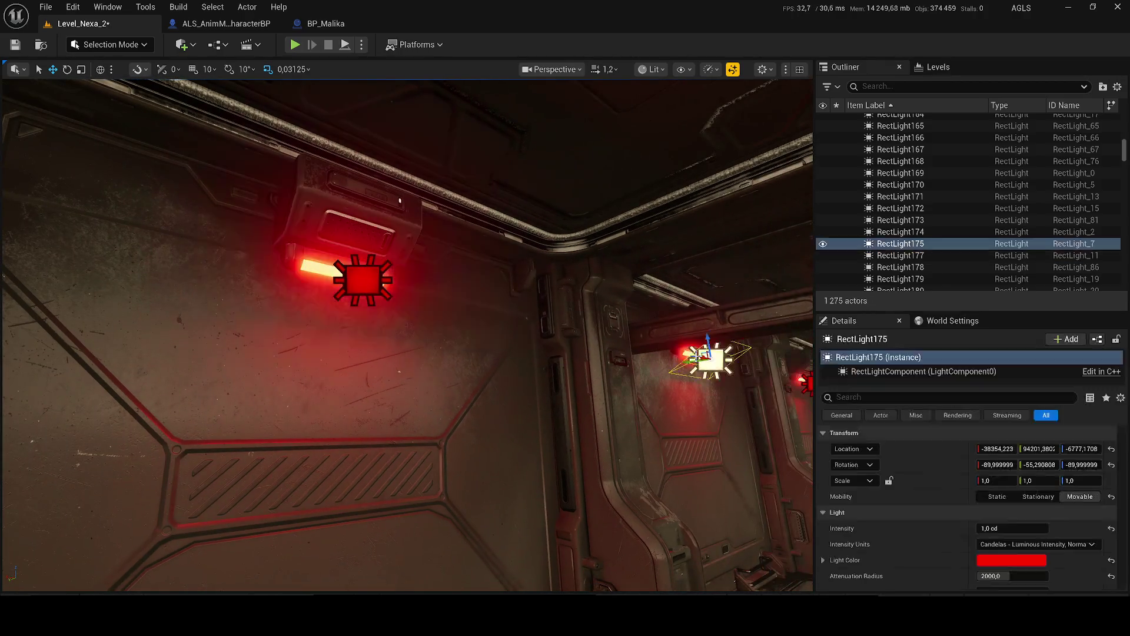
key("f")
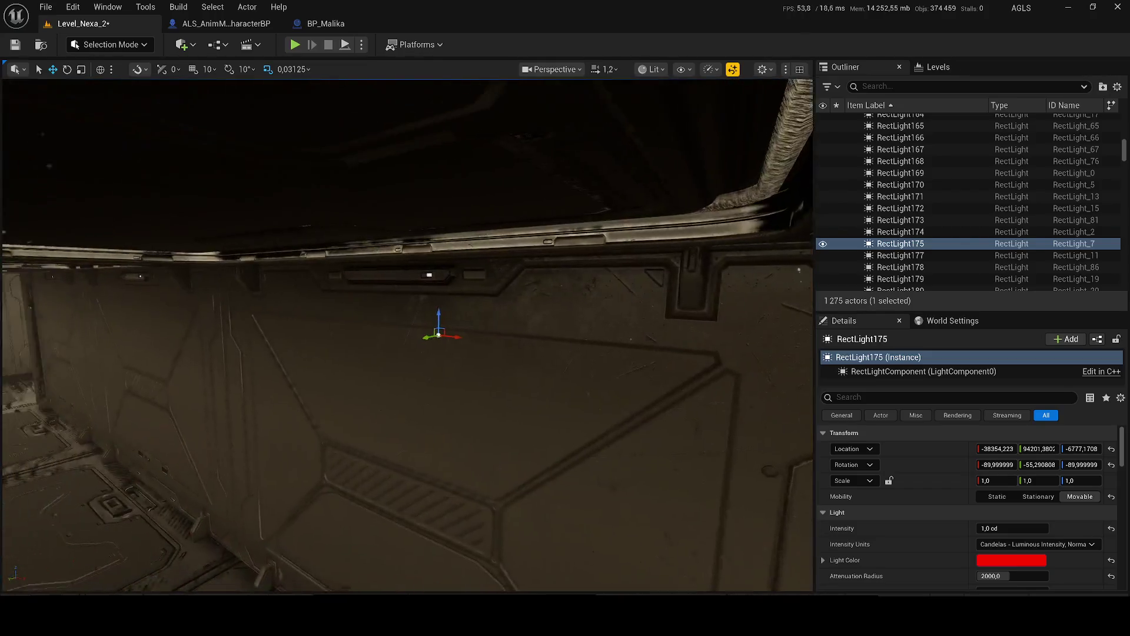
key("ctrl+z")
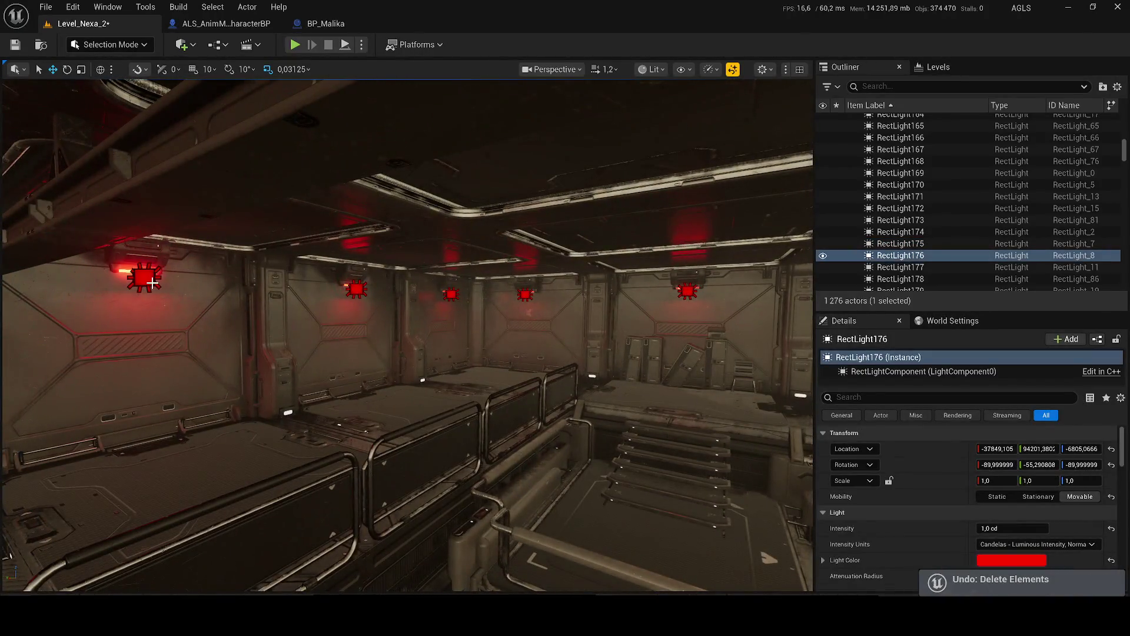
key("ctrl+z")
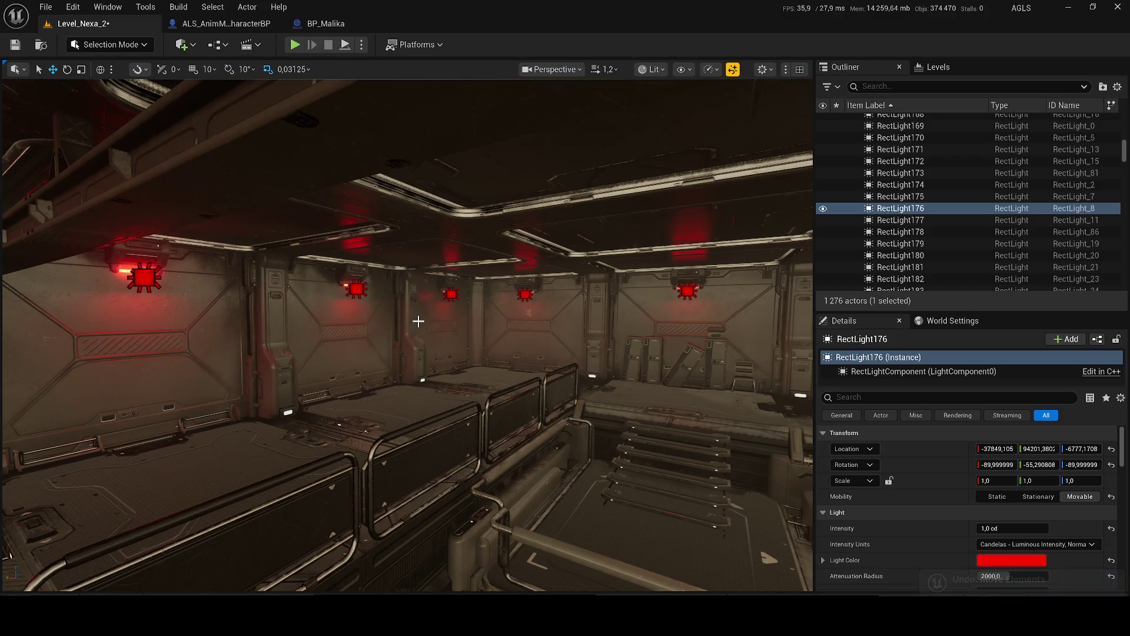
key("ctrl+z")
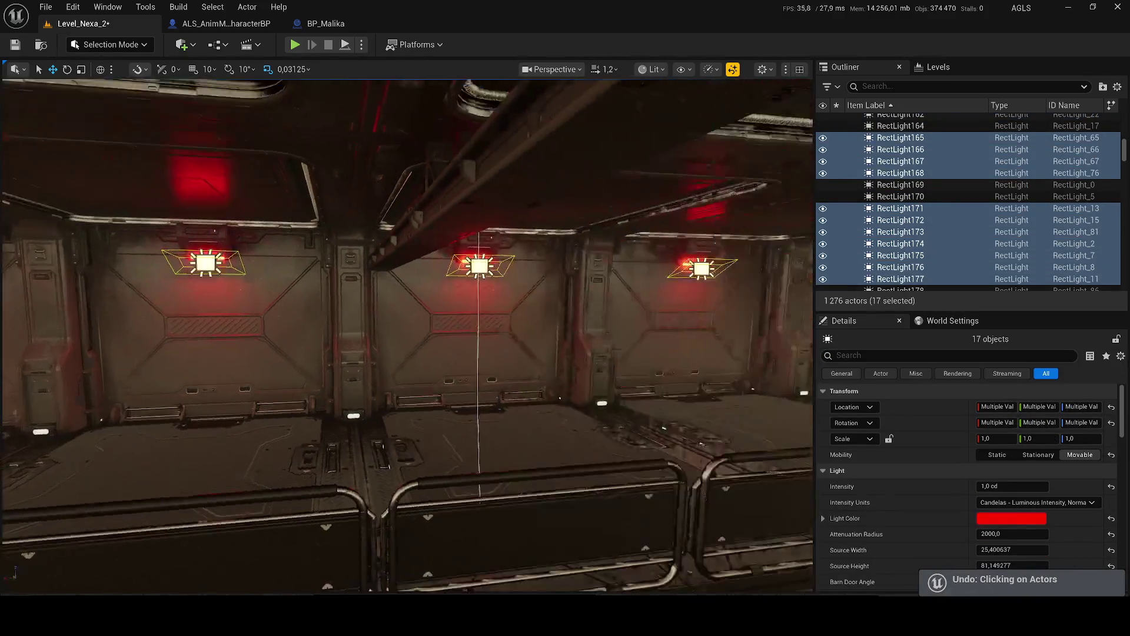
Step: Delete the 17 selected red RectLights, confirm the referenced-actor warning, and save
key("f")
key("Delete")
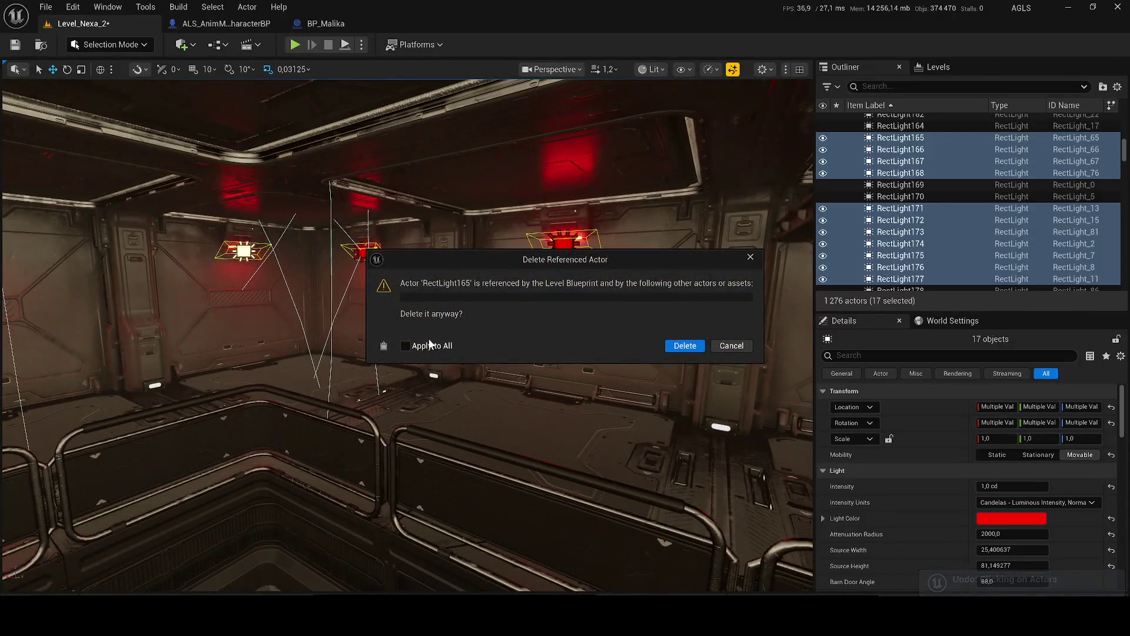
left_click(674, 347)
key("ctrl+s")
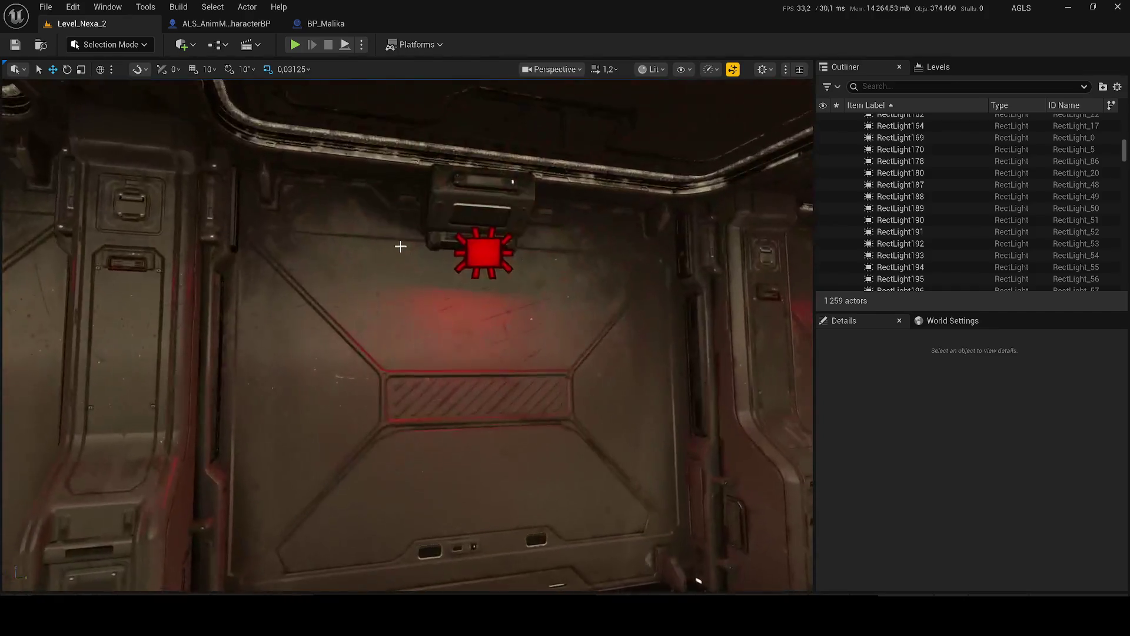
Step: Try moving RectLight196 down the wall, then undo the move
left_click(504, 250)
left_click_drag(503, 249, 499, 432)
key("ctrl+z")
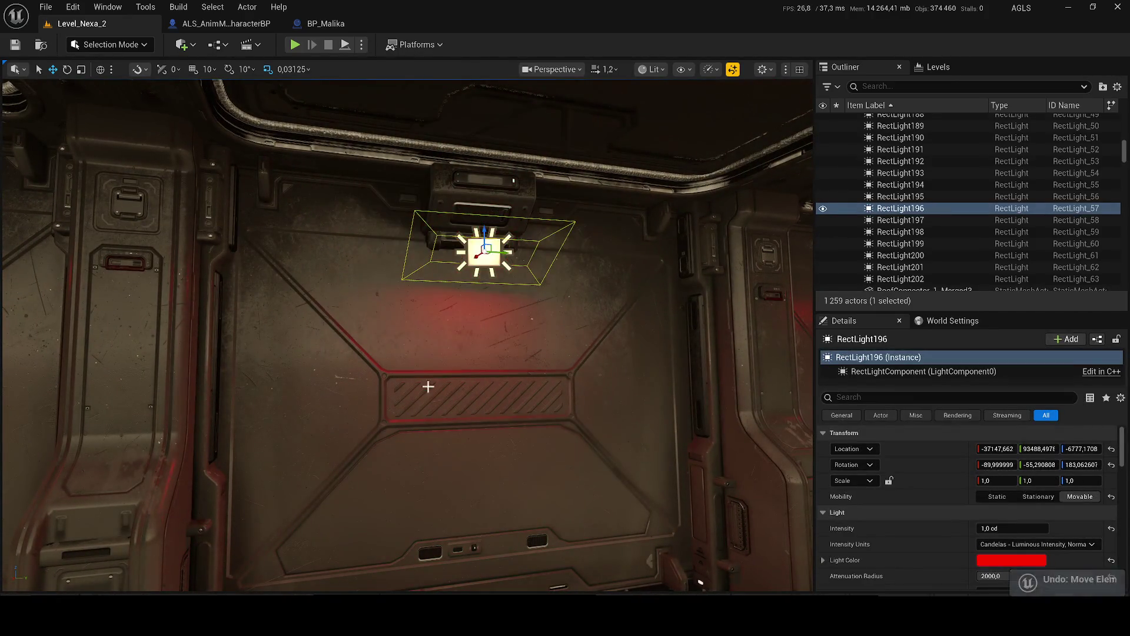
mouse_move(421, 368)
left_mouse_down()
mouse_move(638, 449)
mouse_move(530, 412)
mouse_move(396, 338)
mouse_move(330, 344)
left_mouse_up()
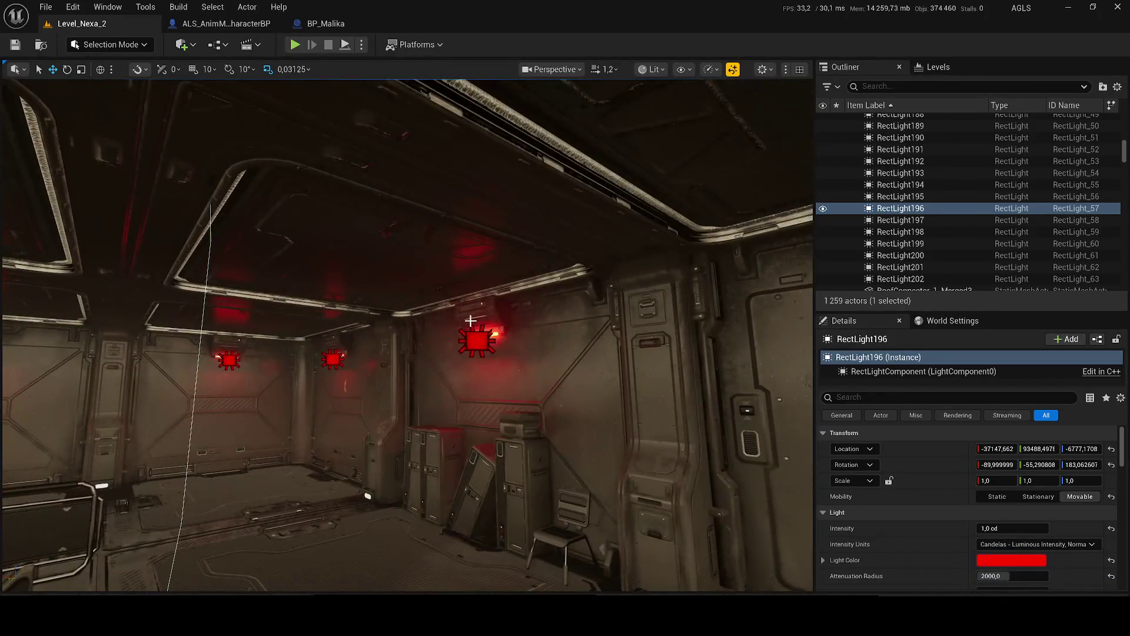
Step: Copy lamp SM_Modular_Lamp_Merged15 with RectLight203 and place the copy on the right wall
left_click(475, 336)
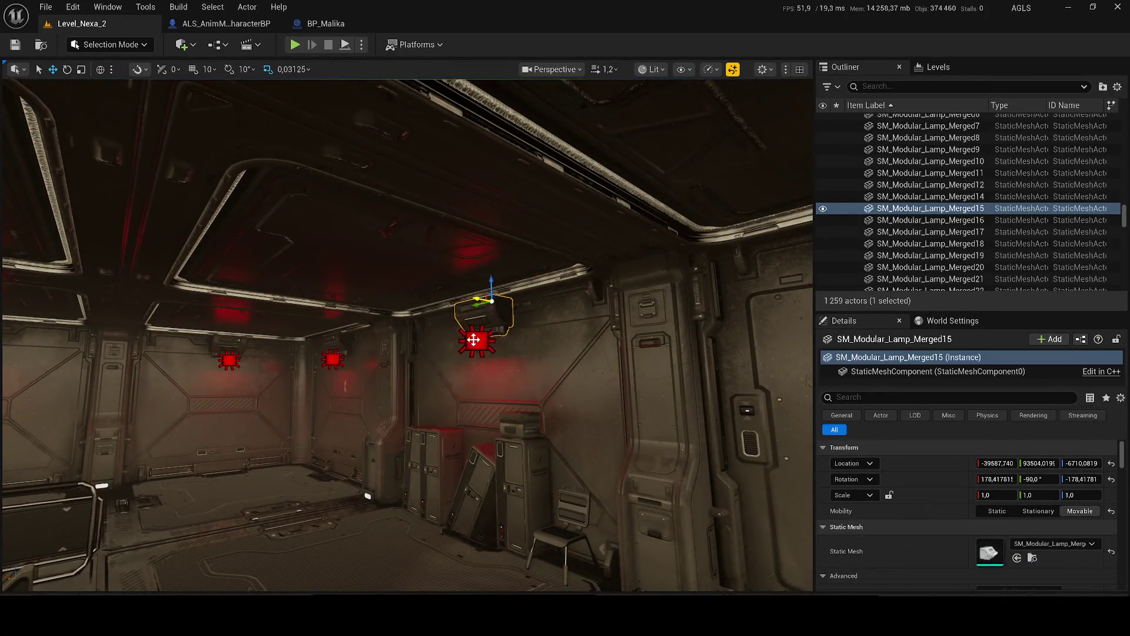
left_click(473, 340, "ctrl")
left_click_drag(491, 287, 481, 488)
mouse_move(481, 553)
left_mouse_down()
mouse_move(403, 288)
mouse_move(491, 197)
mouse_move(265, 100)
mouse_move(259, 134)
left_mouse_up()
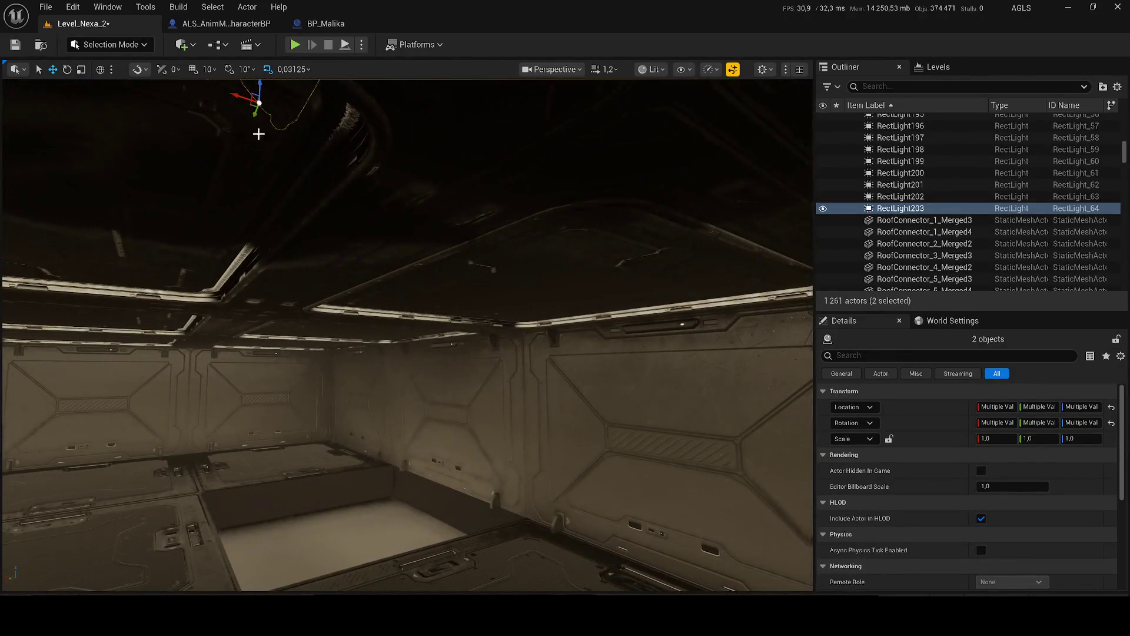
mouse_move(258, 93)
left_mouse_down()
mouse_move(247, 430)
mouse_move(580, 403)
left_mouse_up()
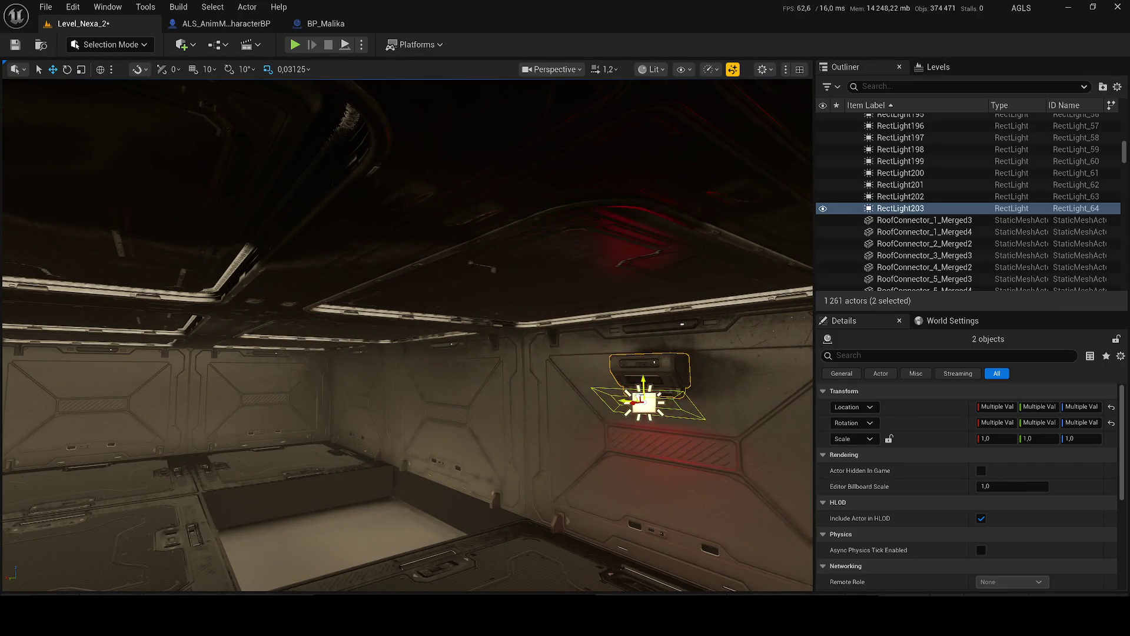
key("f")
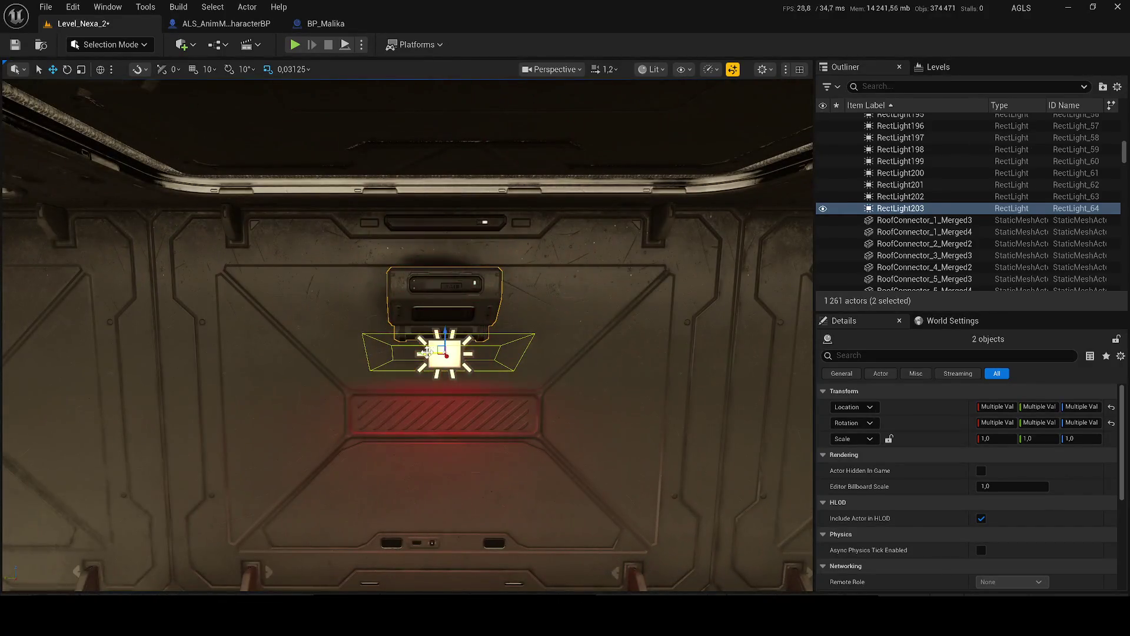
Step: Duplicate floor panel SM_Modular_Merged29 into the floor gap and save the level
left_click_drag(426, 352, 134, 312)
left_click(134, 312)
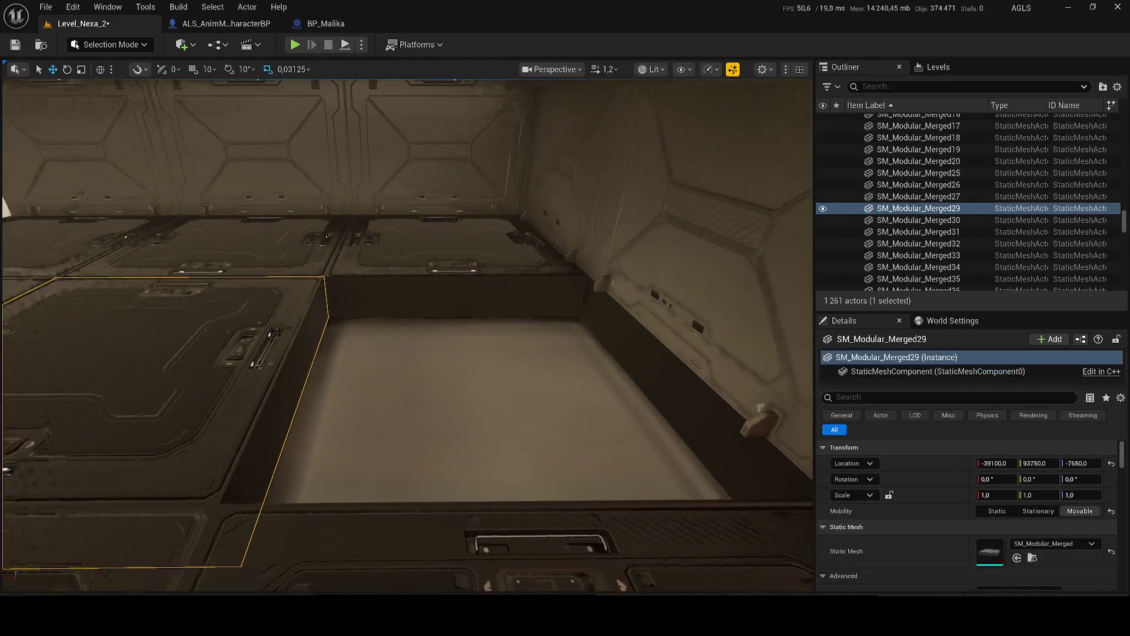
key("f")
mouse_move(186, 377)
left_mouse_down()
mouse_move(439, 538)
mouse_move(412, 456)
mouse_move(450, 425)
mouse_move(455, 384)
mouse_move(424, 312)
mouse_move(462, 388)
mouse_move(462, 412)
mouse_move(406, 326)
left_mouse_up()
key("ctrl+s")
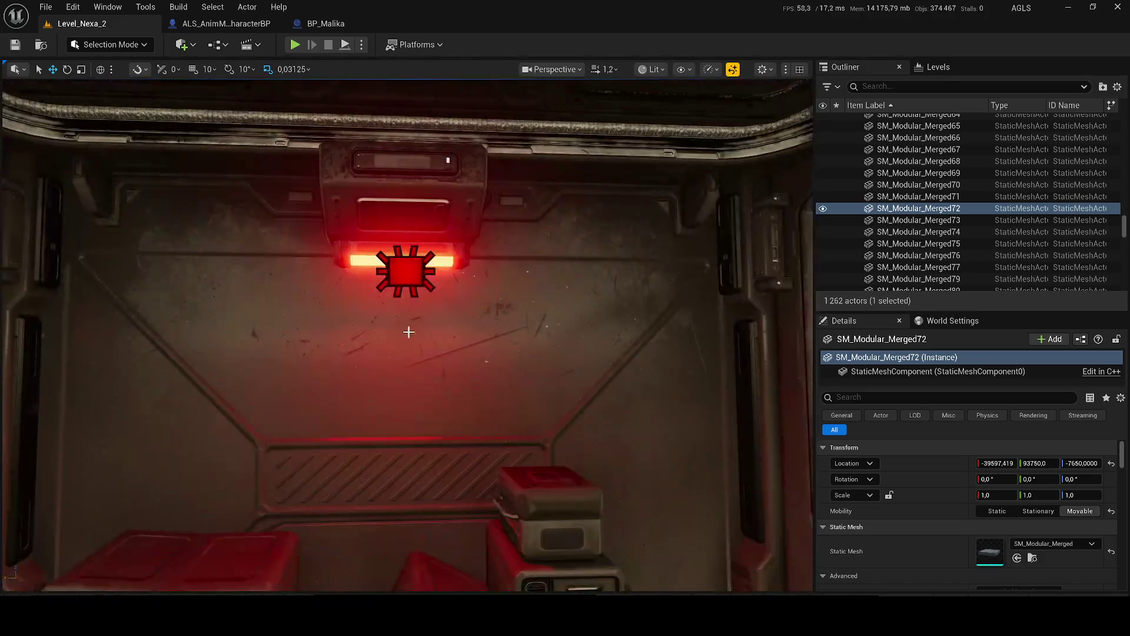
Step: Select the red light RectLight188 on the wall
left_click(402, 292)
left_click(400, 275)
mouse_move(400, 275)
left_mouse_down()
mouse_move(616, 278)
mouse_move(504, 314)
left_mouse_up()
Step: Add the red alarm lights RectLight187, 202, 201, 199, 198, 196, 193, 190 and others to the selection
left_click(504, 315, "ctrl")
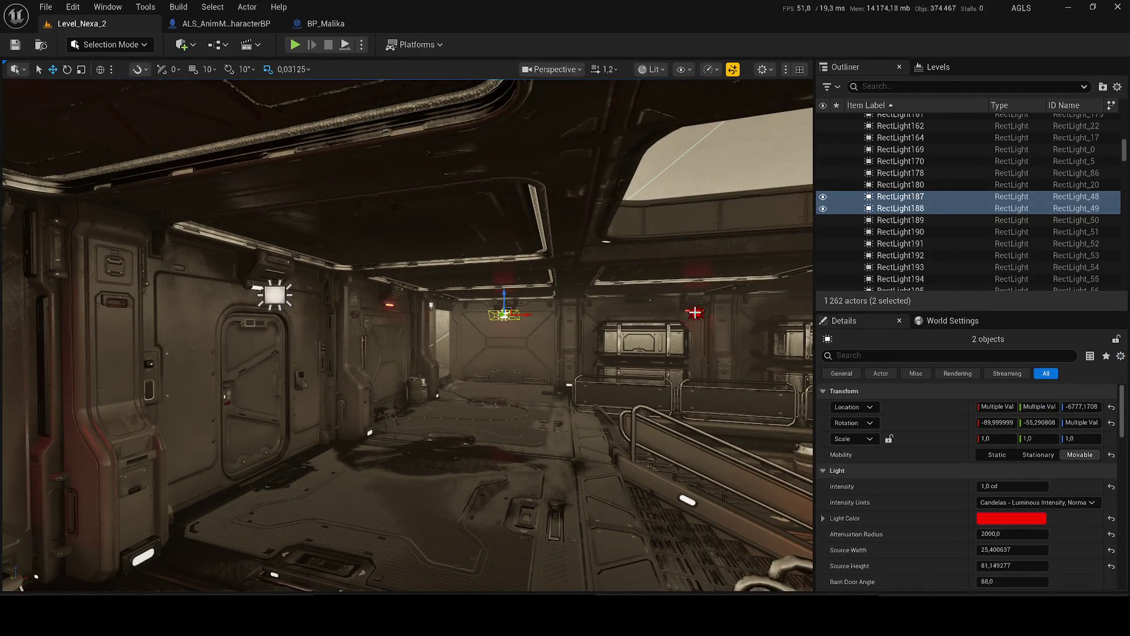
left_click(694, 312, "ctrl")
left_click_drag(695, 312, 518, 320)
left_click(315, 312, "ctrl")
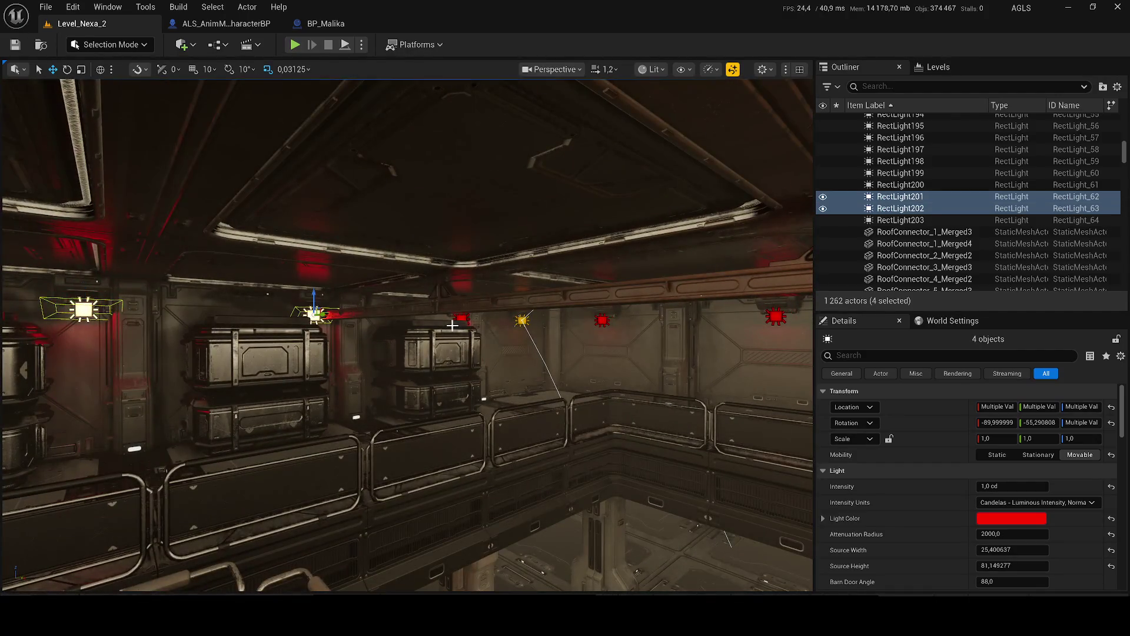
left_click(522, 321, "ctrl")
left_click(601, 320, "ctrl")
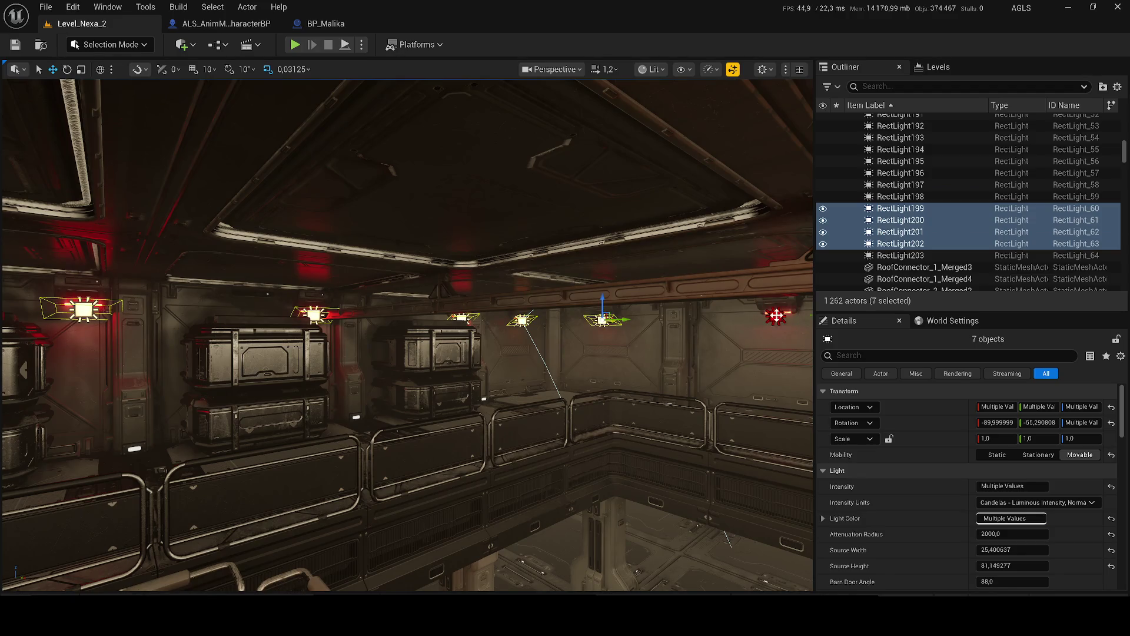
left_click(775, 316, "ctrl")
left_click_drag(775, 316, 375, 356)
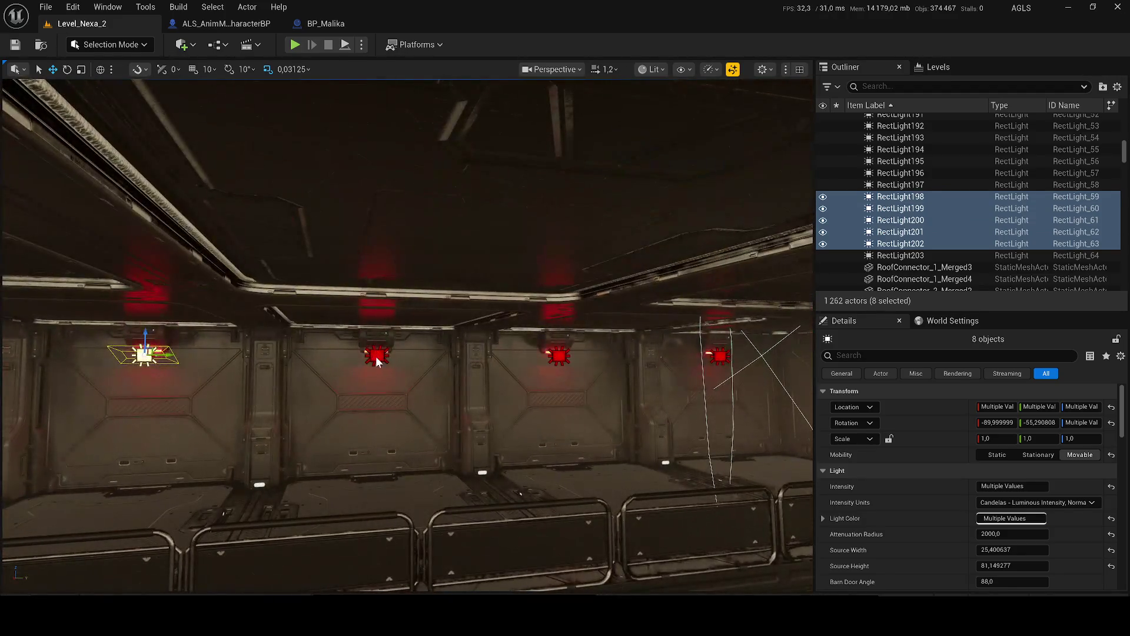
left_click(556, 356, "ctrl")
left_click_drag(637, 355, 347, 370)
left_click(453, 369, "ctrl")
left_click_drag(453, 371, 403, 329)
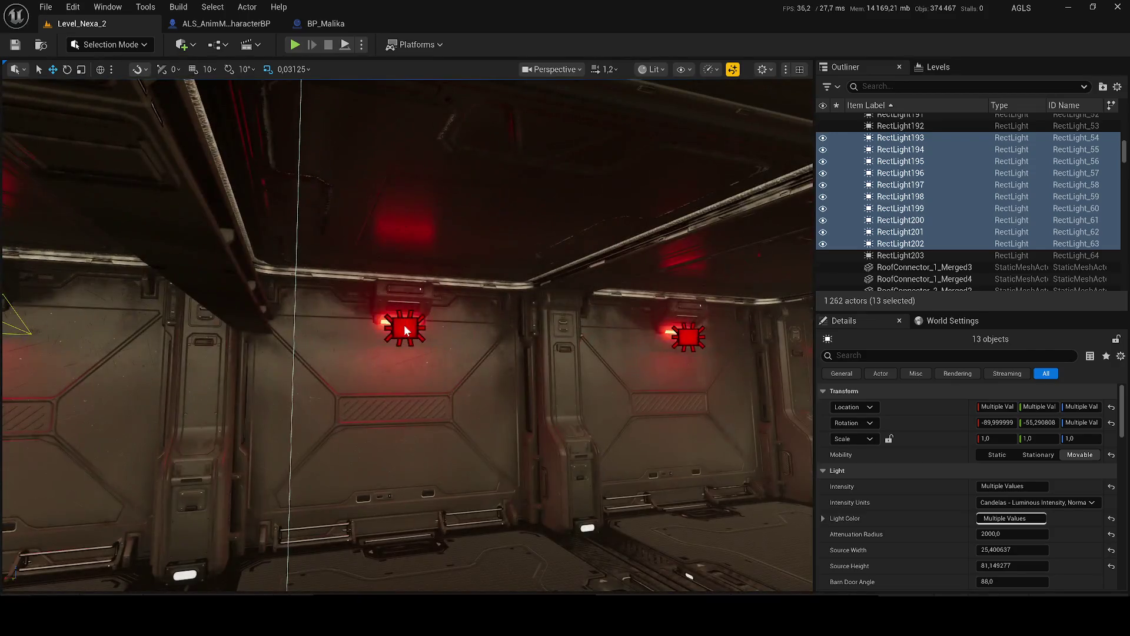
left_click(404, 327, "ctrl")
left_click(687, 336, "ctrl")
mouse_move(688, 337)
left_mouse_down()
mouse_move(394, 293)
mouse_move(448, 318)
left_mouse_up()
left_click(361, 269, "ctrl")
Step: Copy RectLight178's cream Light Color, paste it onto the 17 red lights, and save
left_click(323, 232)
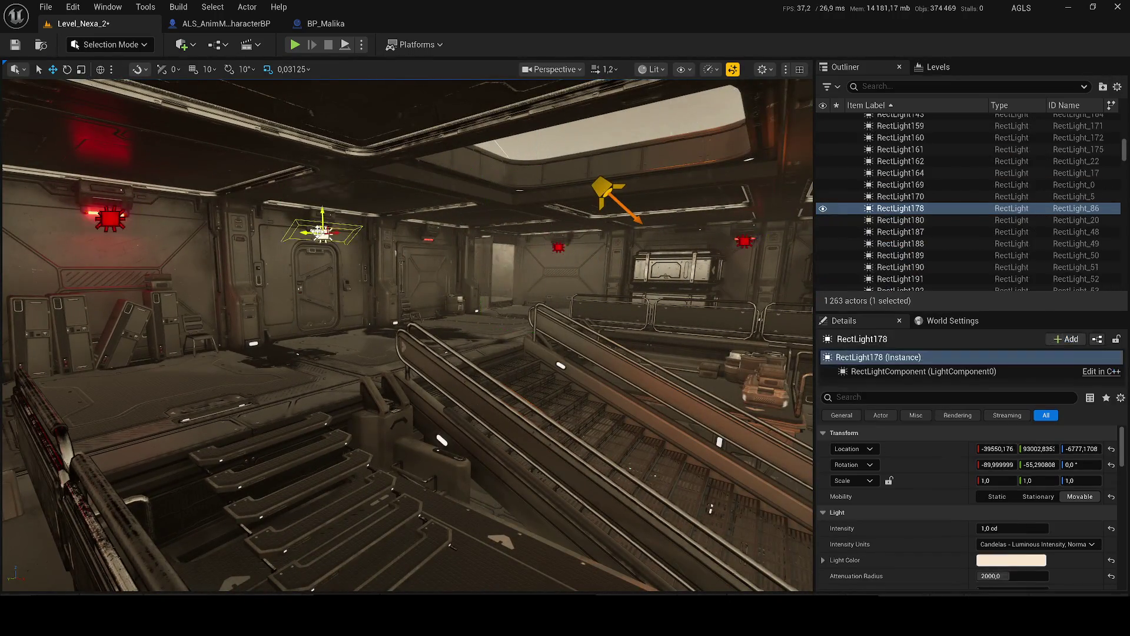
right_click(993, 440)
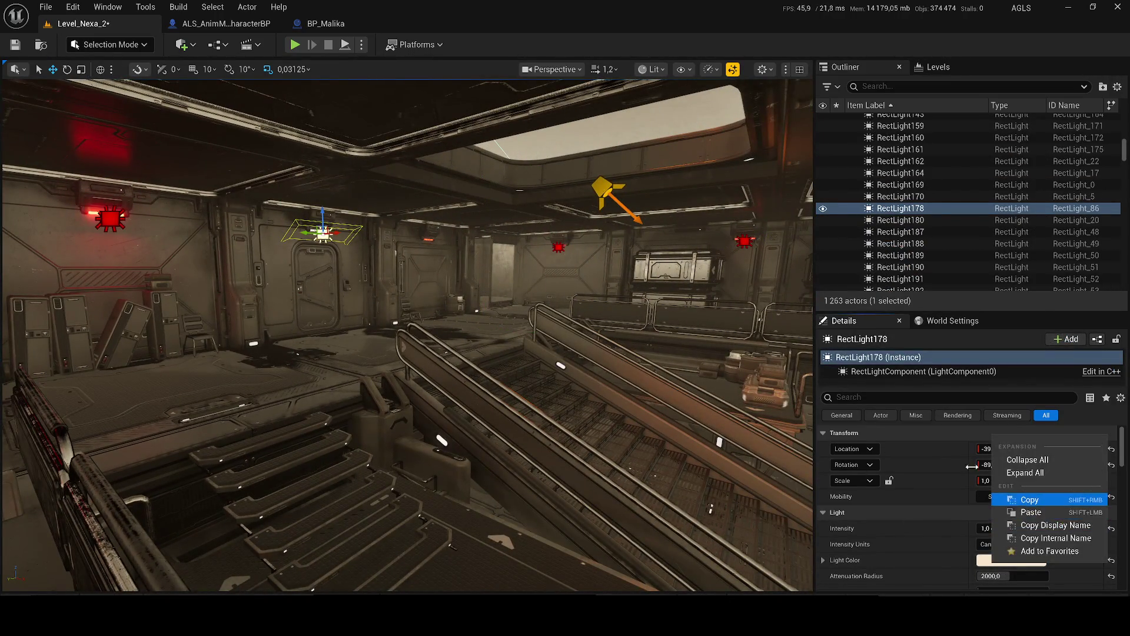
key("Escape")
key("ctrl+z")
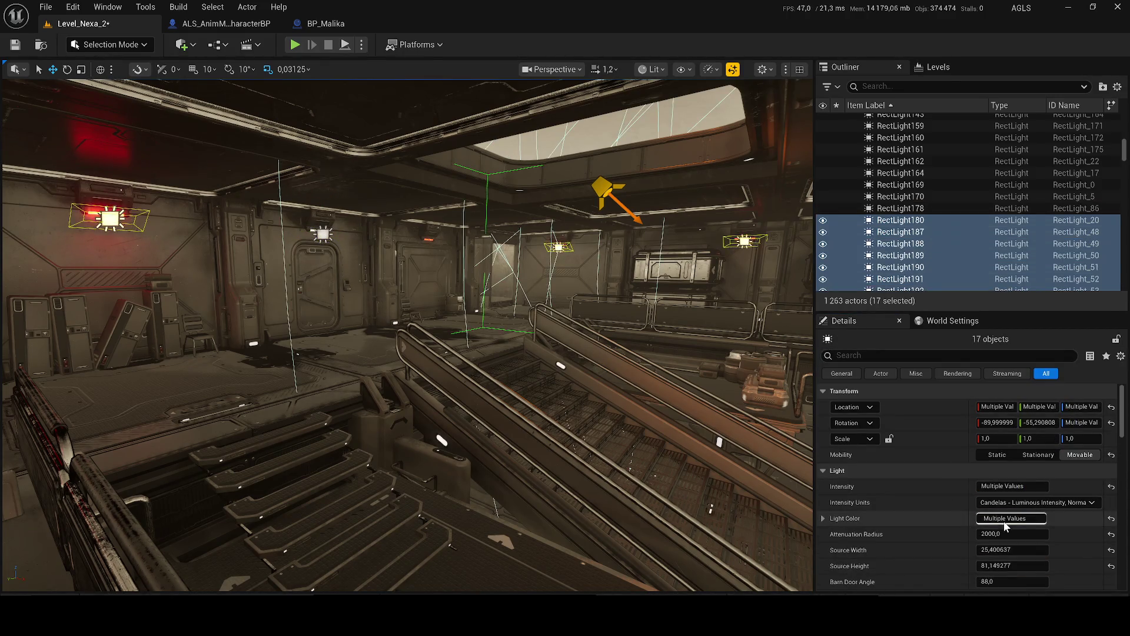
right_click(1007, 517)
left_click(1021, 468)
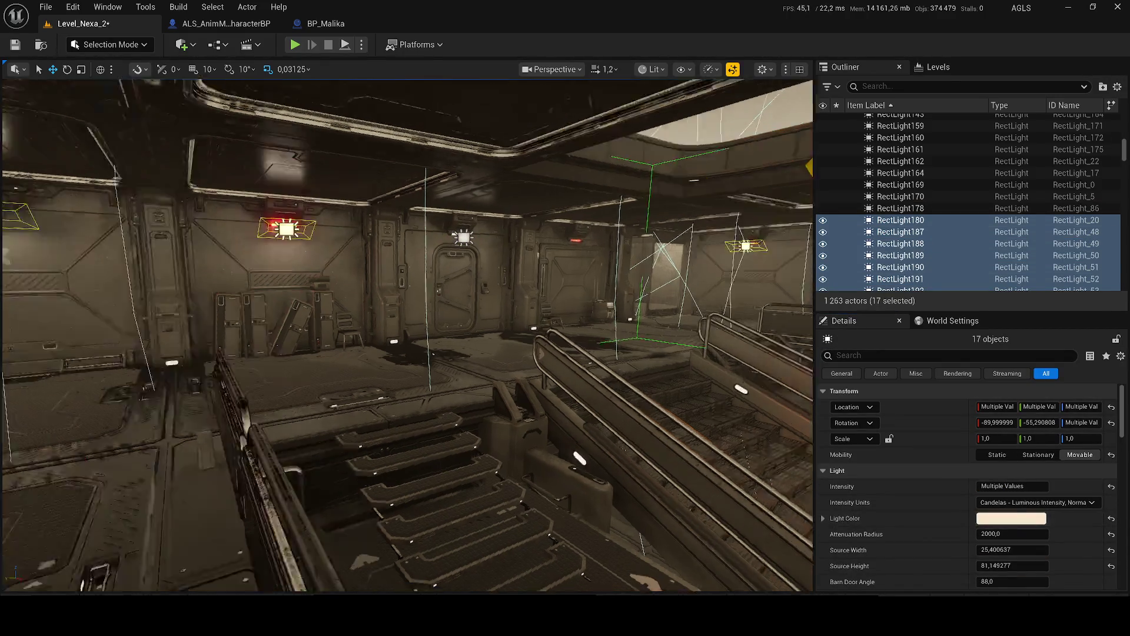
key("ctrl+s")
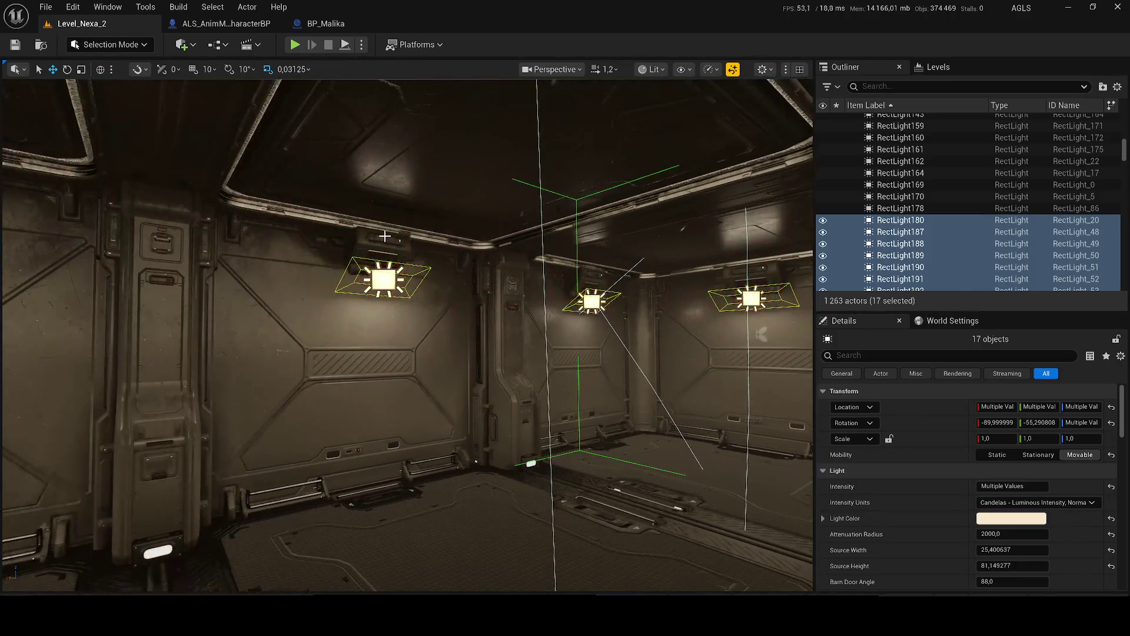
Step: Select wall lamps SM_Modular_Lamp_Merged23, 24, 29, 32 and neighbours, dropping an accidental wall panel
left_click(394, 235)
left_click(589, 294, "ctrl")
left_click(750, 297, "ctrl")
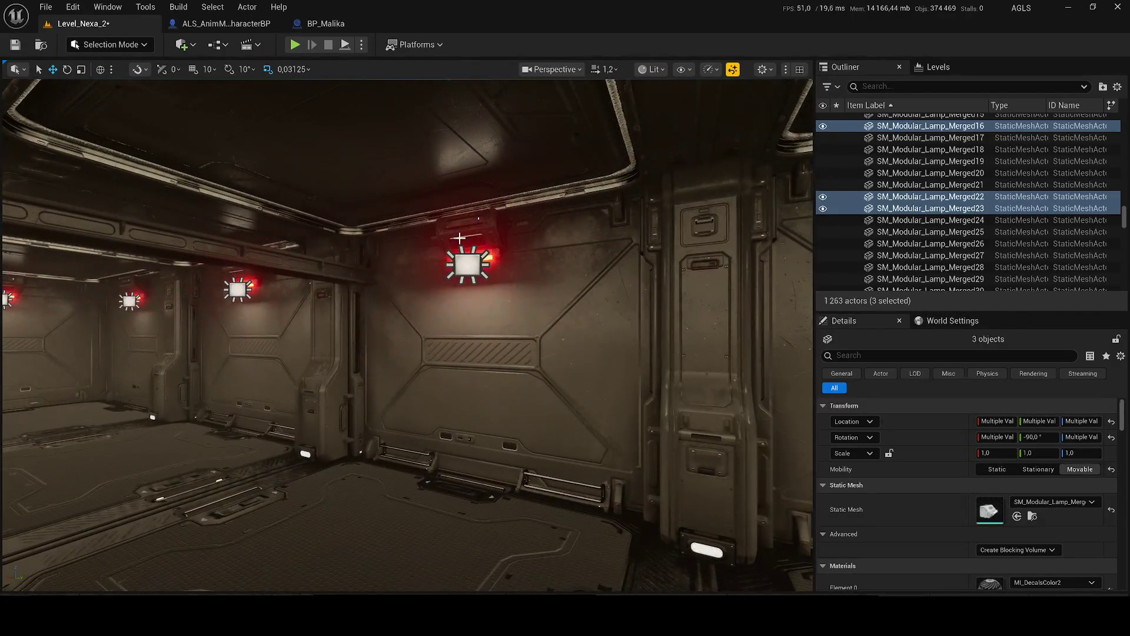
left_click(459, 238, "ctrl")
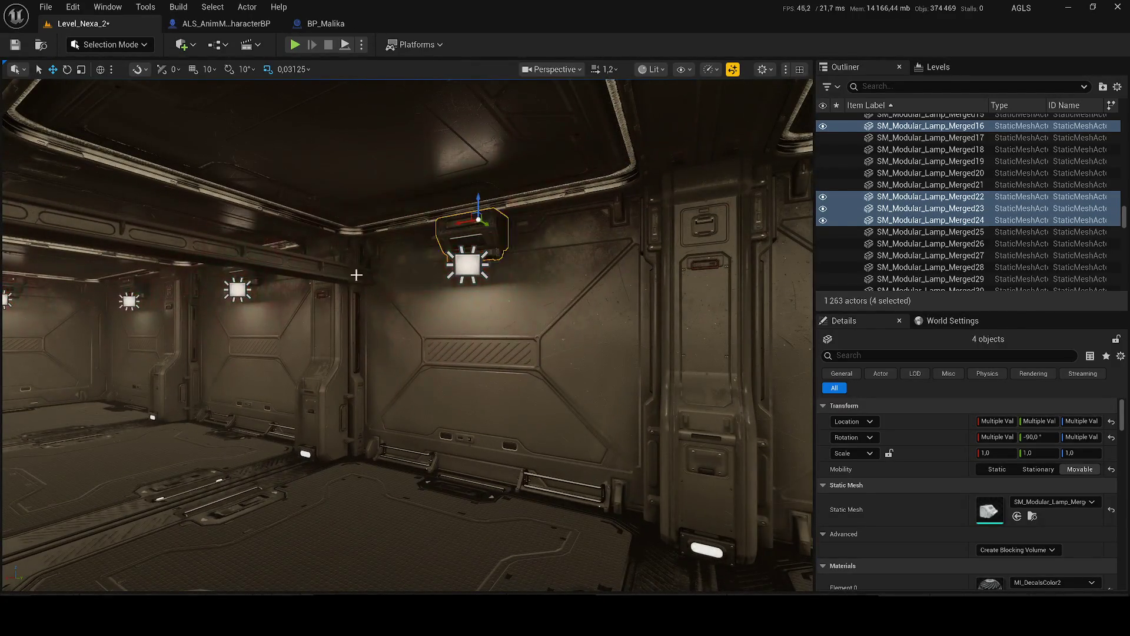
left_click(225, 282, "ctrl")
key("ctrl+z")
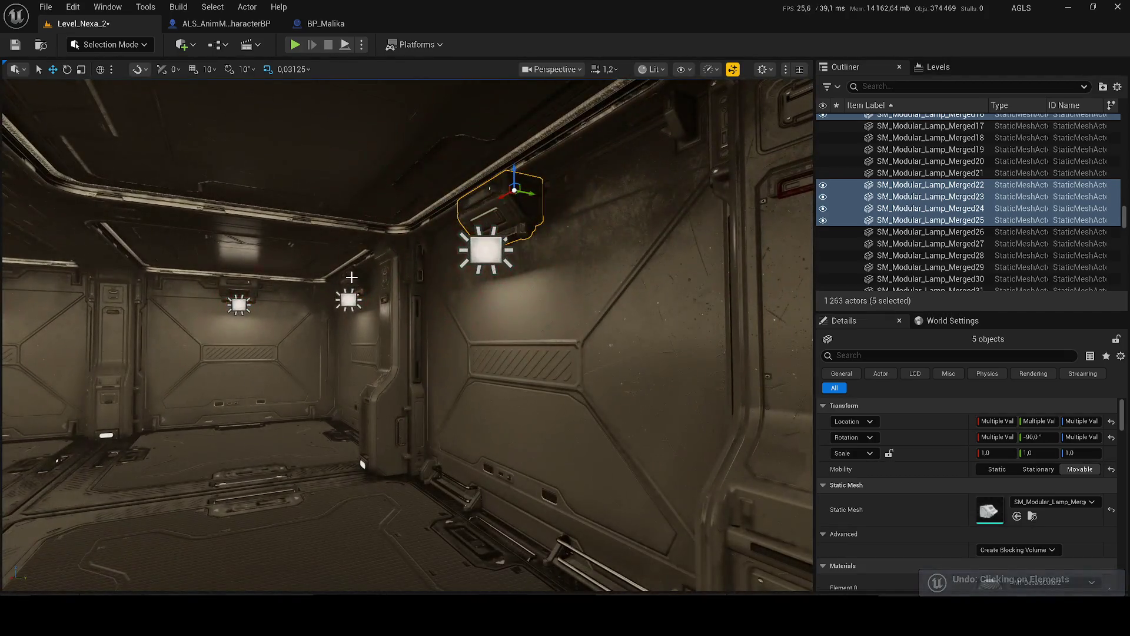
left_click(356, 277, "ctrl")
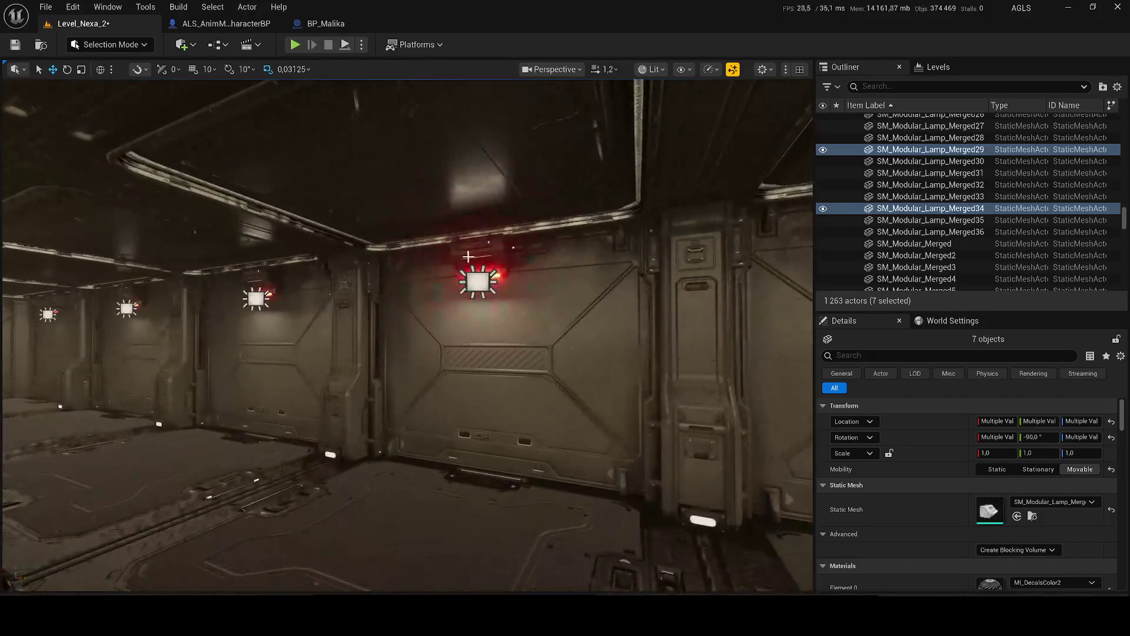
left_click(477, 259, "ctrl")
left_click(278, 261, "ctrl")
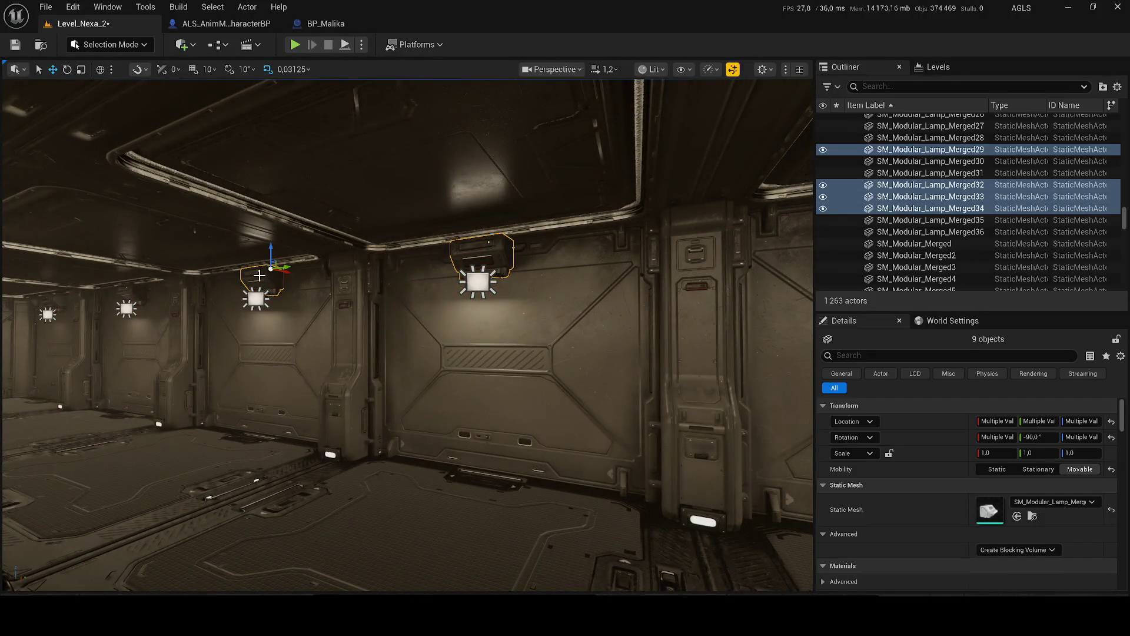
left_click(501, 259, "ctrl")
left_click(399, 299, "ctrl")
left_click(305, 304, "ctrl")
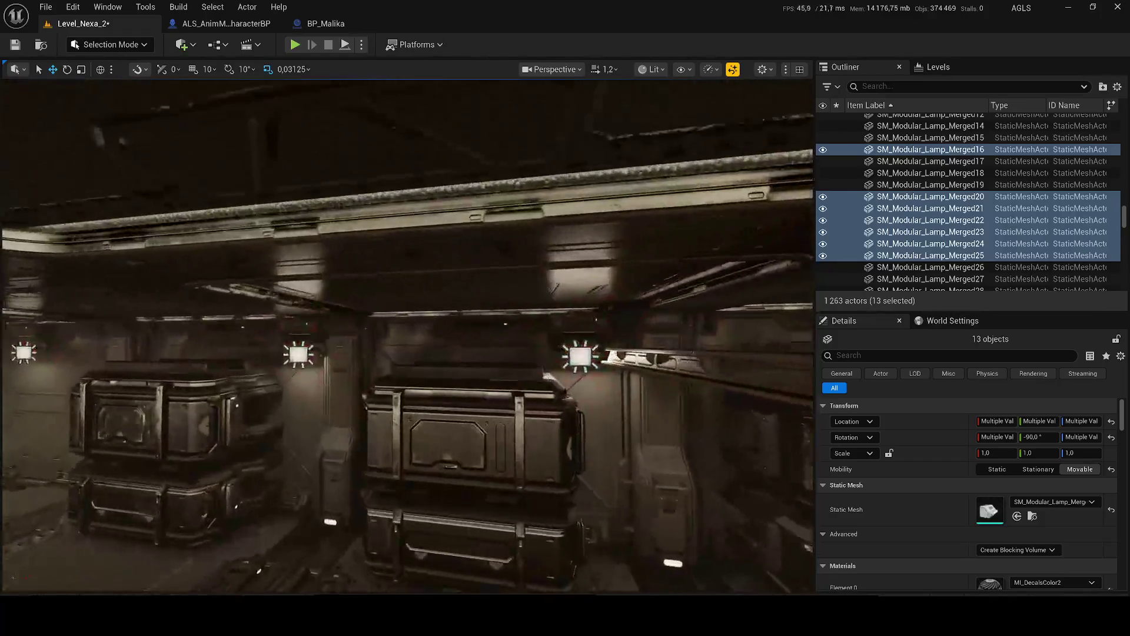
Step: Add lamps Merged19, 17, 14, 15 and others, then group all 18 as GroupActor8
left_click(629, 330, "ctrl")
left_click(625, 342, "ctrl")
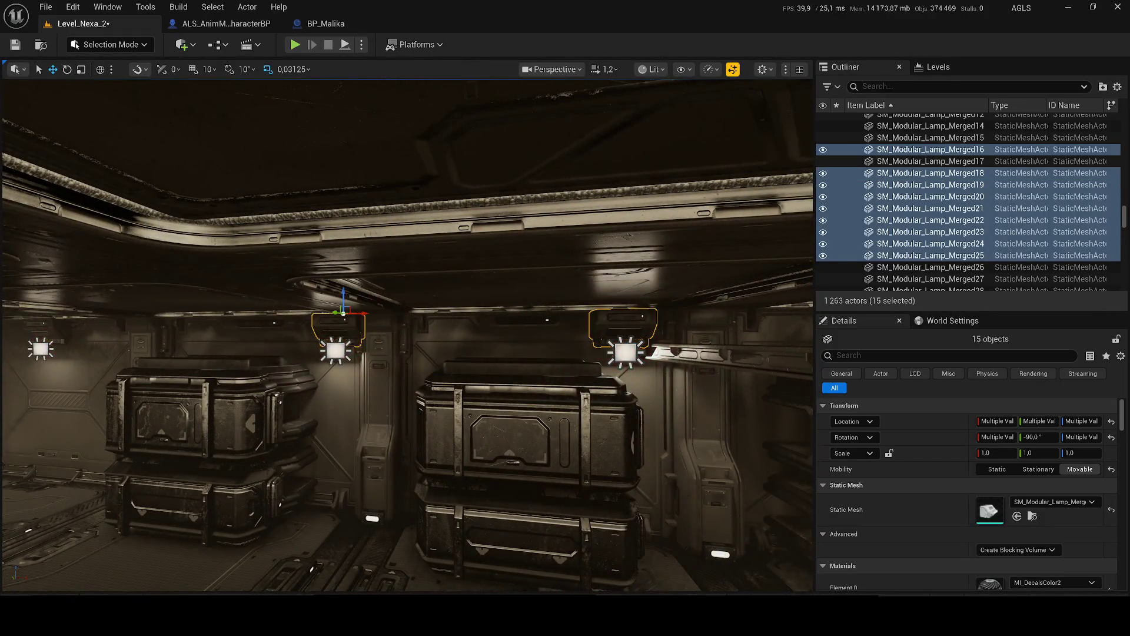
left_click(396, 288, "ctrl")
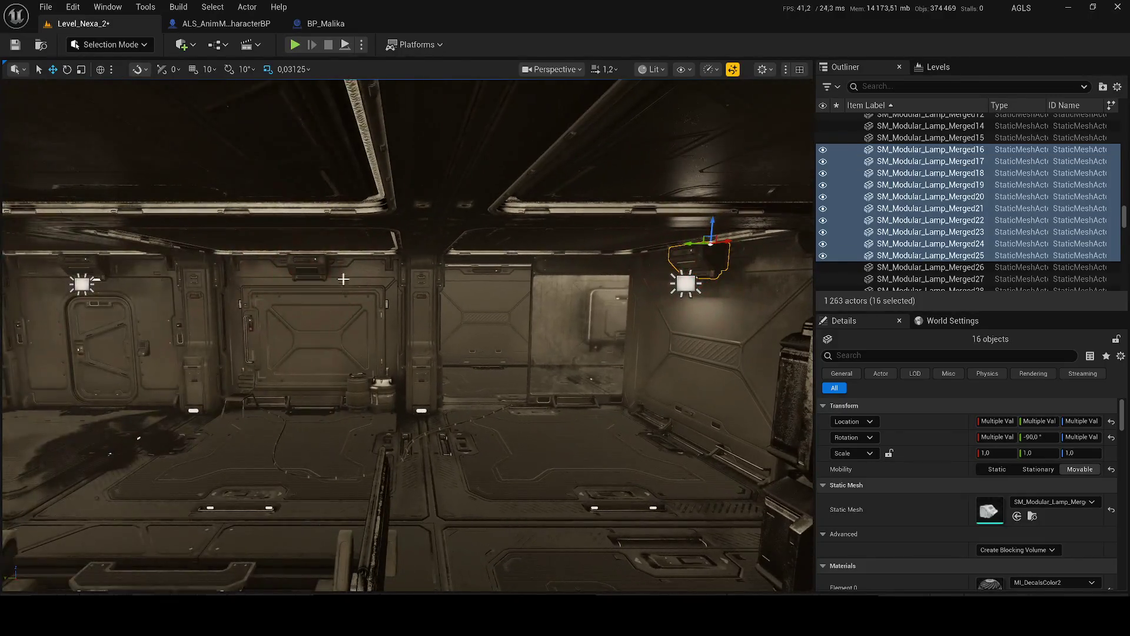
left_click(320, 262, "ctrl")
left_click(229, 270, "ctrl")
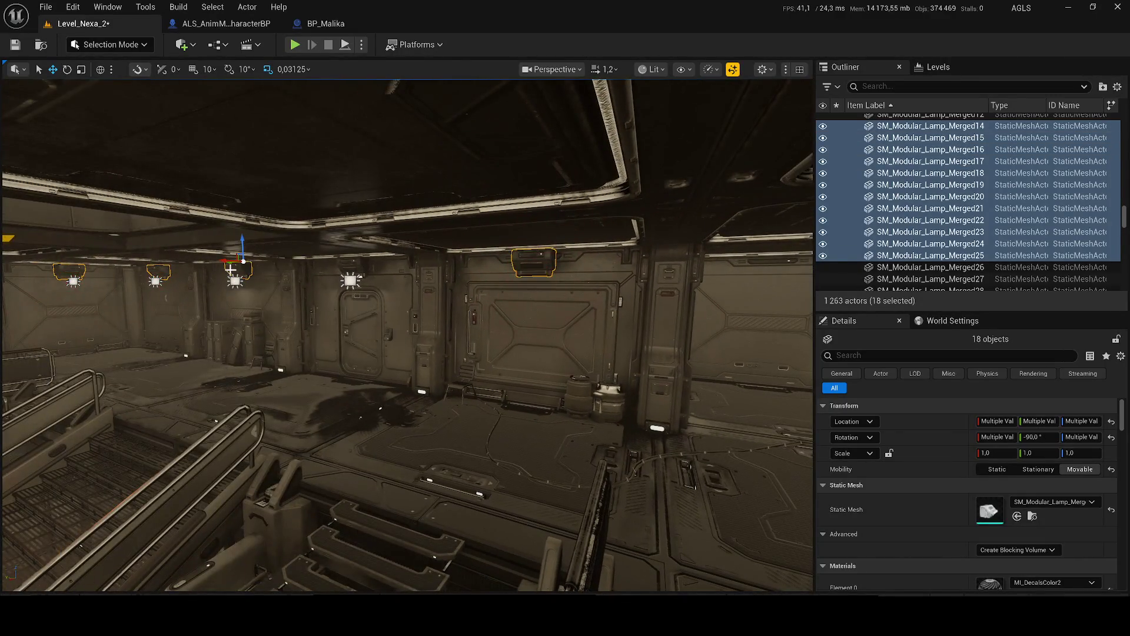
left_click_drag(566, 287, 587, 286)
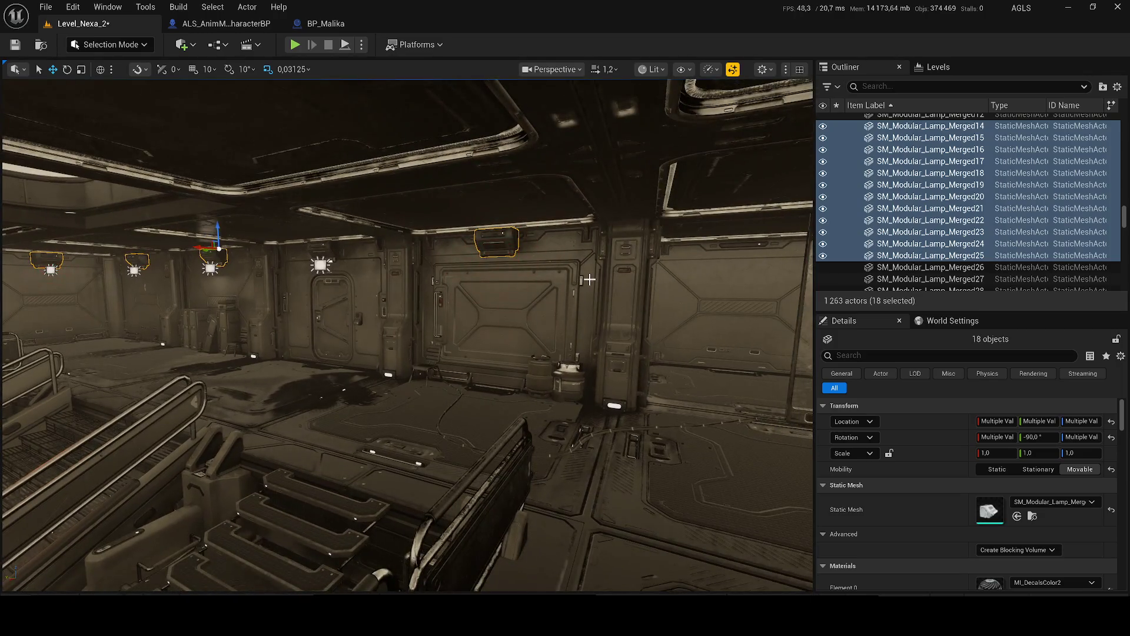
key("ctrl+g")
scroll(1050, 532, "down", 10)
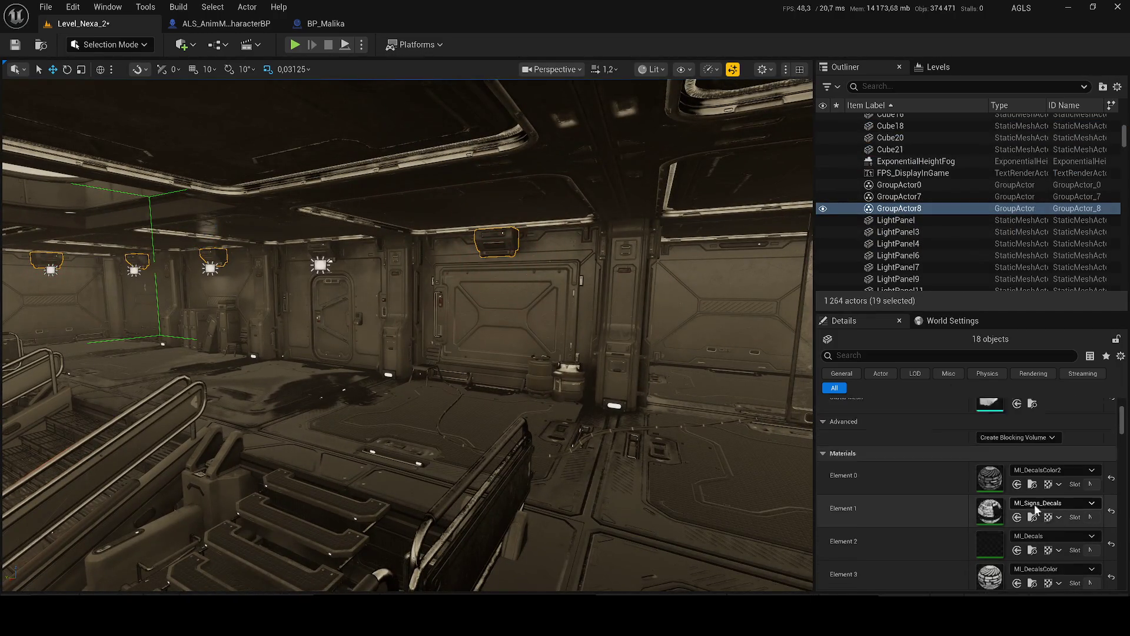
Step: Find Element 7's material and duplicate MI_Emission_Common_3 as MI_Emission_Common_4
left_click(1051, 531)
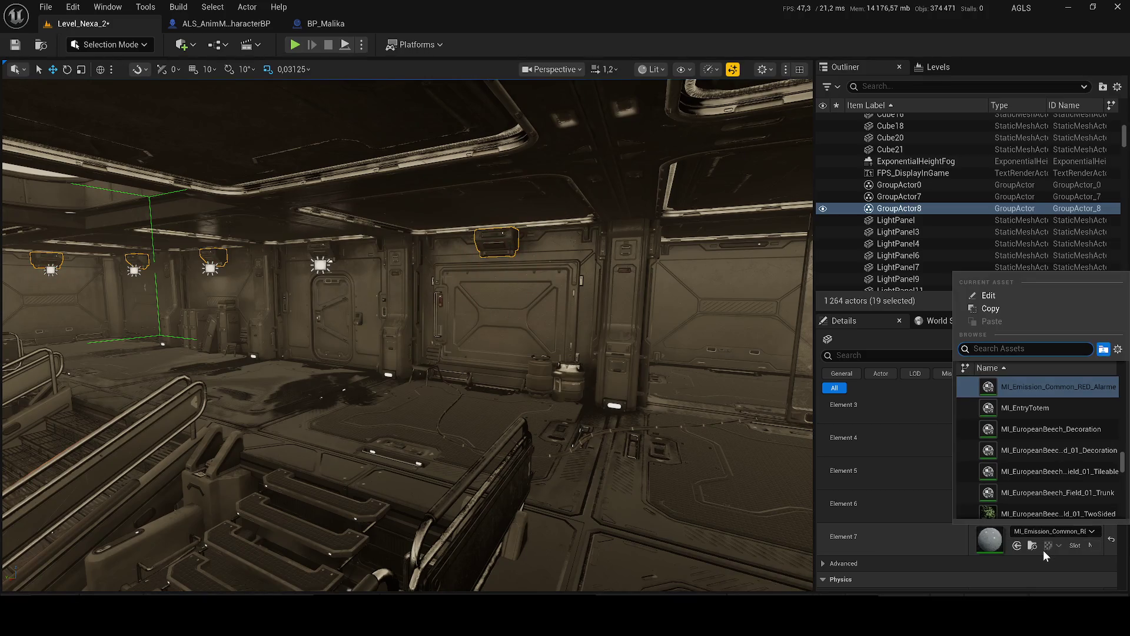
left_click(1031, 545)
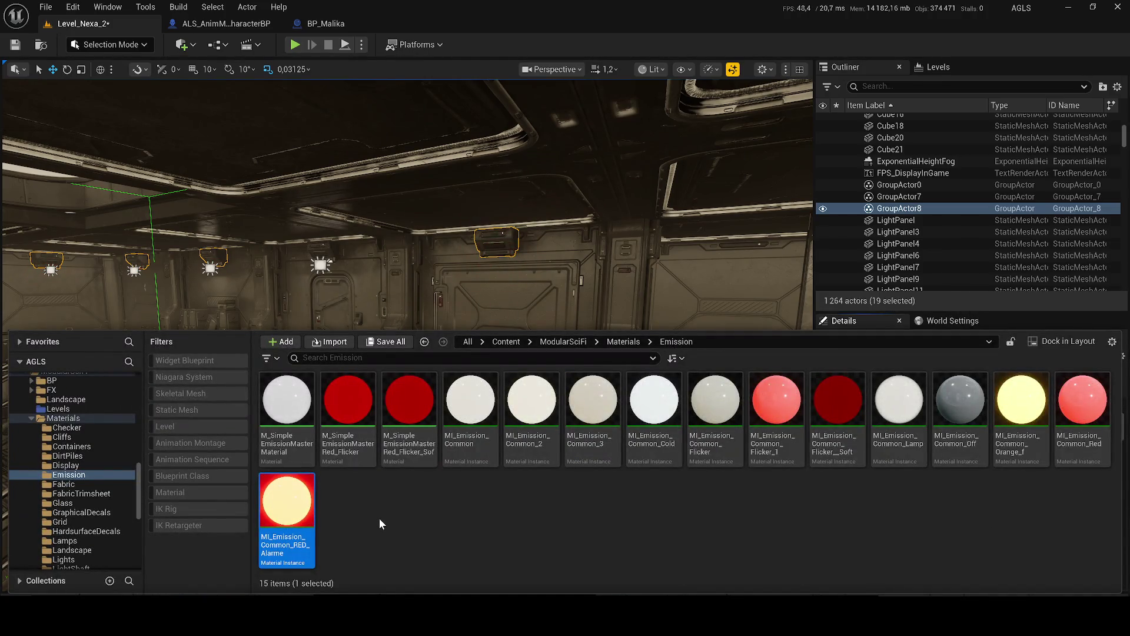
left_click(577, 421)
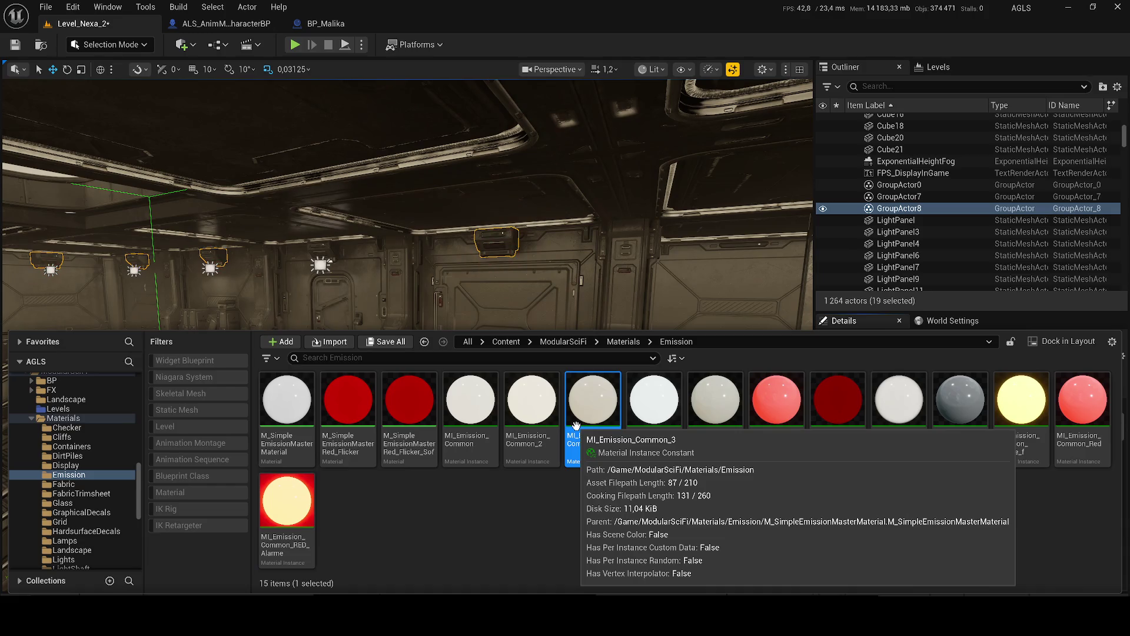
key("ctrl+d")
key("Return")
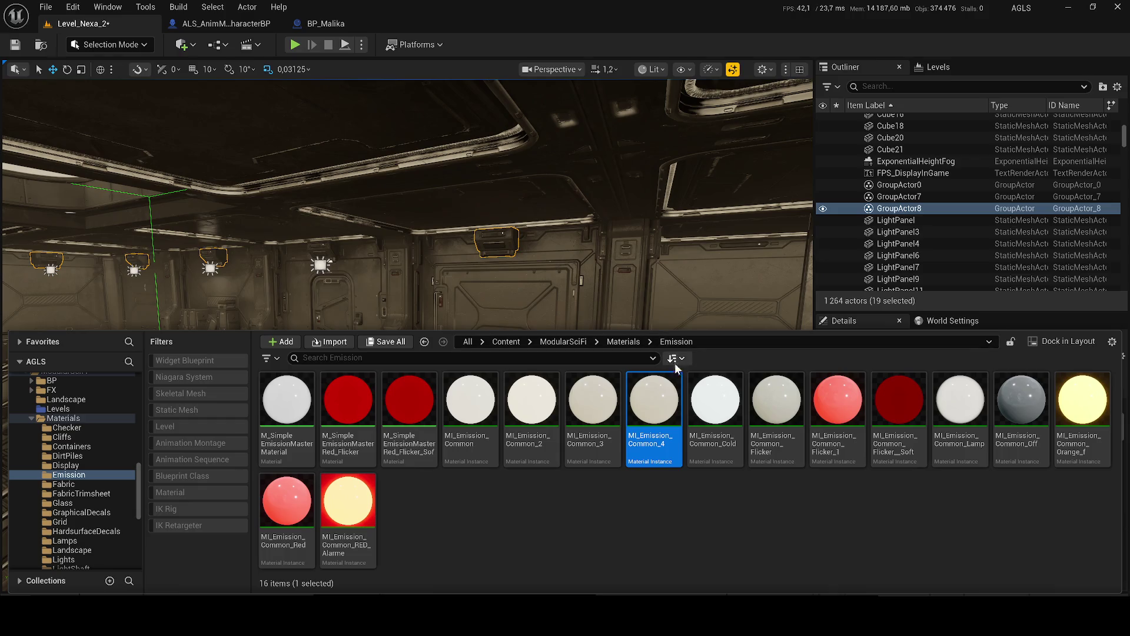
Step: Set MI_Emission_Common_4's Lumen to 4 and Intensity to 99, then save it
double_click(664, 387)
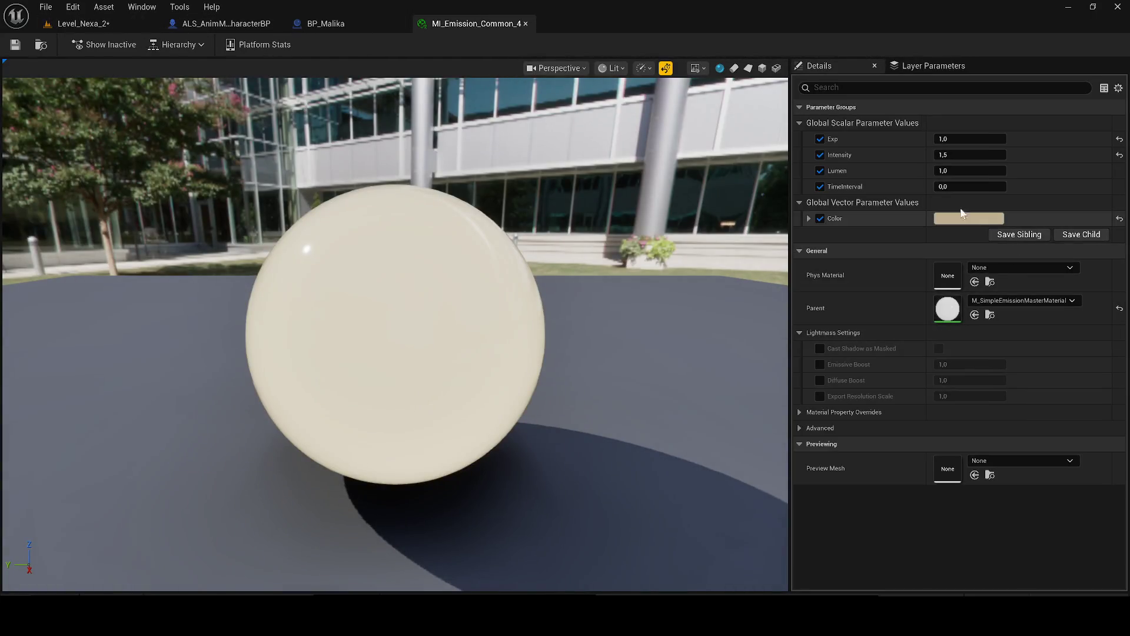
left_click(953, 186)
left_click_drag(965, 170, 997, 170)
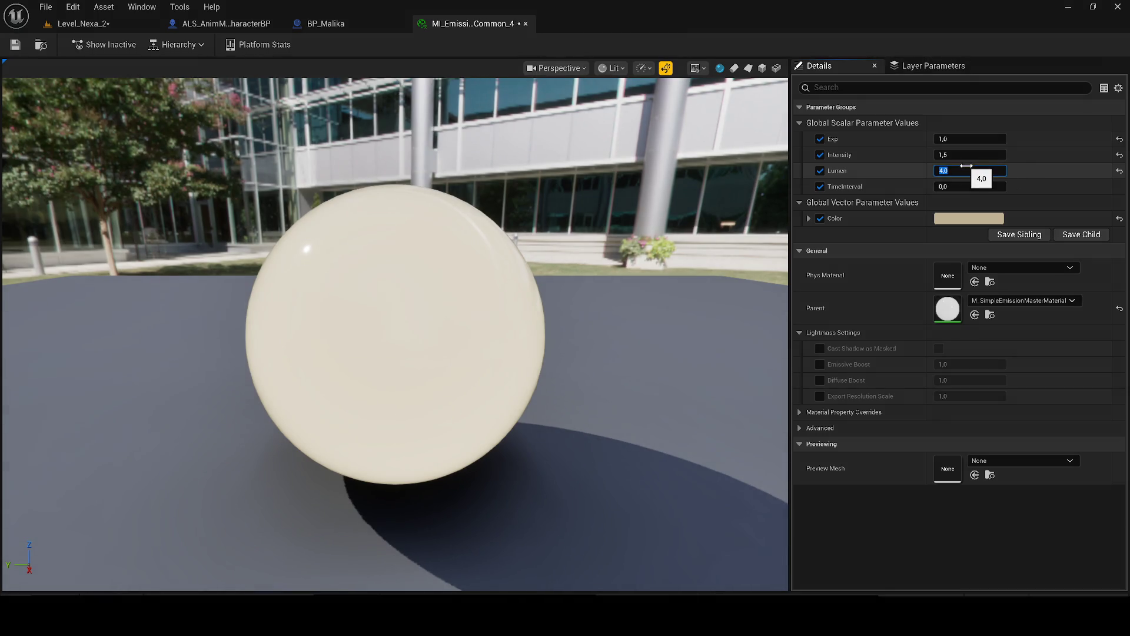
type("5")
key("Return")
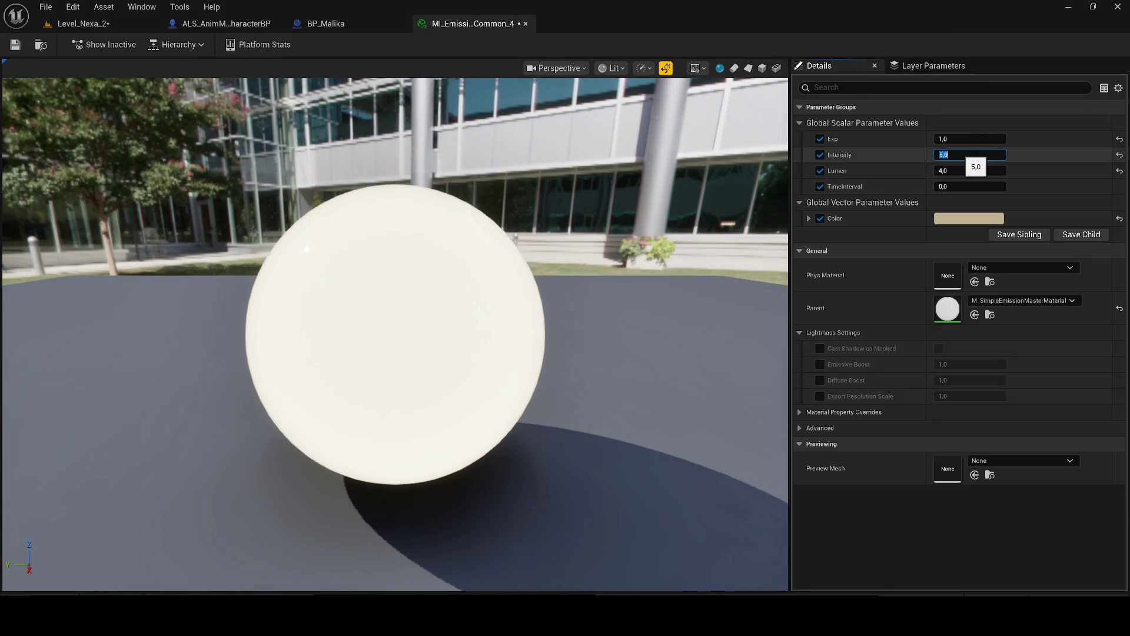
key("Return")
left_click(15, 48)
left_click(80, 21)
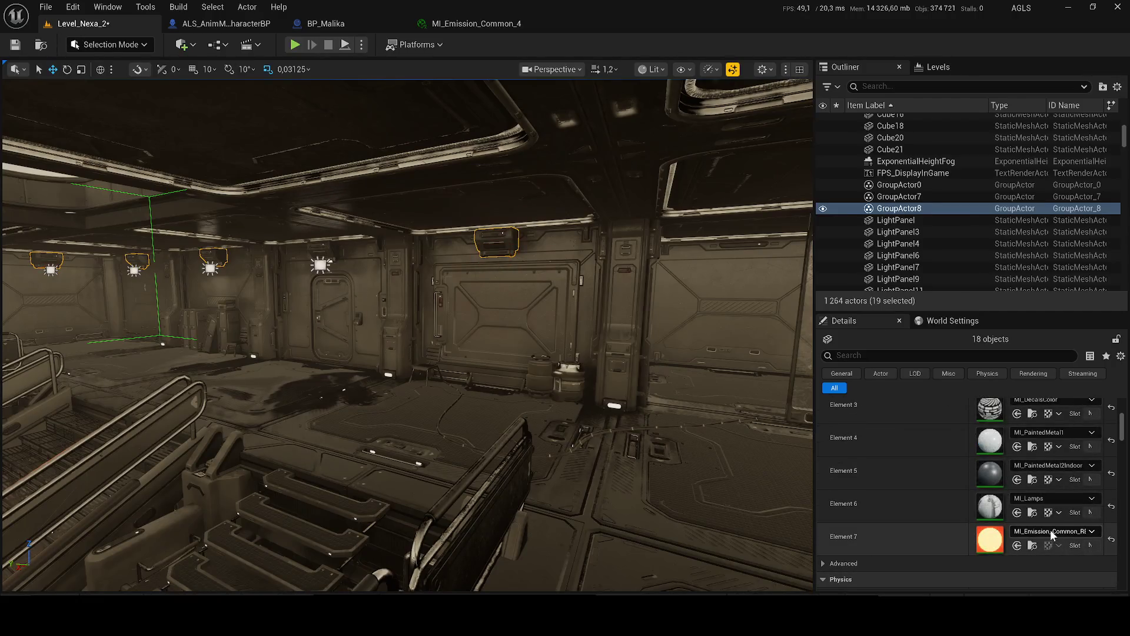
Step: Assign MI_Emission_Common_4 to the grouped lamps' Element 7, save Level_Nexa_2, and start a playtest
left_click(1051, 532)
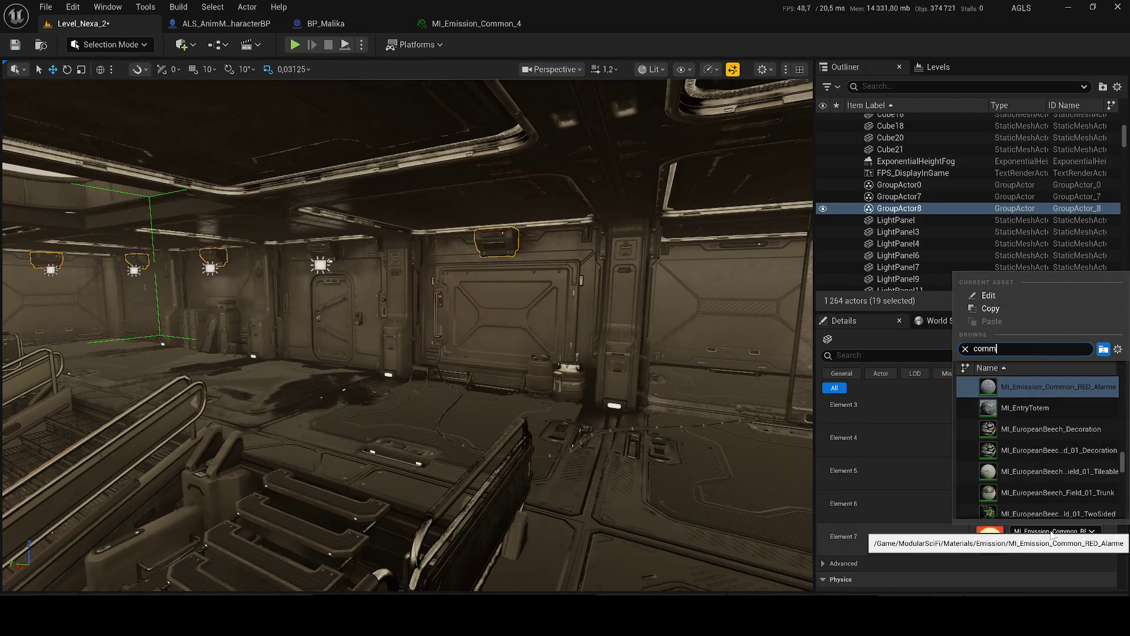
type("on")
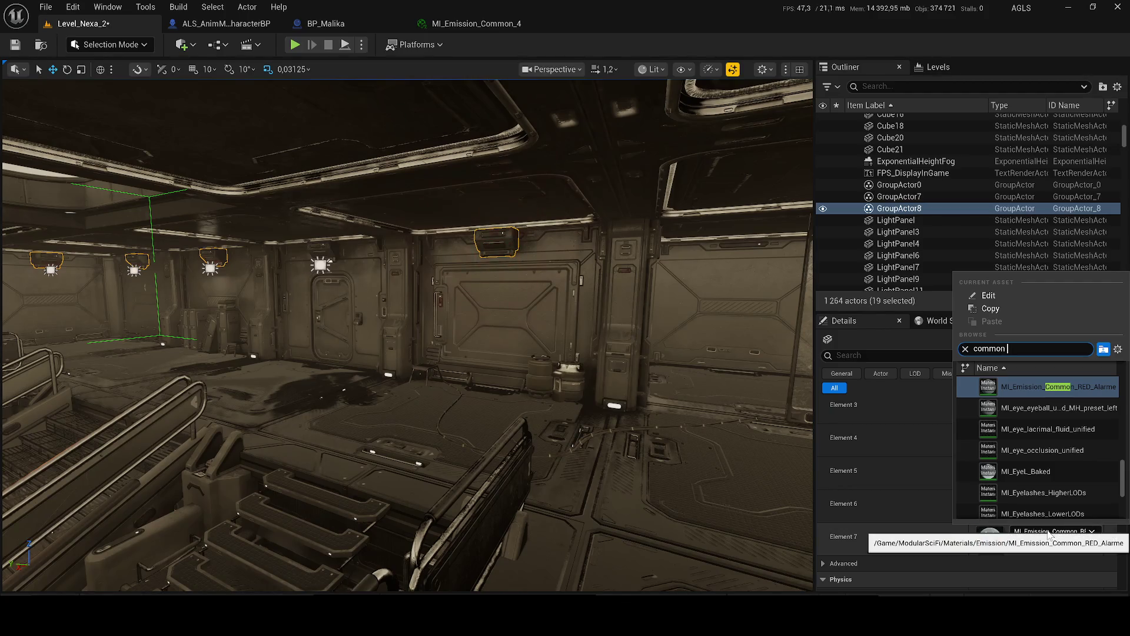
left_click(1053, 451)
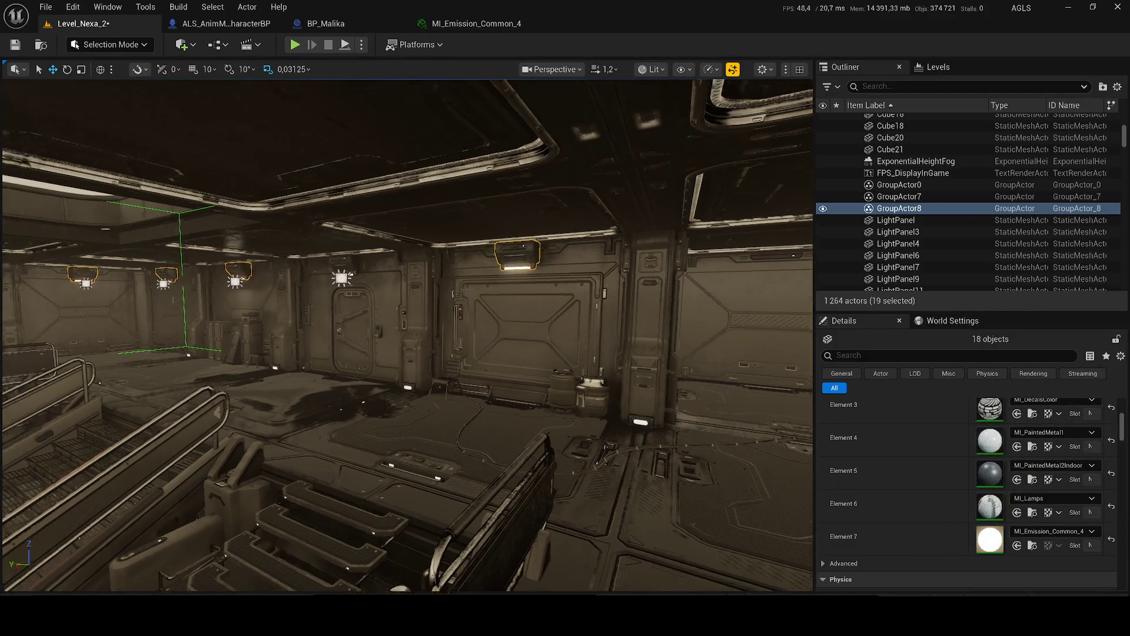
key("ctrl+s")
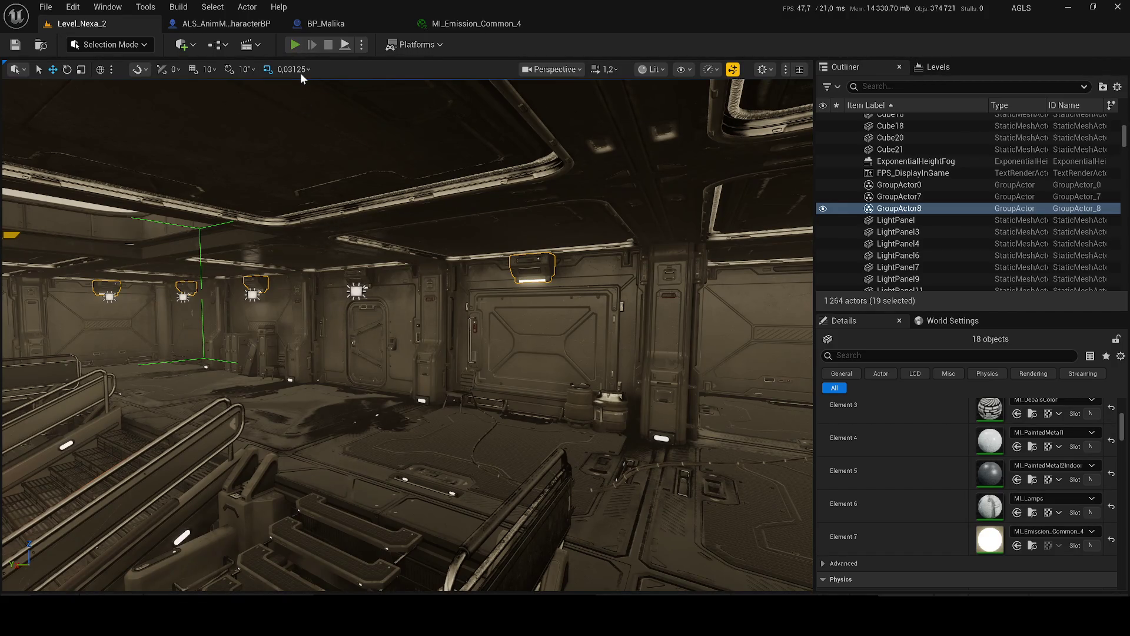
left_click(295, 45)
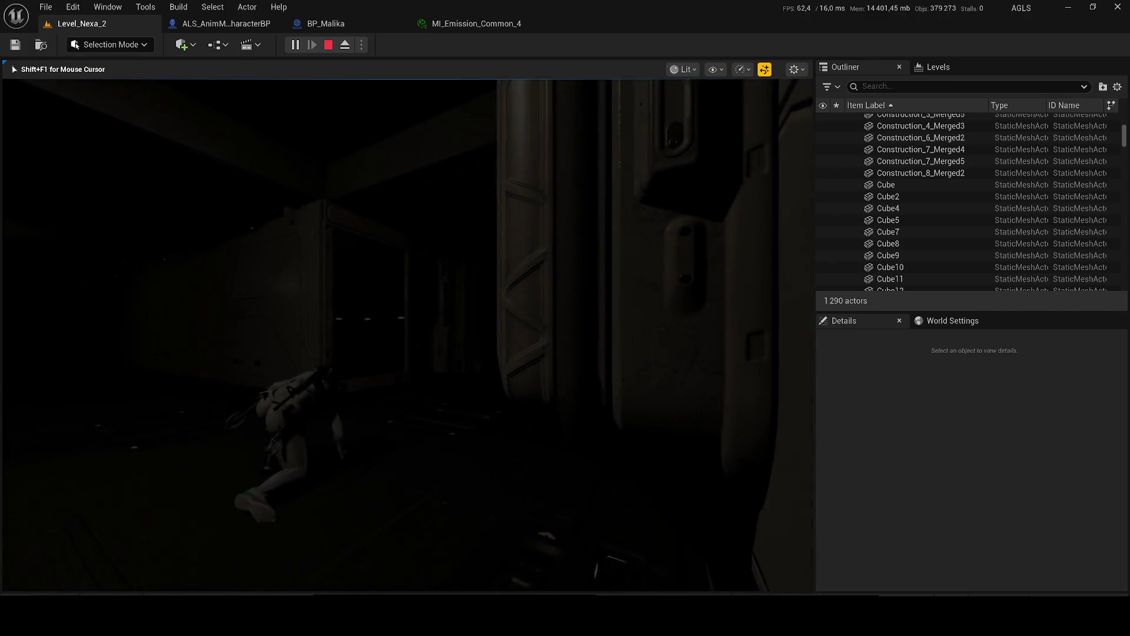
key("w")
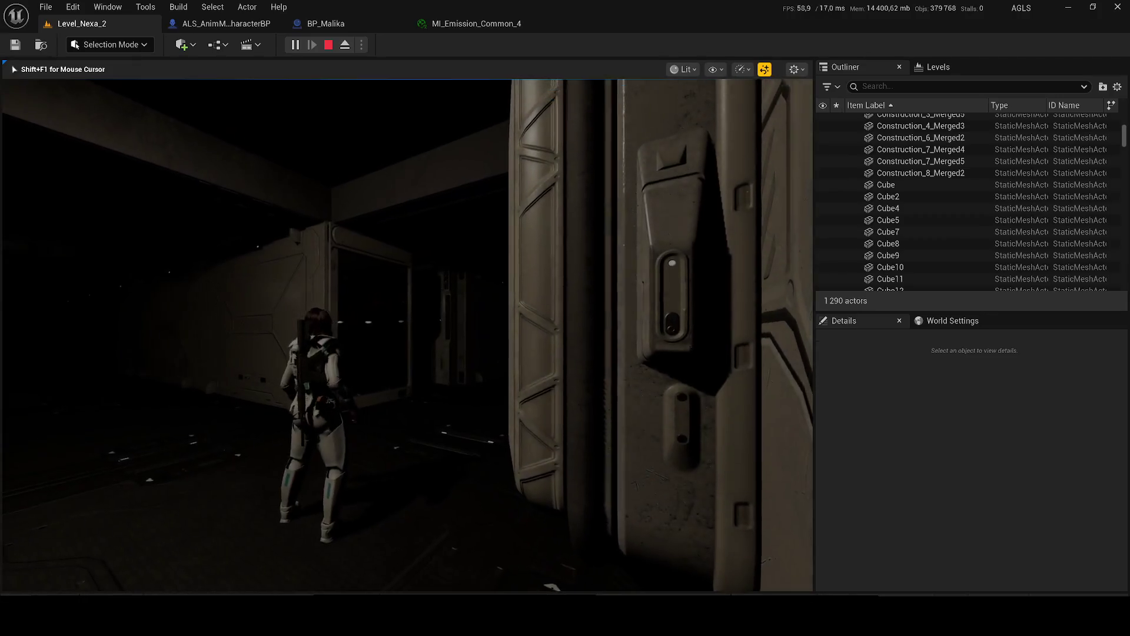
key("shift")
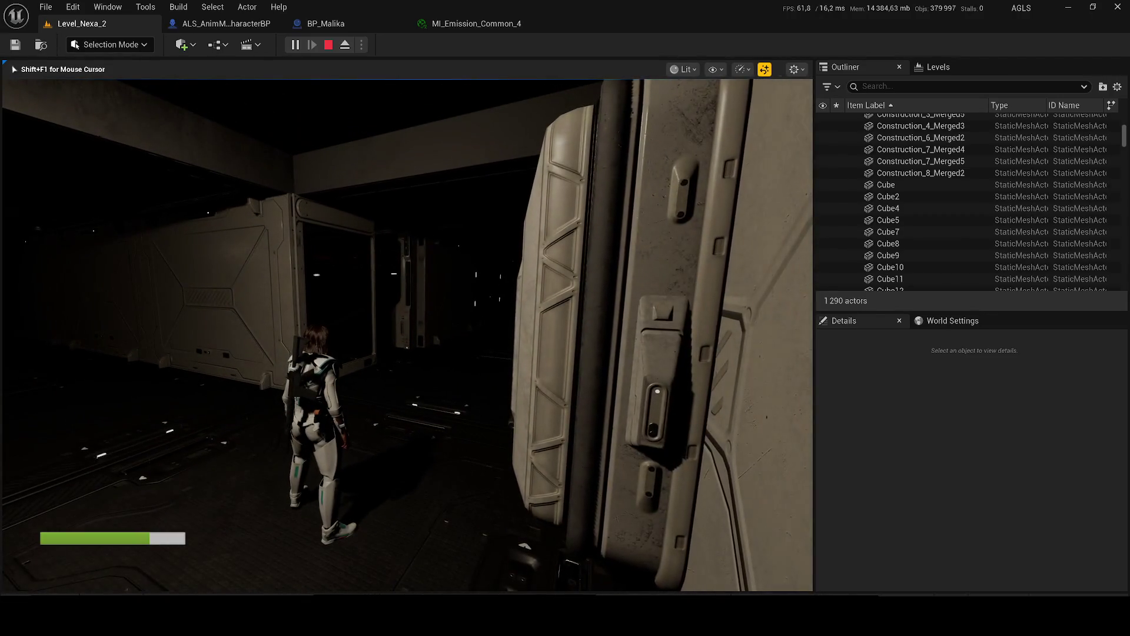
key("w")
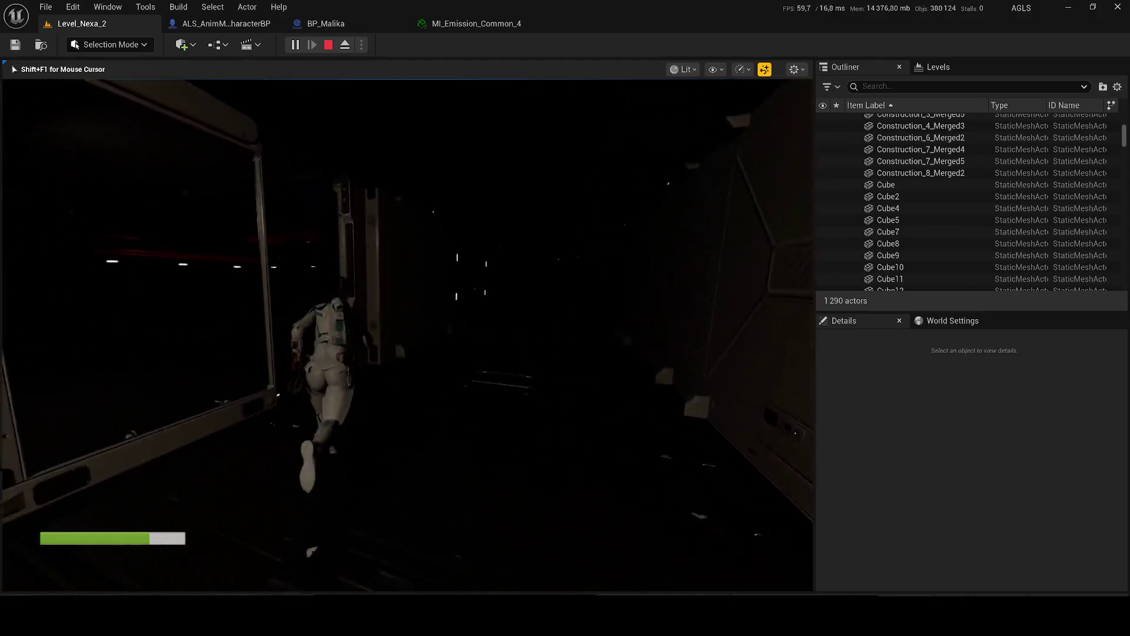
key("w")
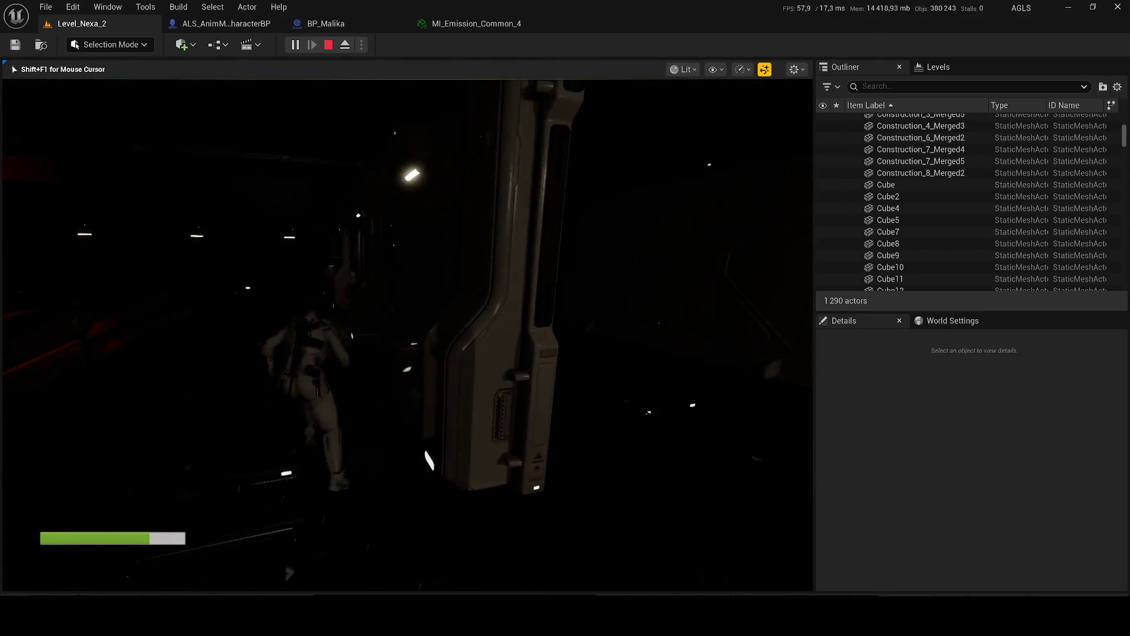
key("w")
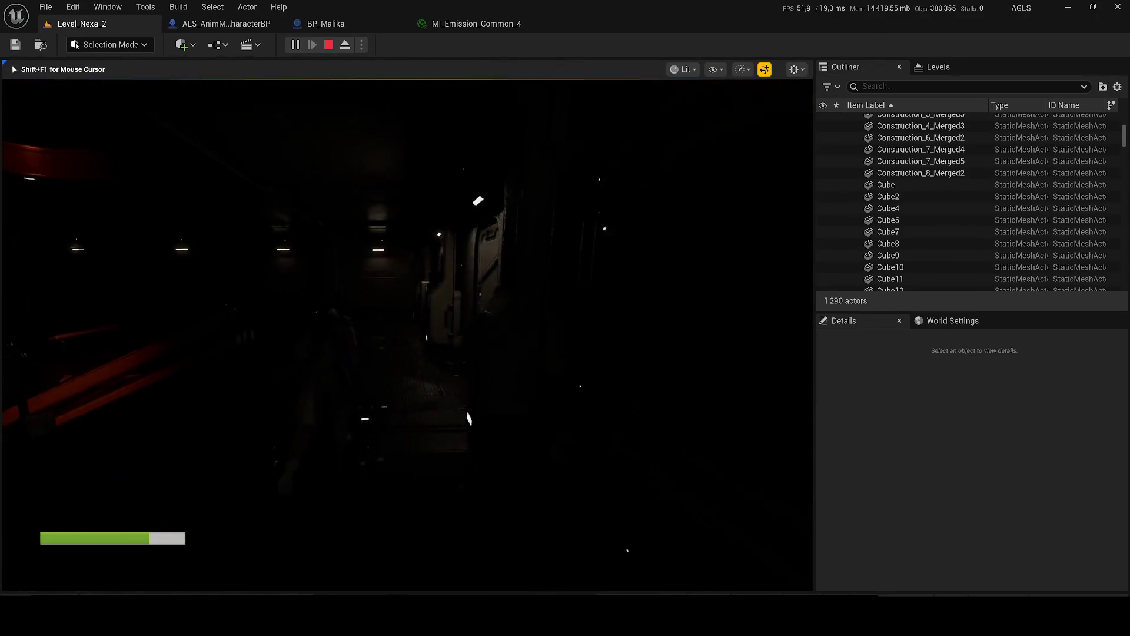
key("w")
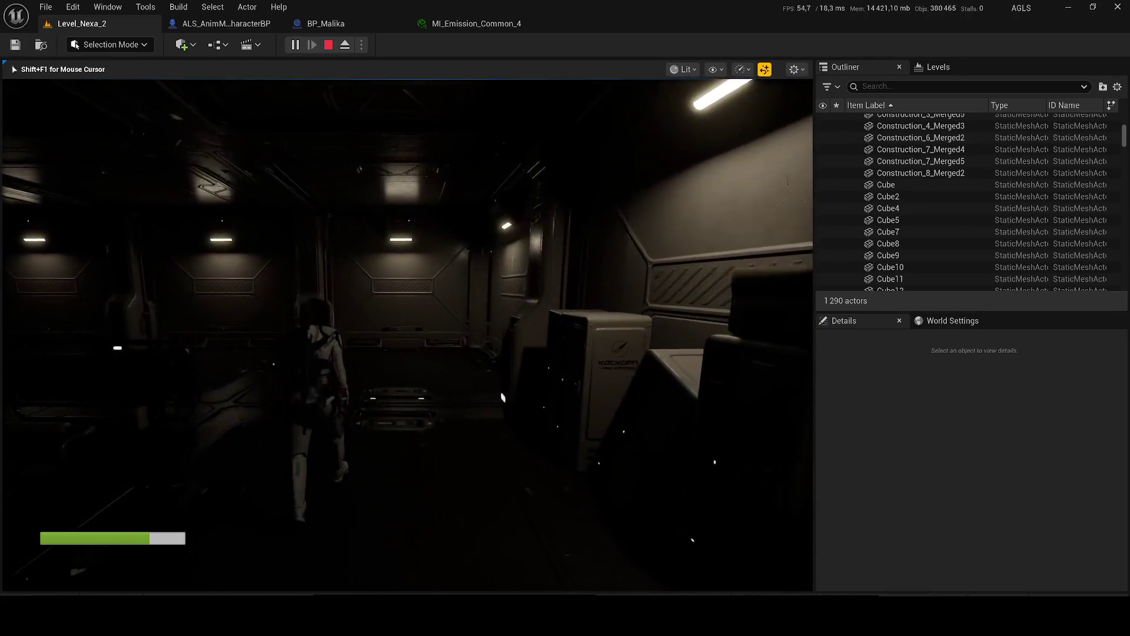
key("w")
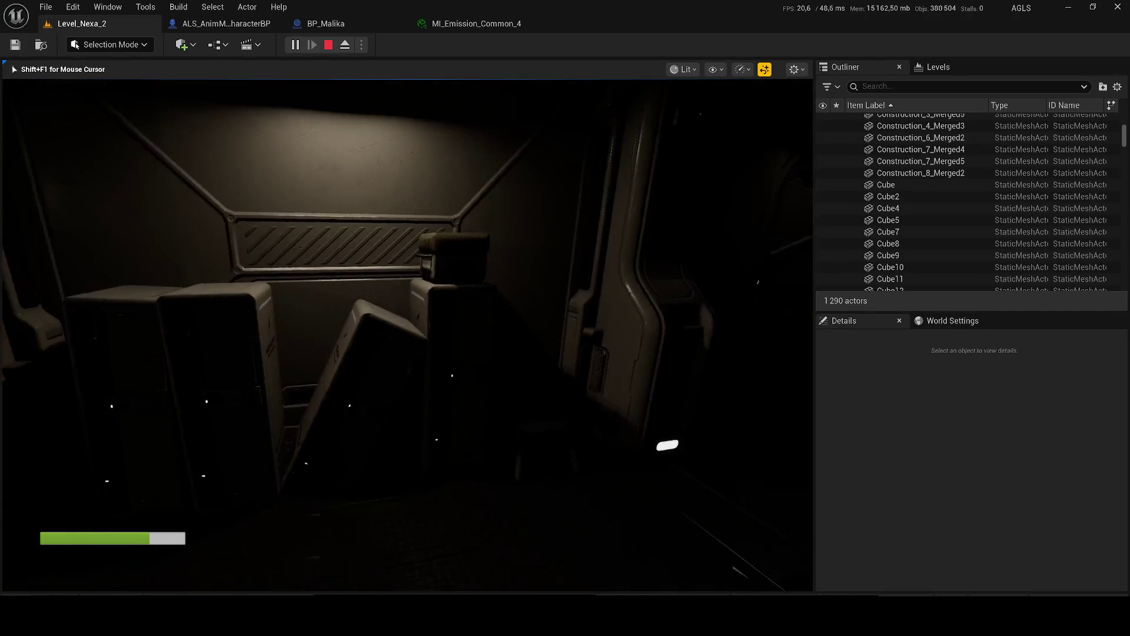
key("w")
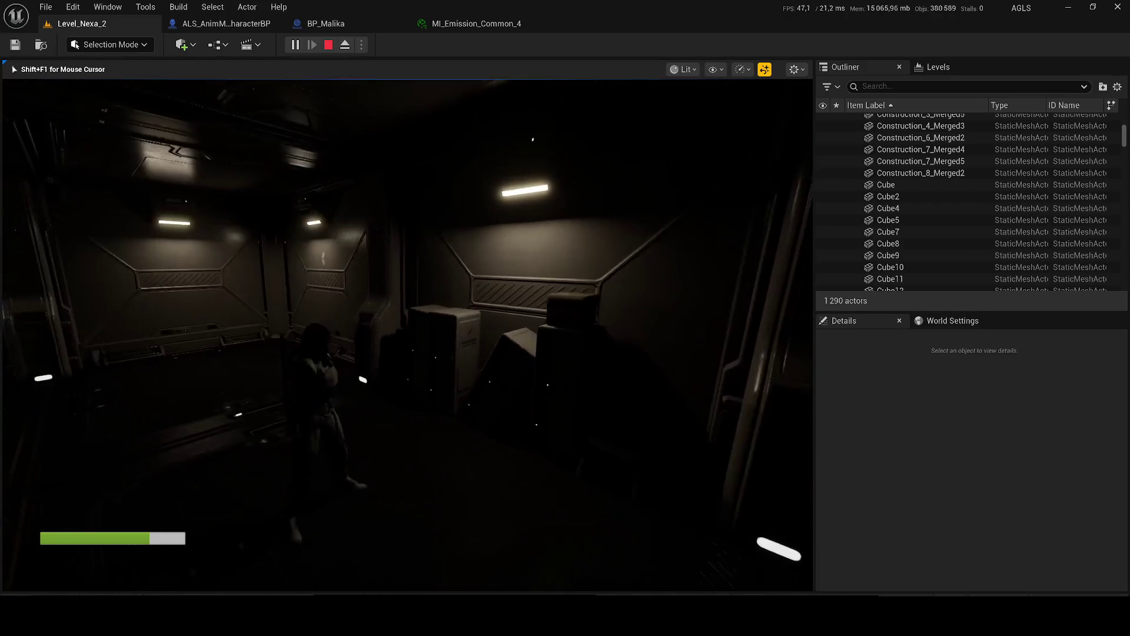
key("w")
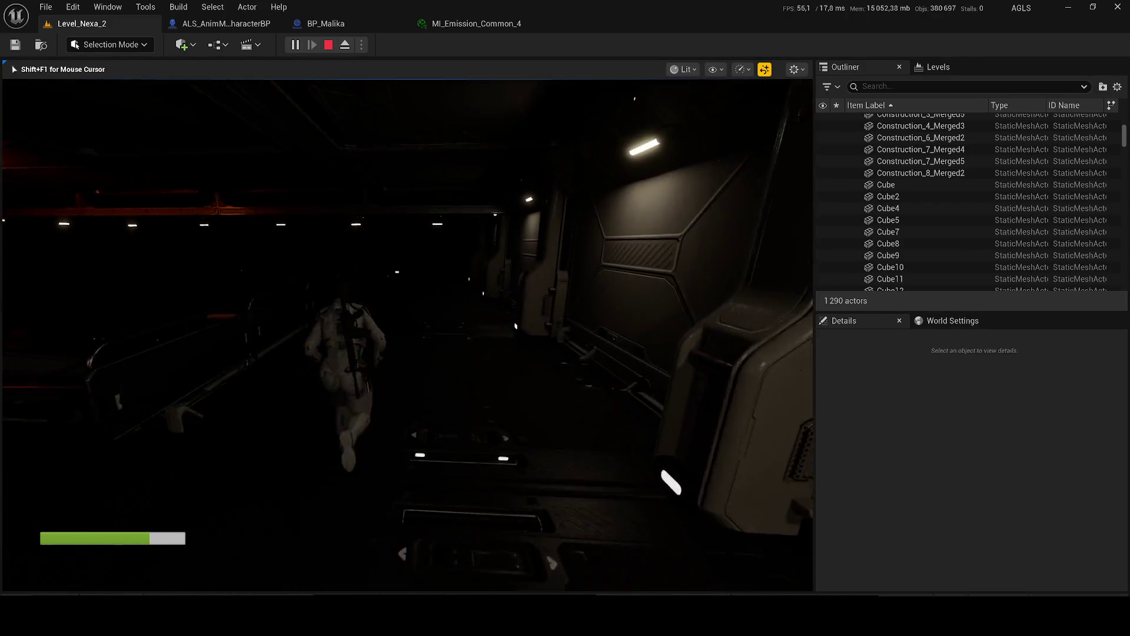
key("w")
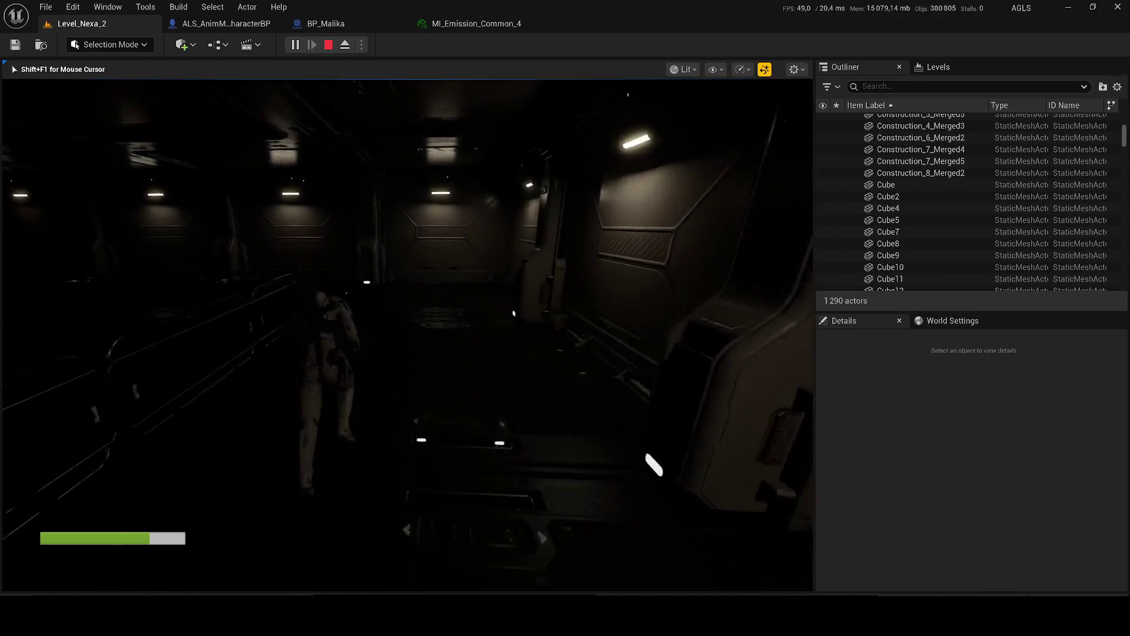
key("w")
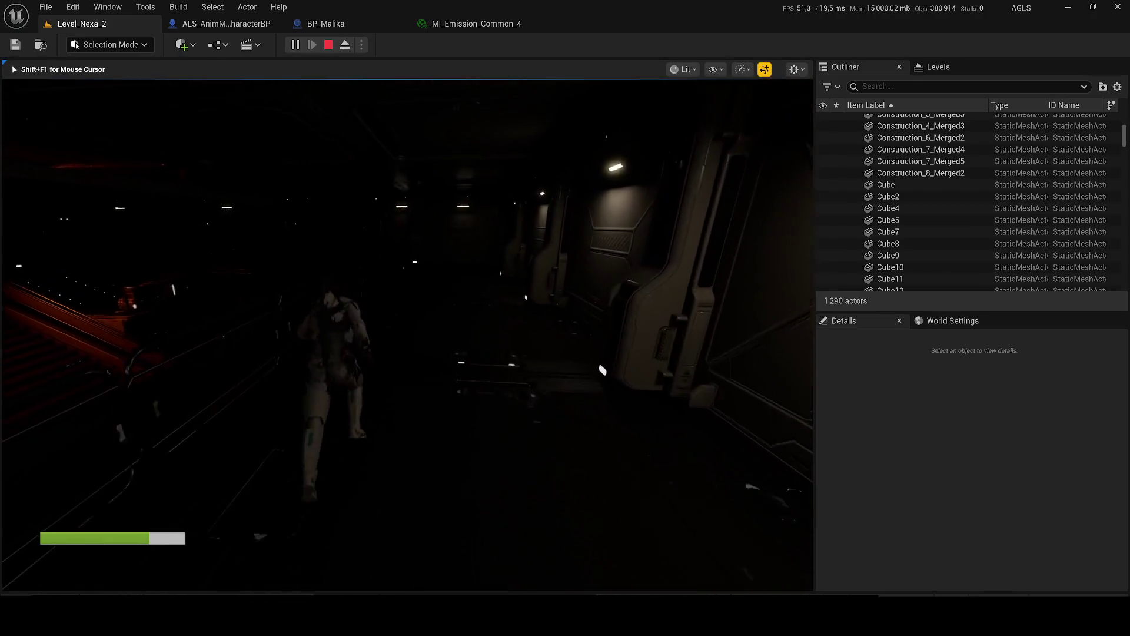
key("w")
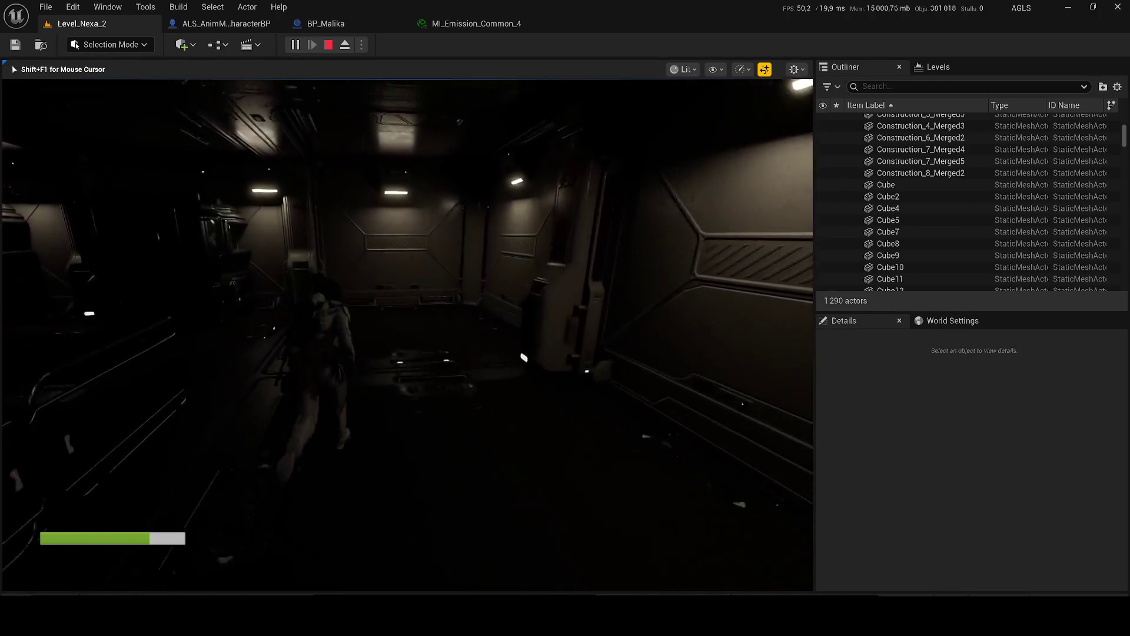
key("w")
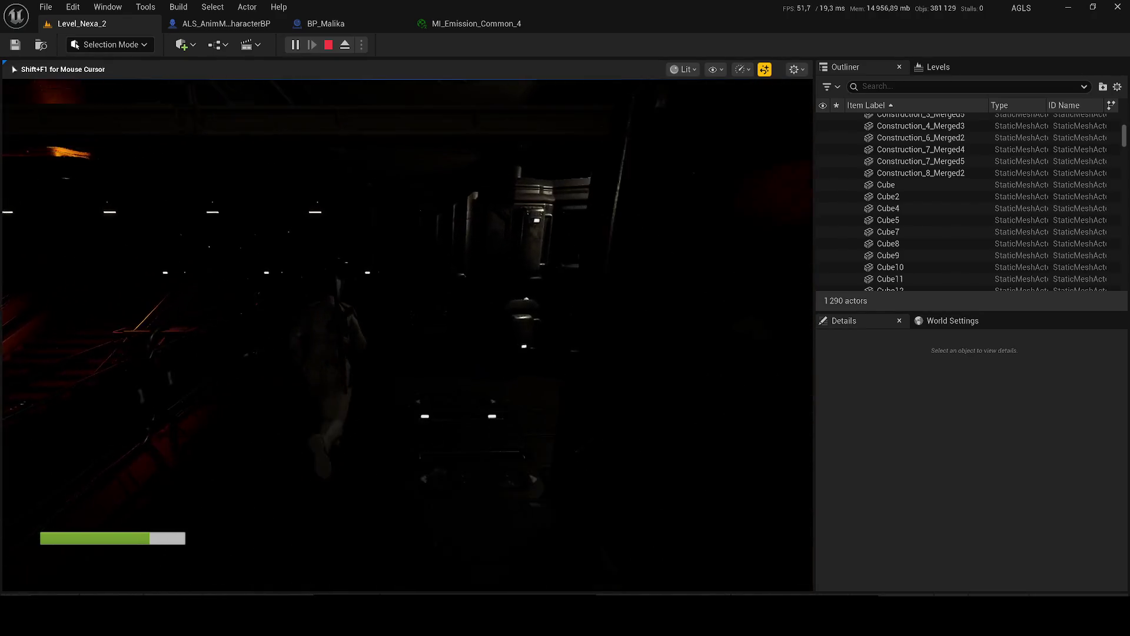
key("w")
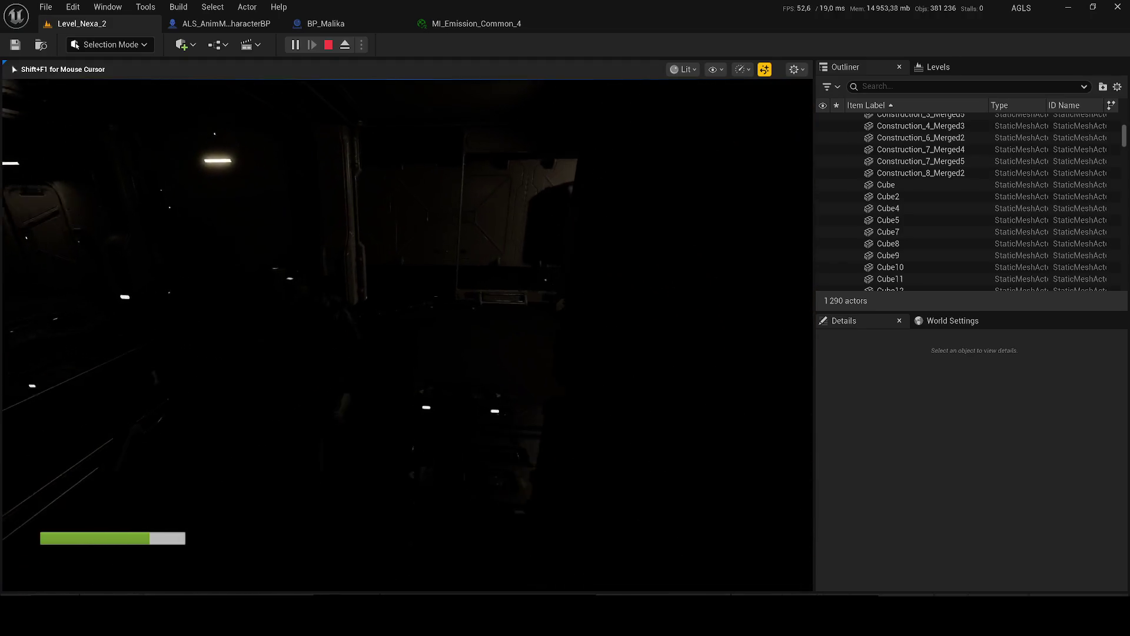
key("w")
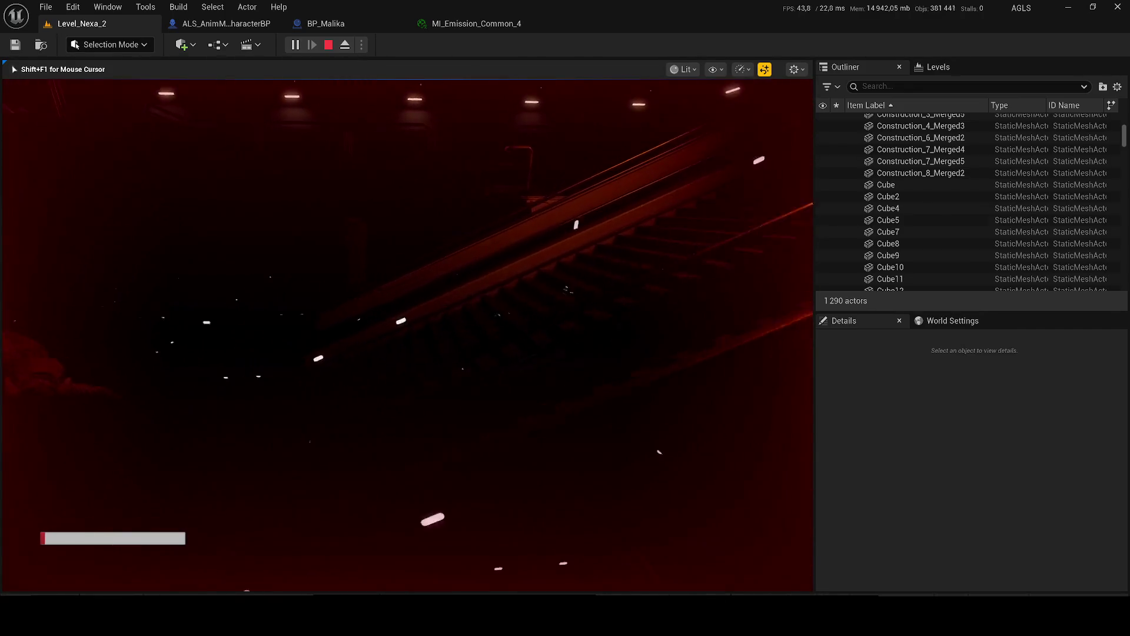
key("F2")
key("Escape")
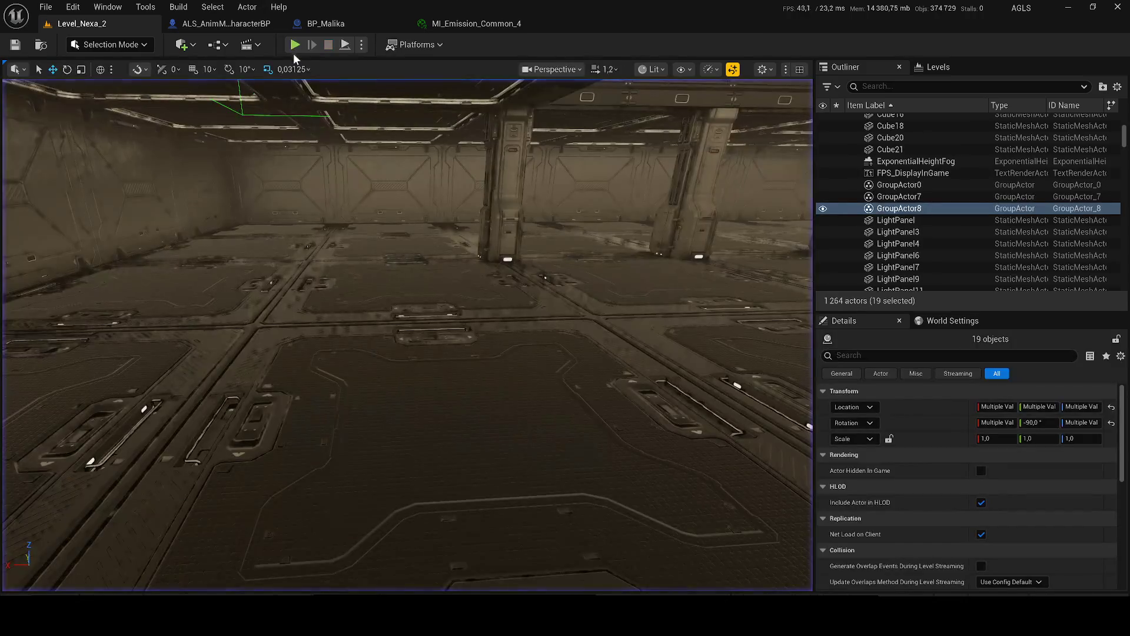
Step: Select floor tile SM_Modular_Merged85 and launch Play-in-Editor with Alt+P
left_click(429, 241)
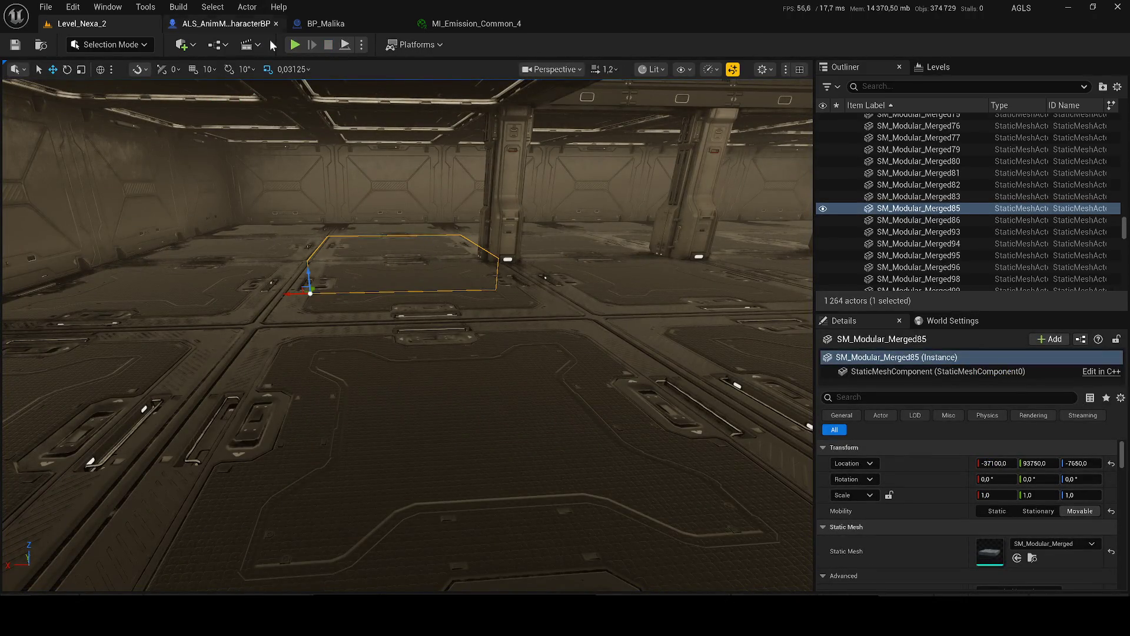
key("alt+p")
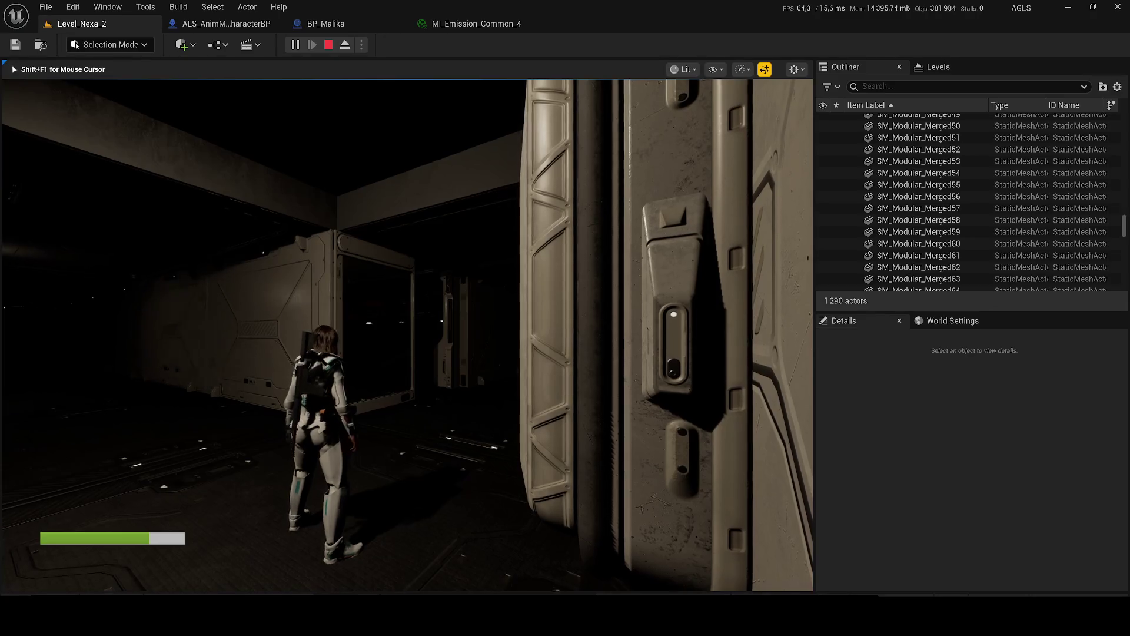
Step: Run into the dark corridor, inspect the character with the gameplay debugger, then end the playtest
key("w")
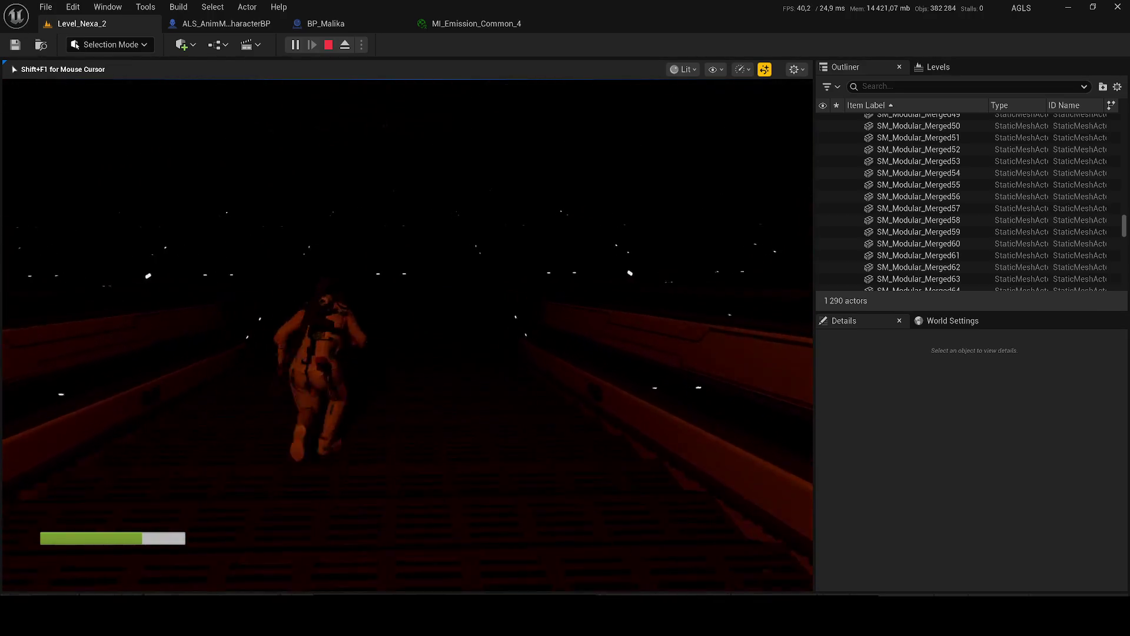
key("apostrophe")
key("apostrophe")
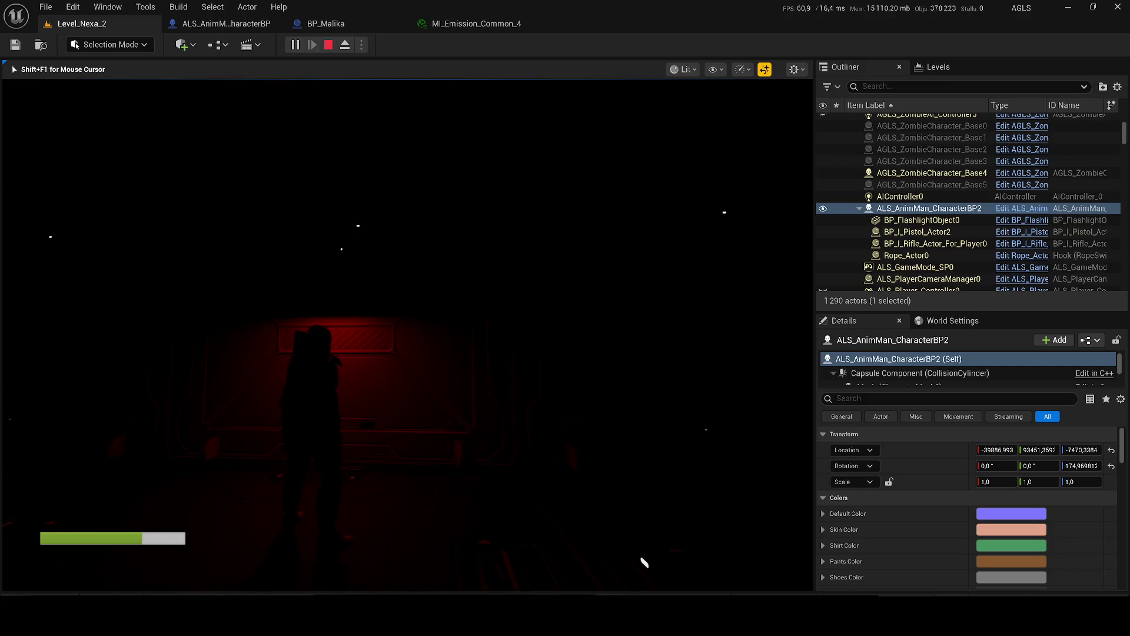
key("Escape")
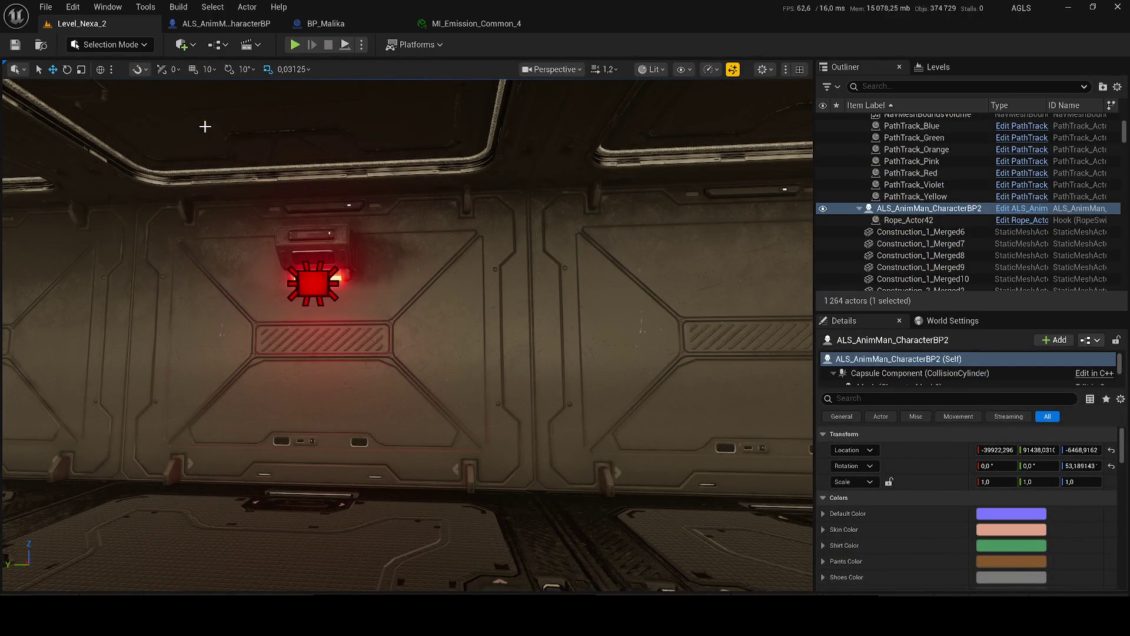
Step: Select the red wall light RectLight203 and set its Intensity to 5
left_click(313, 283)
scroll(987, 492, "down", 5)
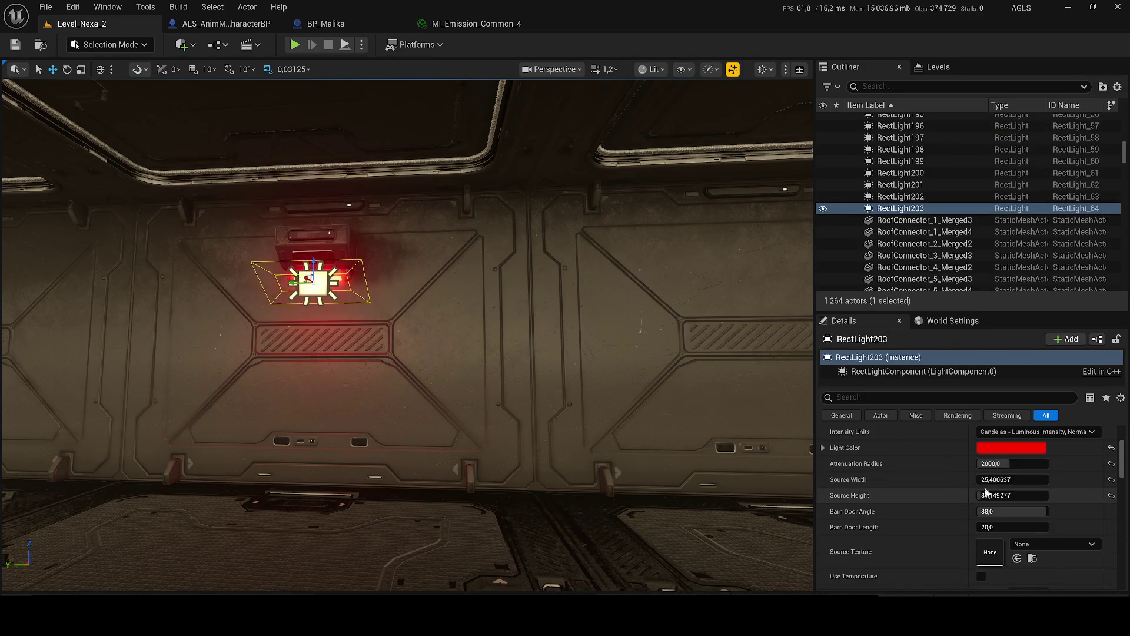
scroll(987, 492, "up", 3)
left_click(1011, 471)
type("5")
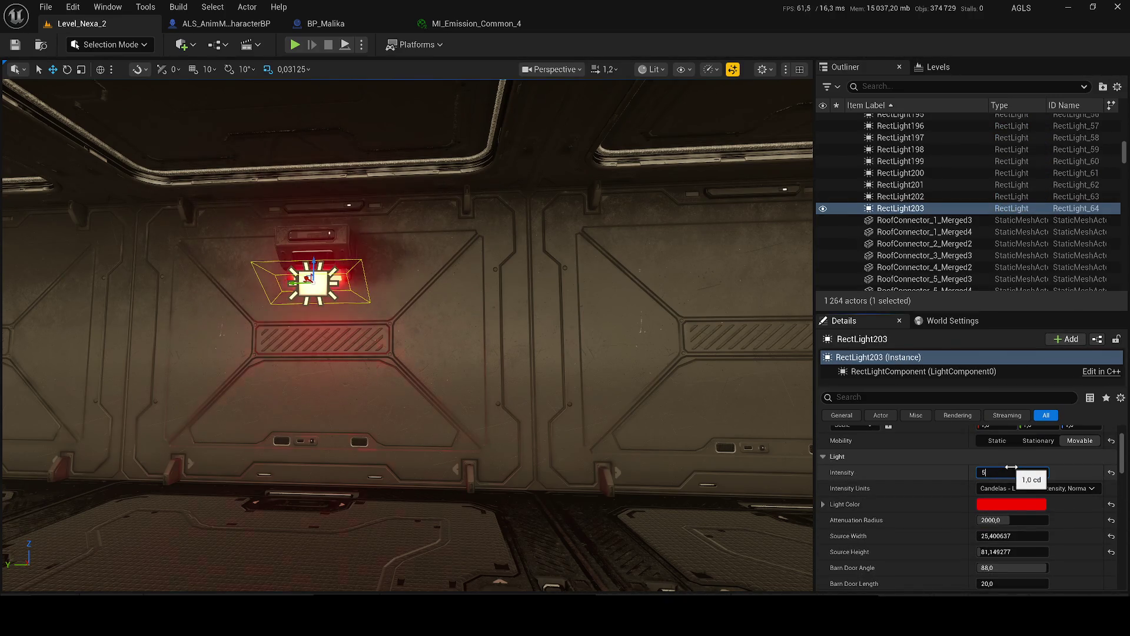
key("Return")
Step: Assign MI_Emission_Common_RED_Alarme as the light's Light Function Material
scroll(1001, 518, "down", 3)
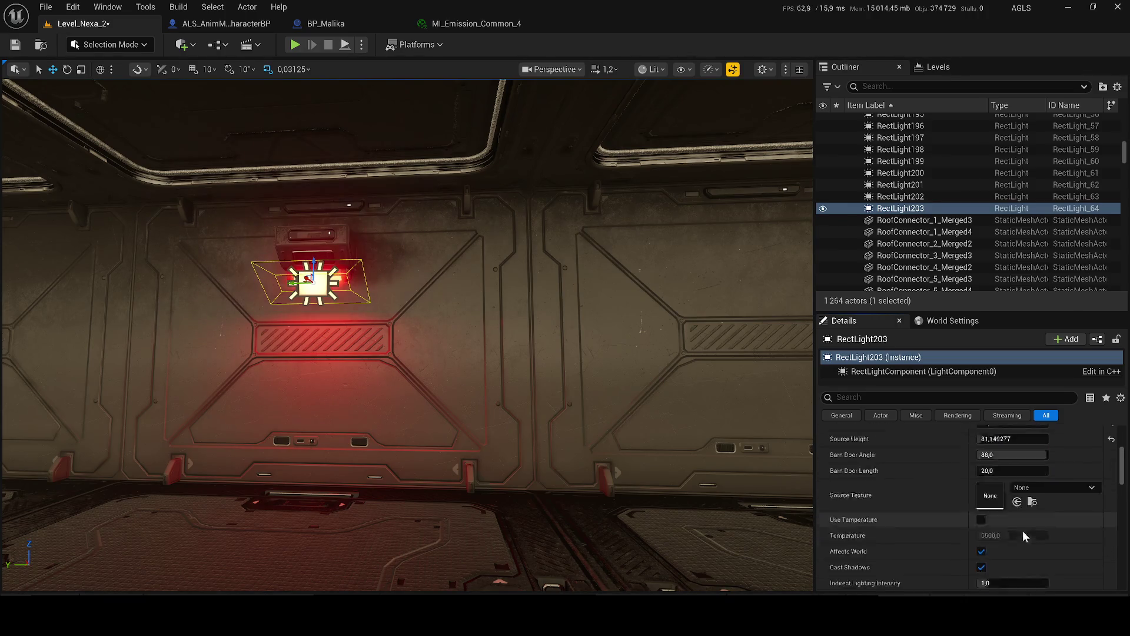
scroll(1022, 531, "down", 2)
left_click(1018, 450)
left_click(1018, 451)
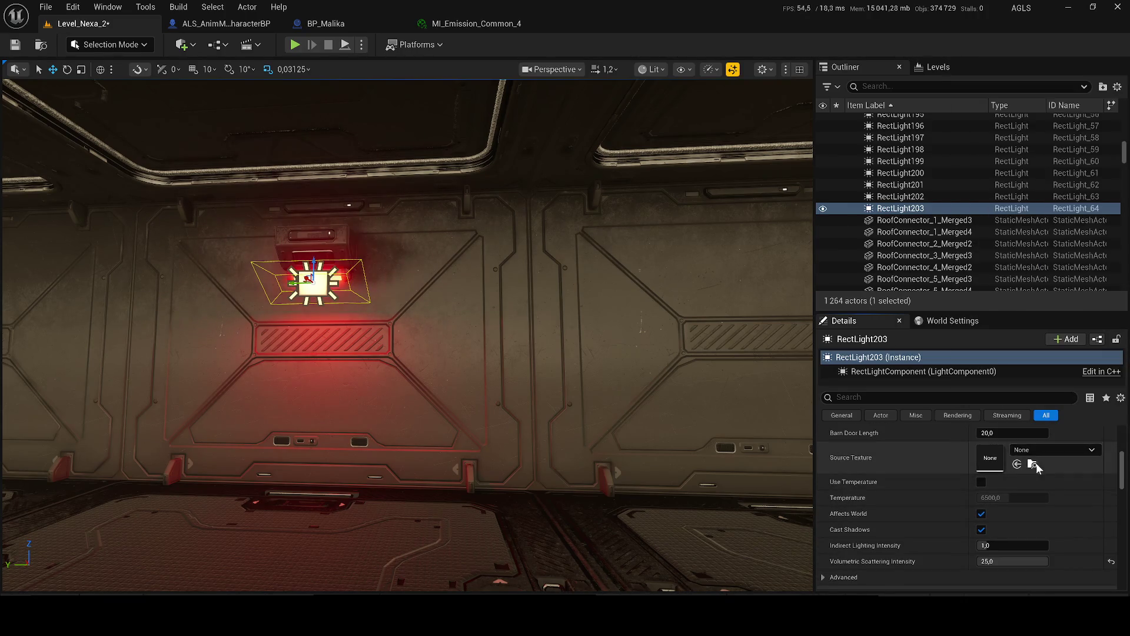
scroll(1021, 508, "down", 5)
left_click(1030, 562)
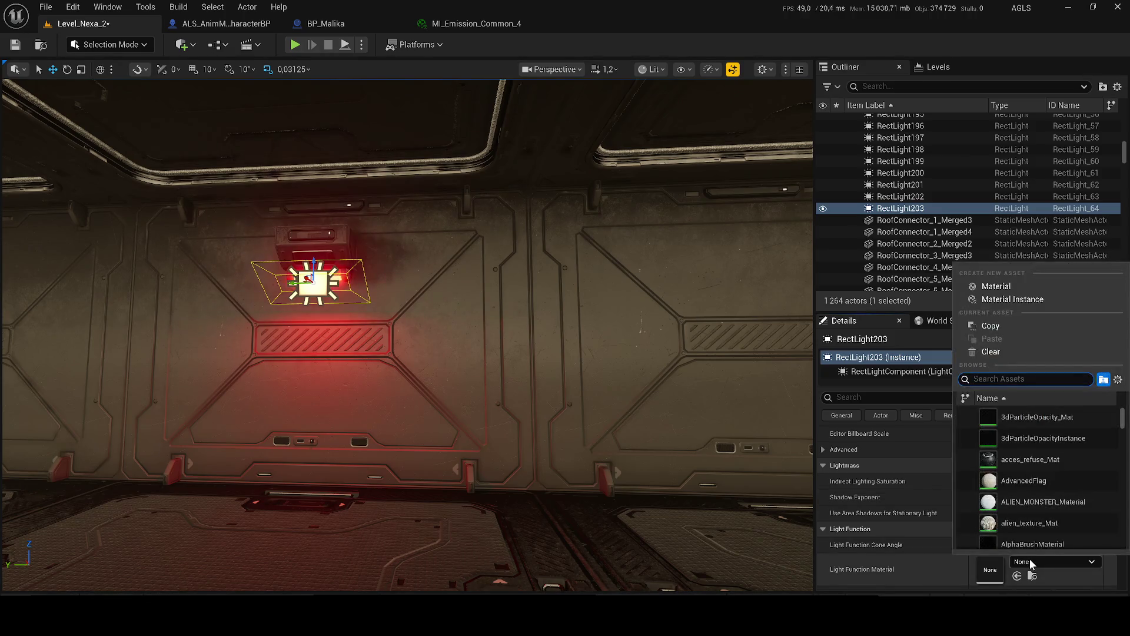
type("alarme")
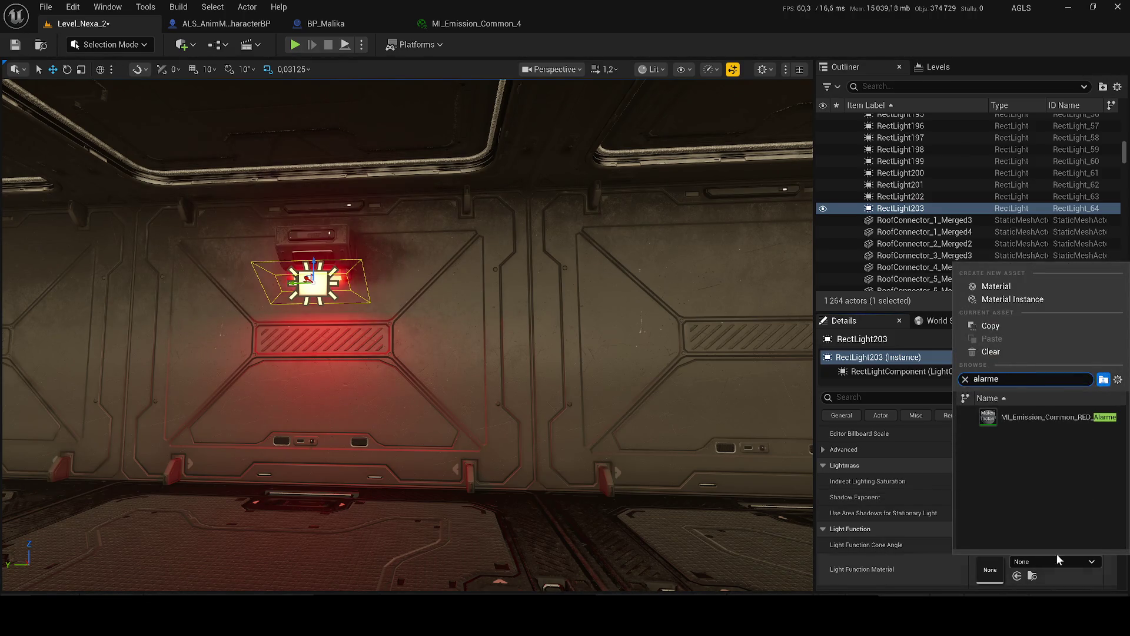
left_click(1009, 418)
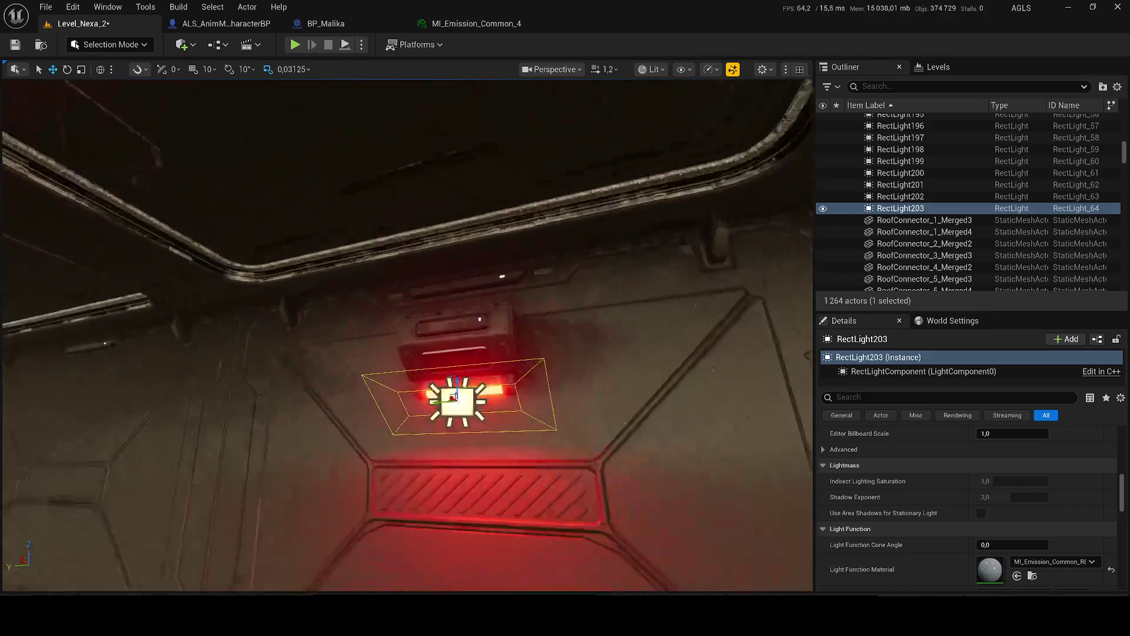
Step: Save the level, then briefly simulate it to preview the alarm light
key("ctrl+s")
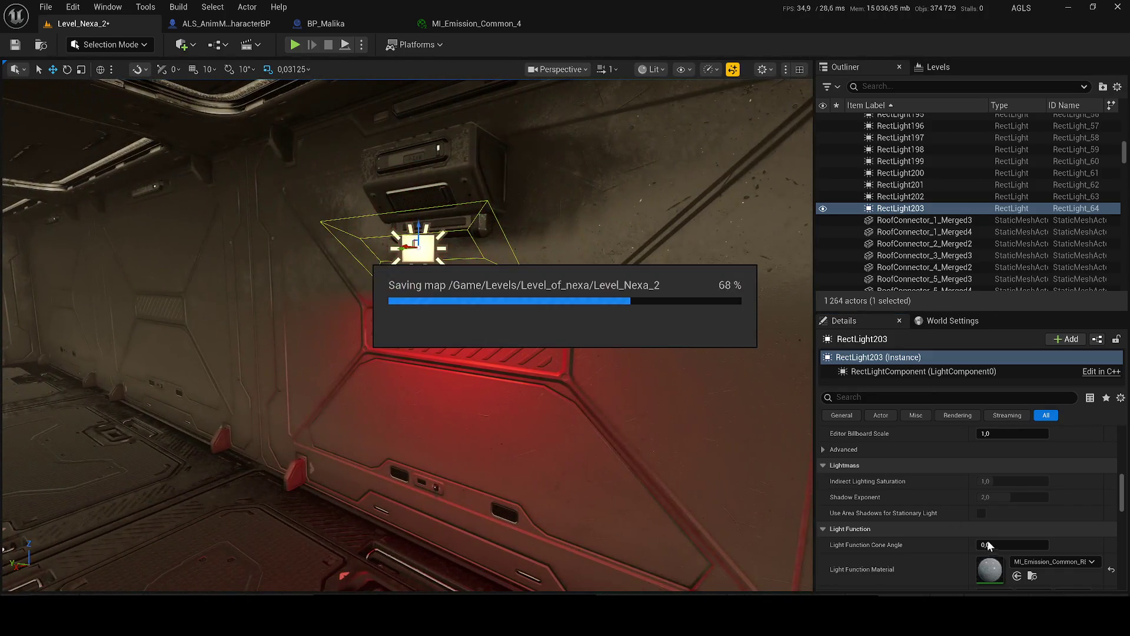
left_click(361, 44)
left_click(410, 167)
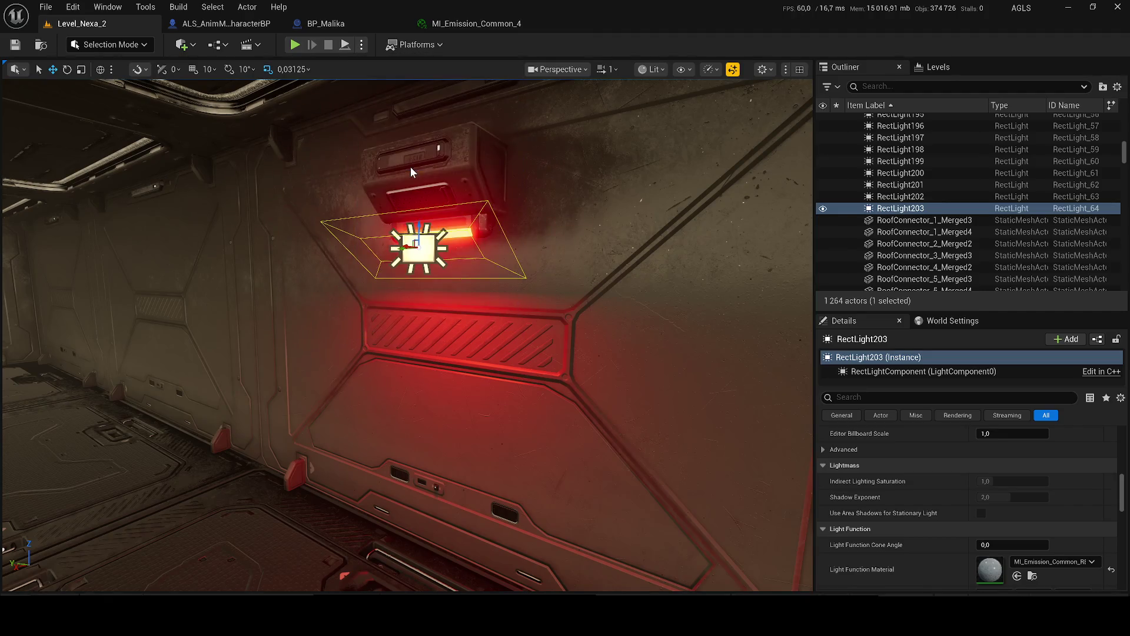
mouse_move(411, 167)
left_mouse_down()
mouse_move(411, 182)
mouse_move(306, 176)
mouse_move(306, 247)
mouse_move(318, 224)
mouse_move(353, 259)
mouse_move(442, 252)
mouse_move(444, 285)
mouse_move(416, 201)
left_mouse_up()
scroll(306, 177, "up", 2)
scroll(329, 236, "up", 1)
scroll(429, 247, "down", 3)
key("Escape")
Step: Scroll RectLight203's Details panel down to the Rendering section
scroll(1002, 520, "down", 3)
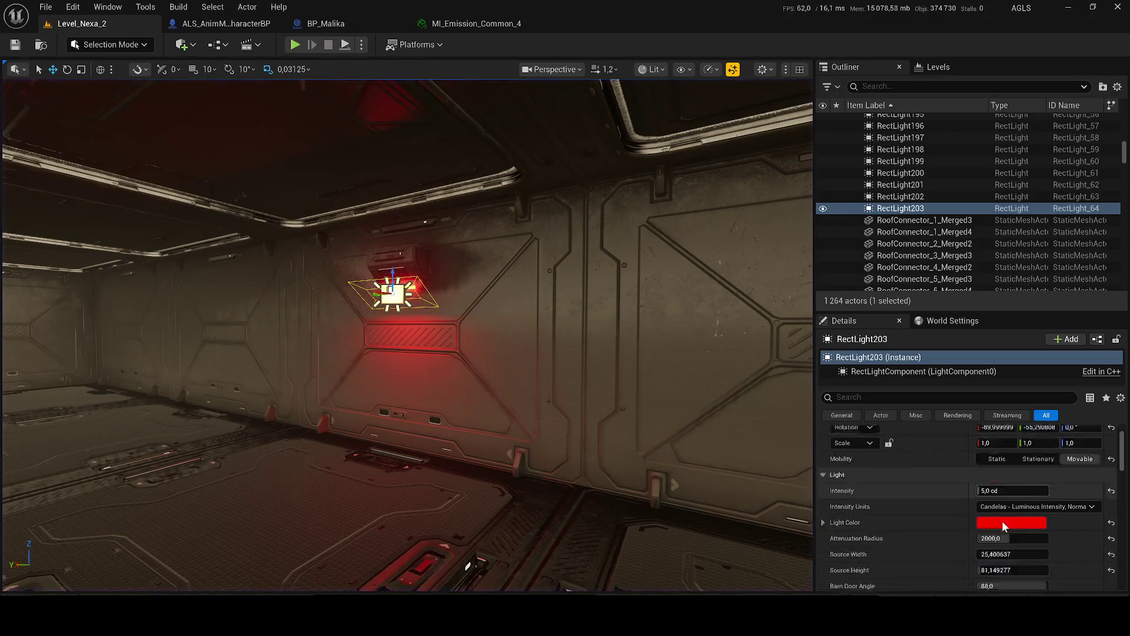
scroll(1024, 485, "down", 3)
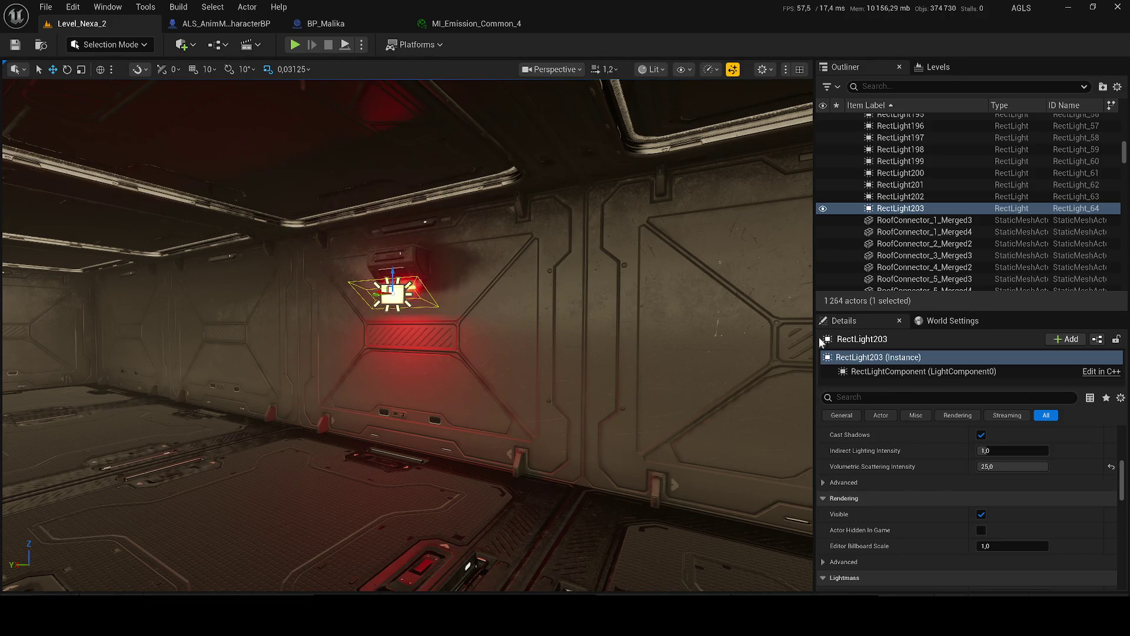
Step: Filter the Outliner for 'di', hide DirectionalLight, and fly through the darkened corridor
left_click(907, 87)
type("di")
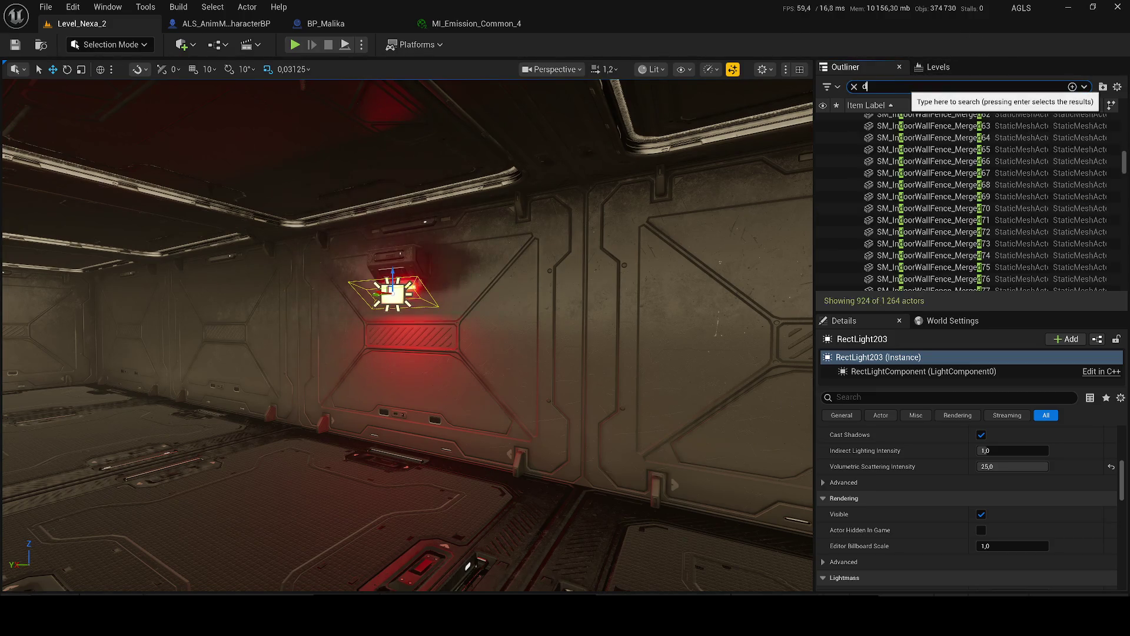
left_click(823, 202)
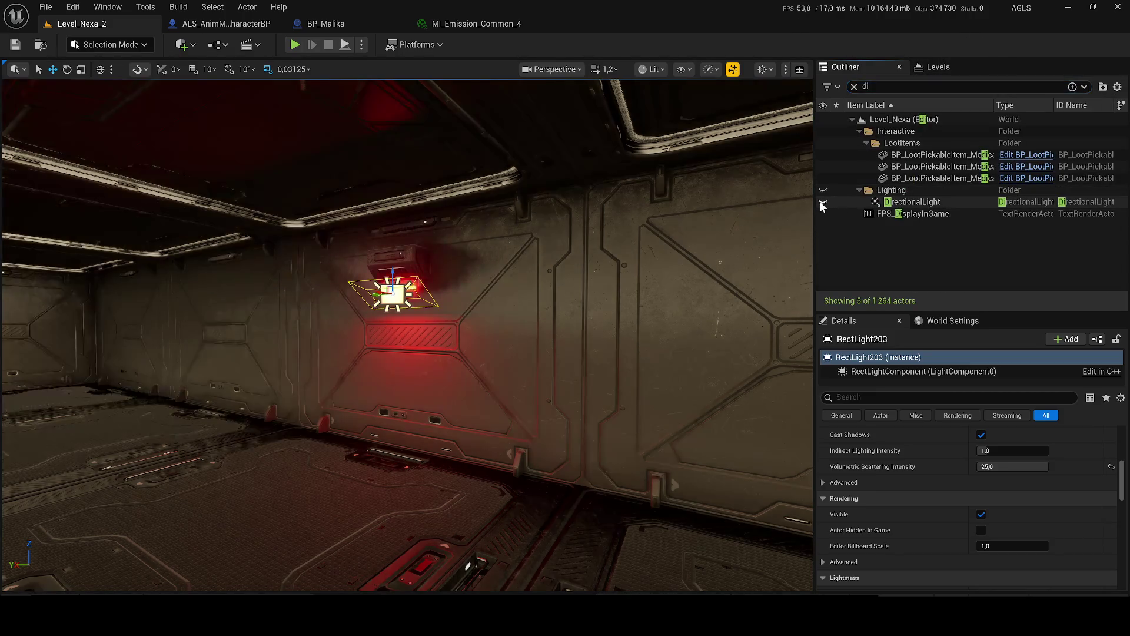
left_click_drag(408, 272, 432, 297)
scroll(956, 463, "up", 5)
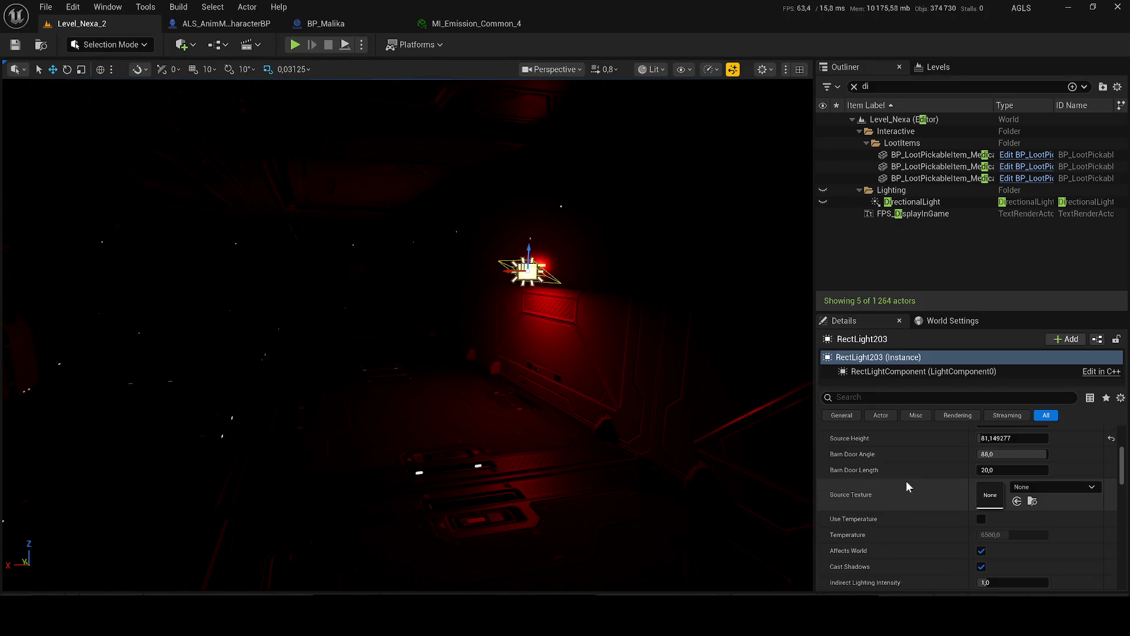
left_click(1001, 462)
type("16384")
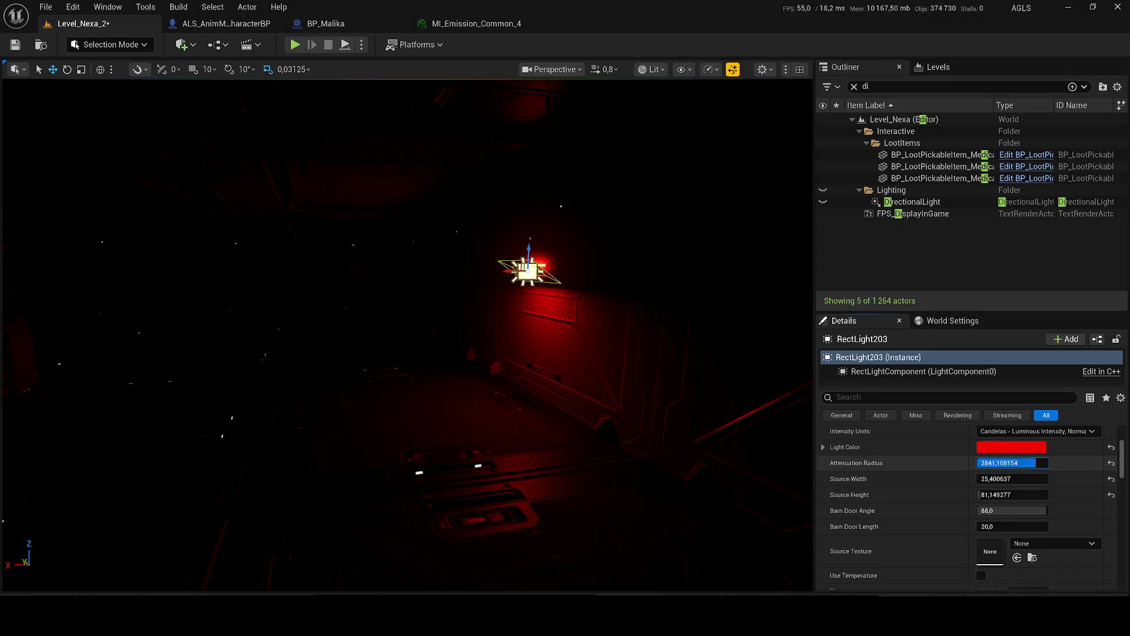
key("Return")
left_click_drag(1012, 479, 1046, 478)
left_click_drag(982, 495, 1049, 495)
left_click_drag(558, 347, 746, 390)
key("ctrl+z")
key("ctrl+z")
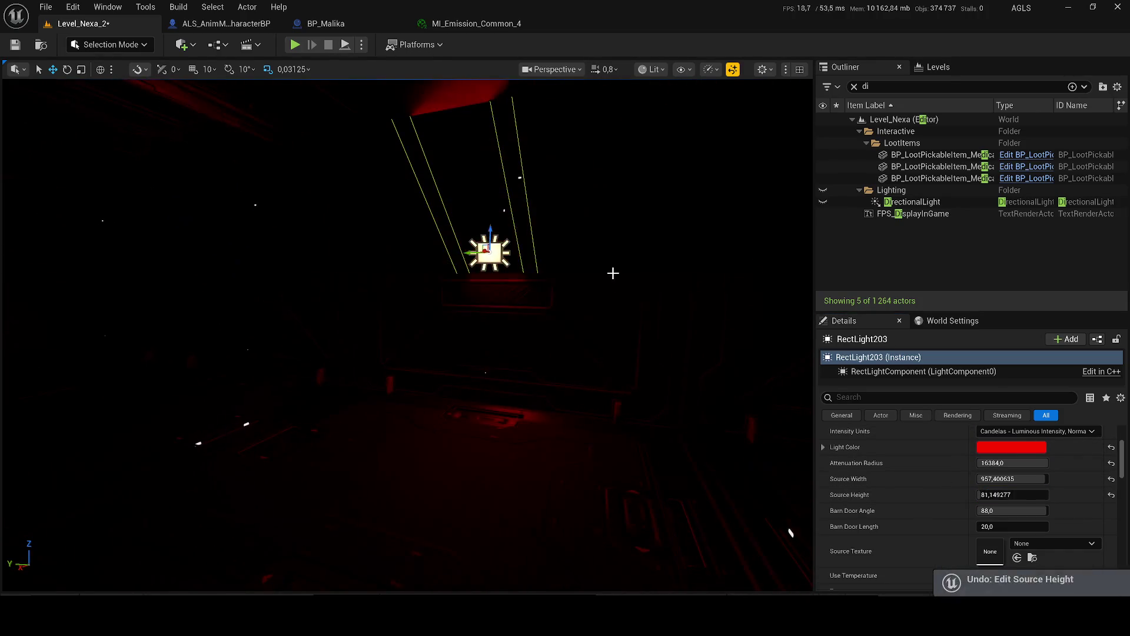
mouse_move(1001, 478)
left_mouse_down()
mouse_move(1060, 478)
mouse_move(1009, 479)
left_mouse_up()
left_click_drag(532, 328, 582, 347)
mouse_move(1012, 478)
left_mouse_down()
mouse_move(1059, 478)
mouse_move(1033, 479)
left_mouse_up()
left_click_drag(559, 418, 564, 380)
key("ctrl+z")
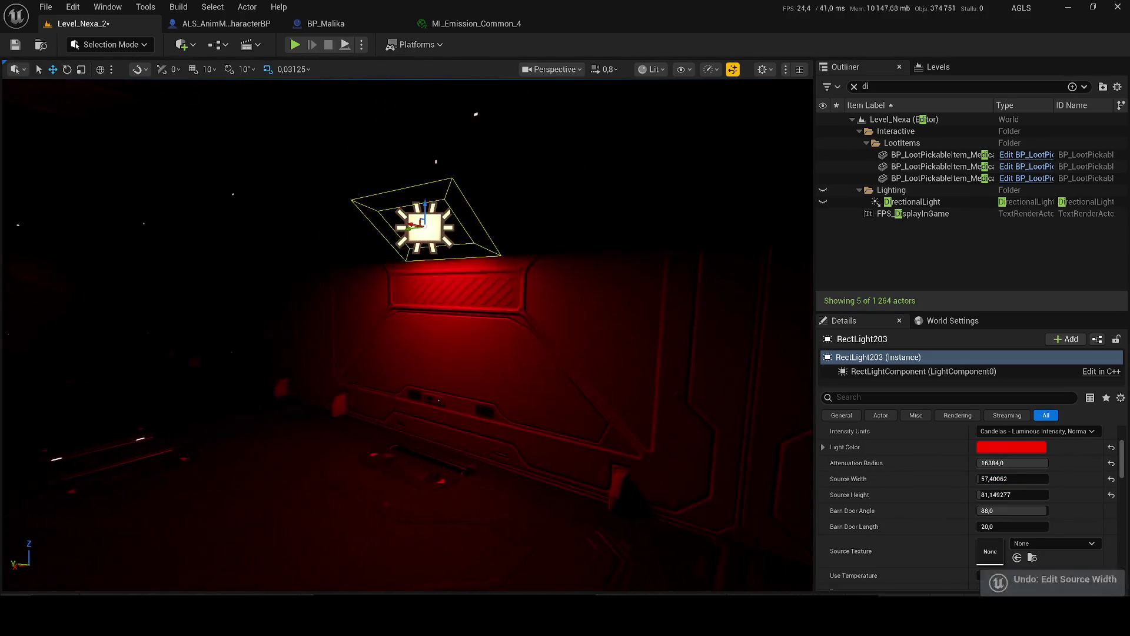
scroll(1003, 477, "up", 3)
left_click_drag(1002, 476, 994, 477)
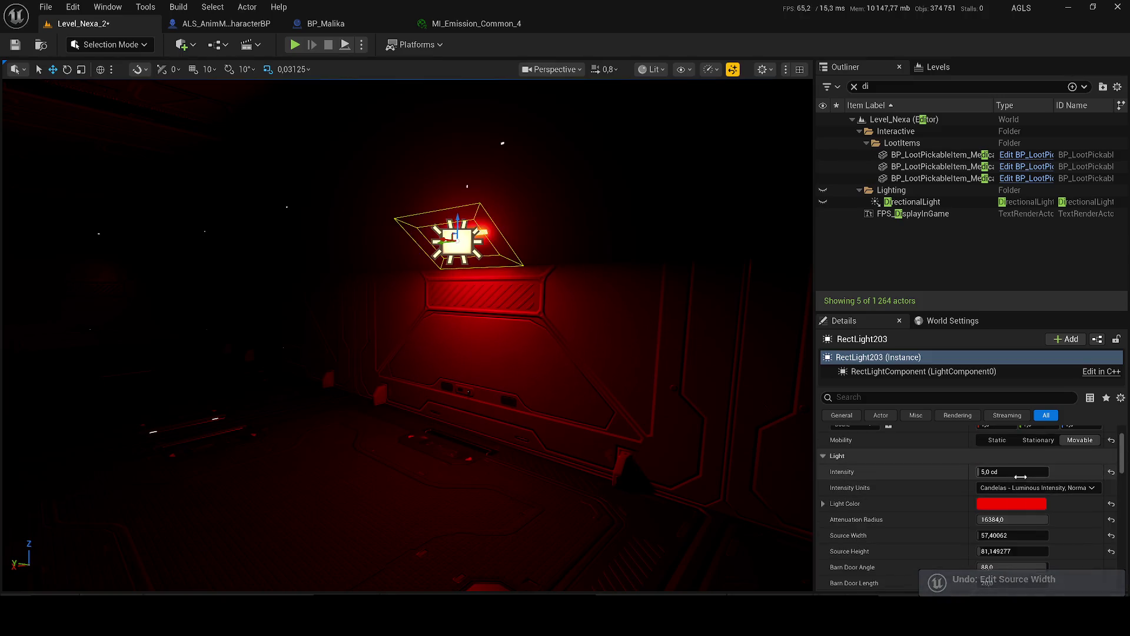
left_click(1025, 476)
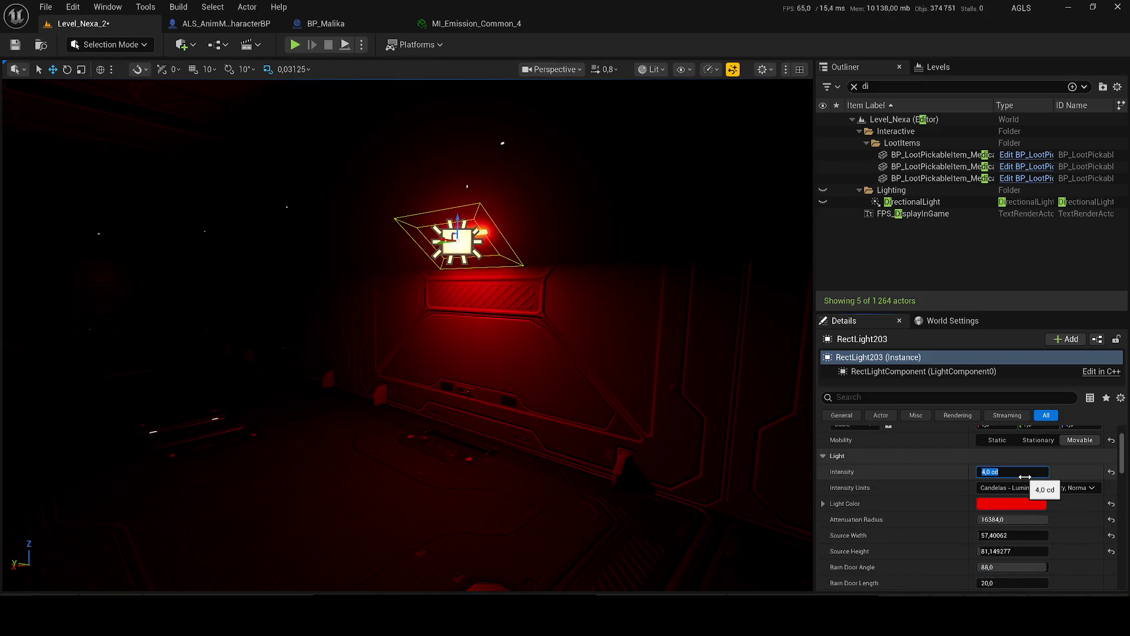
key("Return")
mouse_move(500, 265)
left_mouse_down()
mouse_move(473, 237)
mouse_move(474, 196)
left_mouse_up()
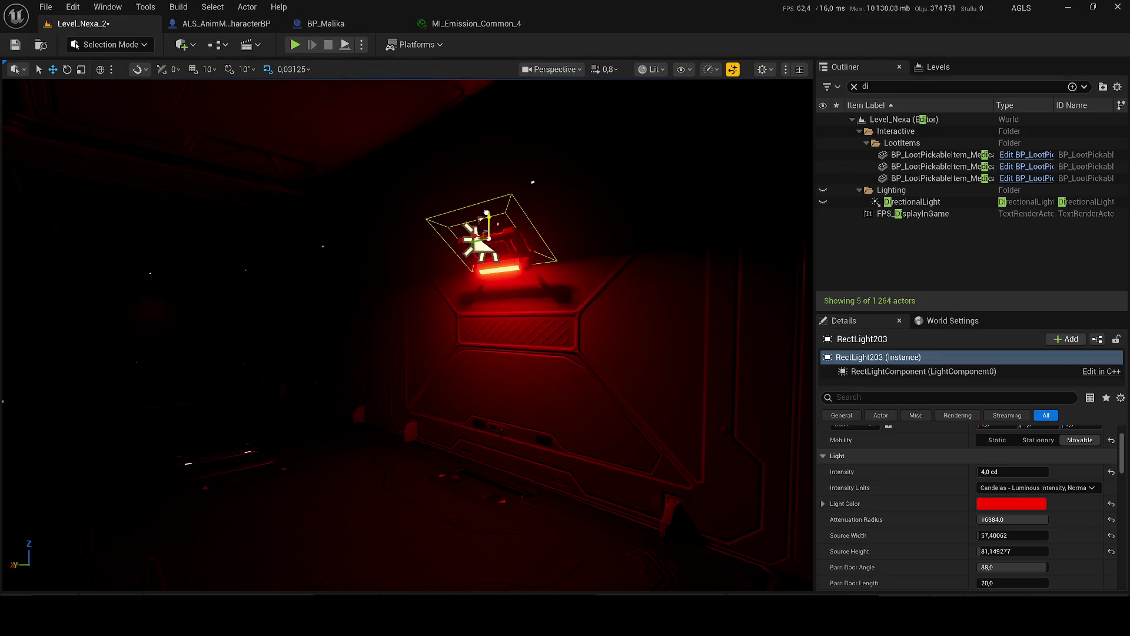
left_click_drag(502, 238, 459, 236)
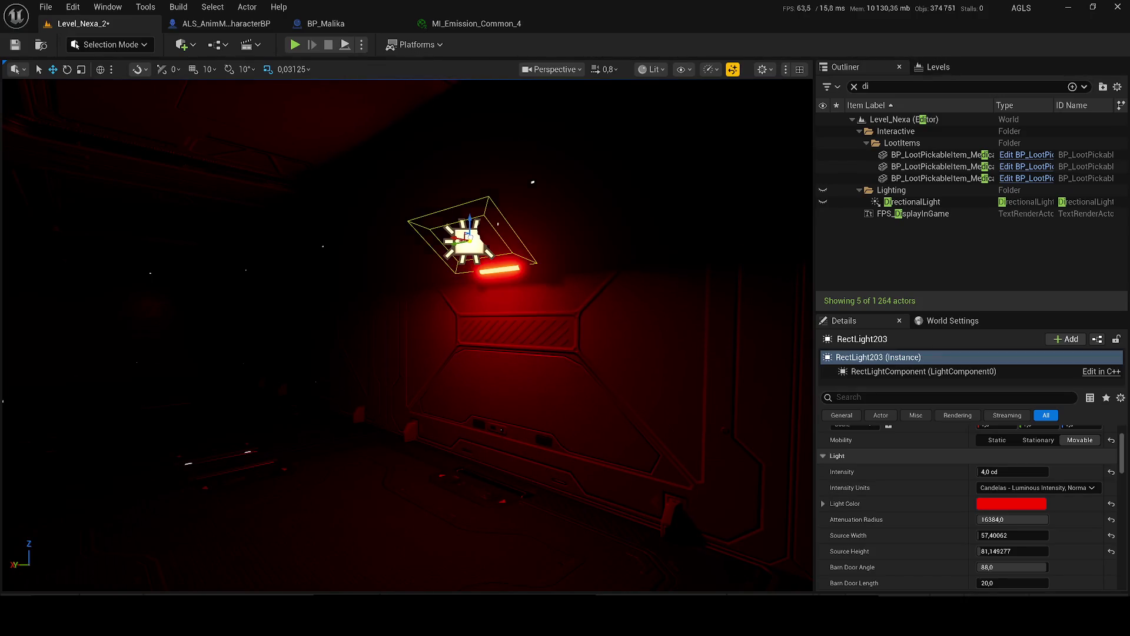
mouse_move(359, 89)
left_mouse_down()
mouse_move(365, 77)
mouse_move(447, 77)
mouse_move(400, 83)
mouse_move(461, 269)
mouse_move(416, 398)
mouse_move(395, 517)
mouse_move(474, 86)
mouse_move(412, 177)
mouse_move(417, 424)
mouse_move(412, 347)
mouse_move(500, 272)
left_mouse_up()
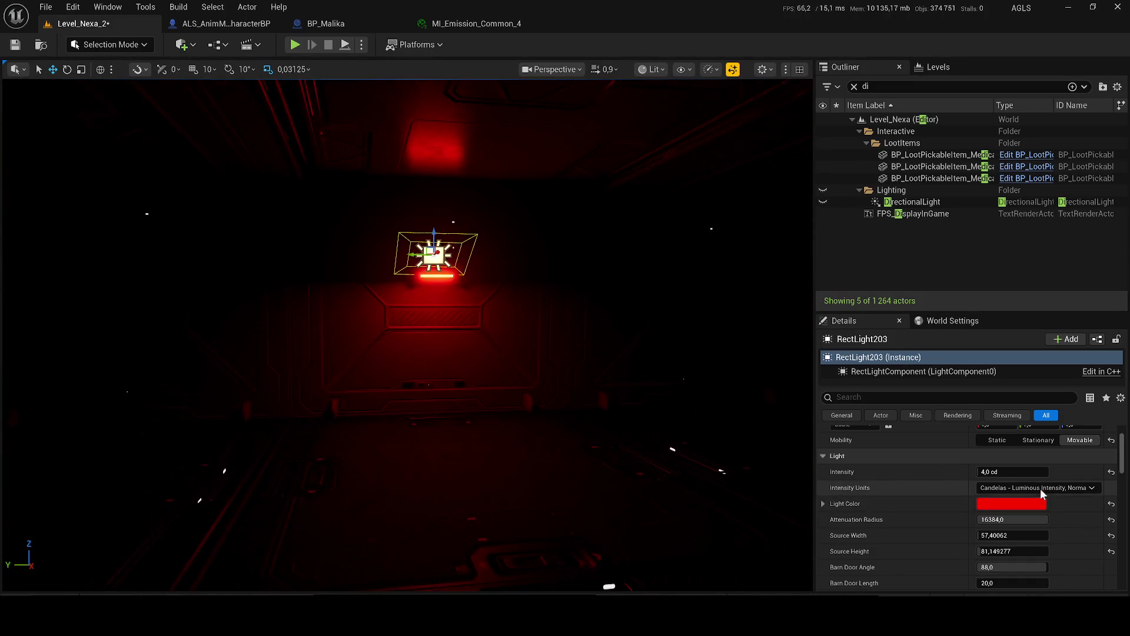